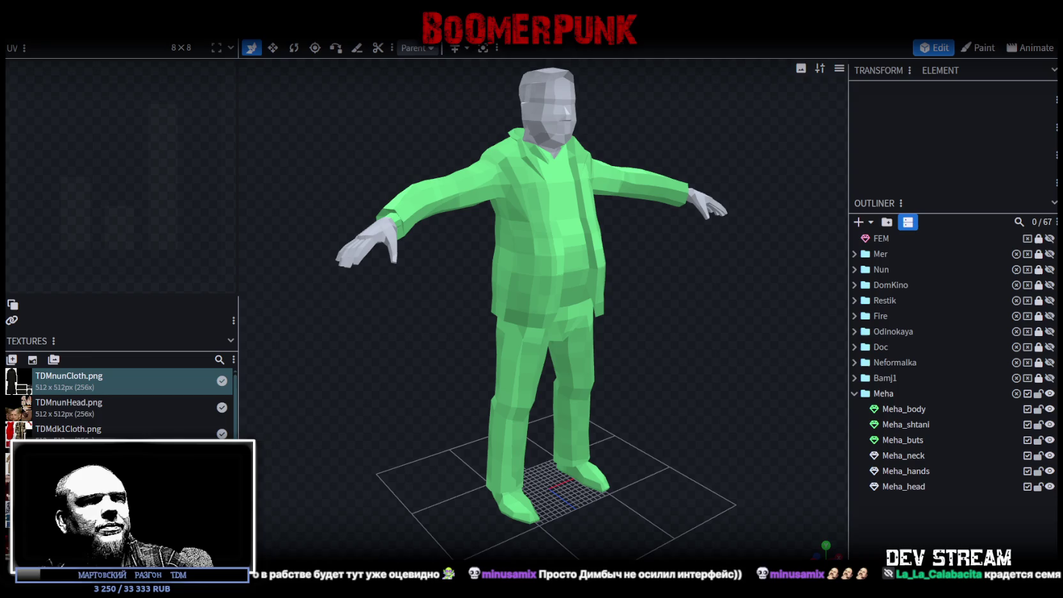
Switch to the character concept image and head-and-coverall texture sheet over Blockbench
{"action": "key", "text": "alt+Tab"}
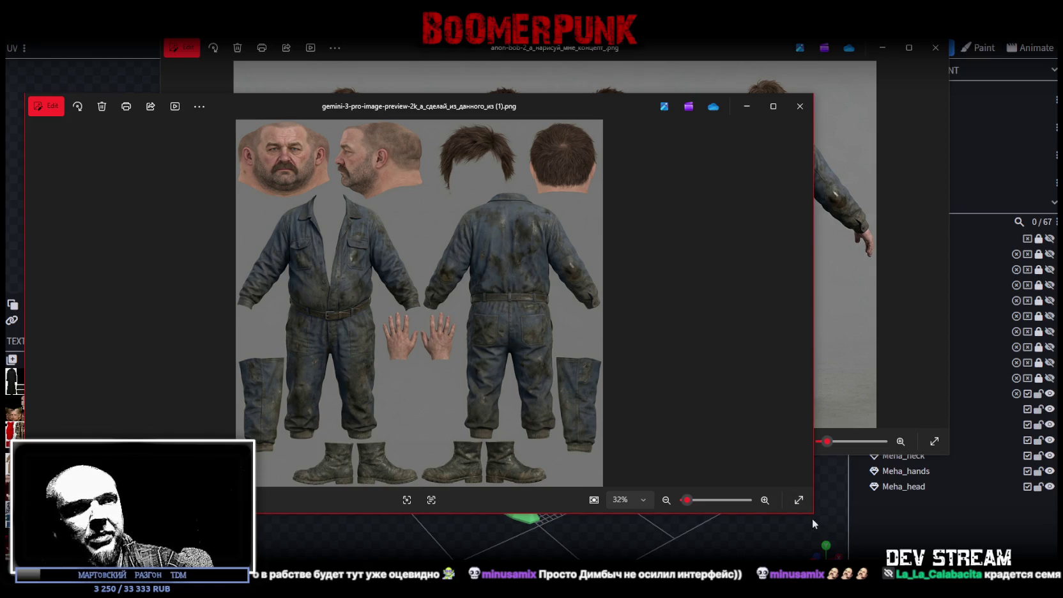
Resize the two Photos windows to sit side by side, then bring the front/profile/back concept forward
{"action": "mouse_move", "coordinate": [813, 514]}
{"action": "left_mouse_down"}
{"action": "mouse_move", "coordinate": [549, 530]}
{"action": "mouse_move", "coordinate": [534, 550]}
{"action": "left_mouse_up"}
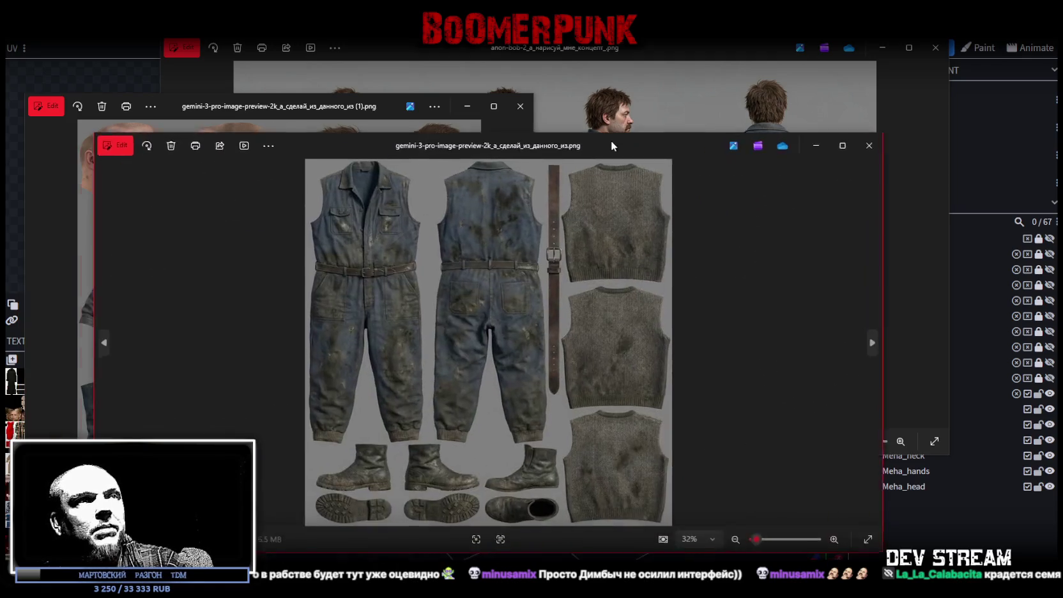
{"action": "left_click_drag", "start_coordinate": [611, 140], "coordinate": [711, 86]}
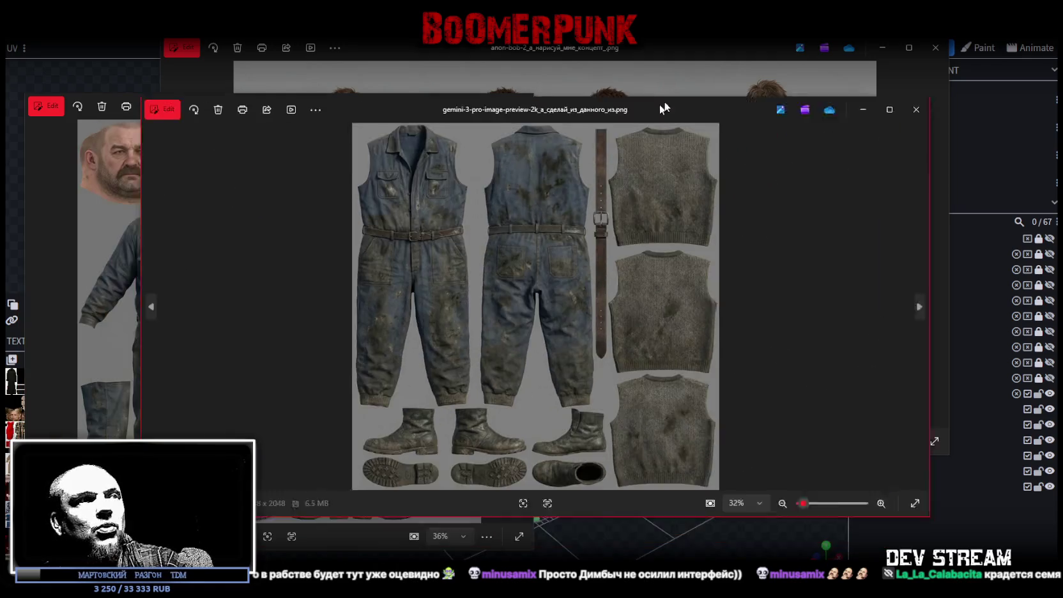
{"action": "mouse_move", "coordinate": [198, 498]}
{"action": "left_mouse_down"}
{"action": "mouse_move", "coordinate": [523, 552]}
{"action": "mouse_move", "coordinate": [514, 556]}
{"action": "left_mouse_up"}
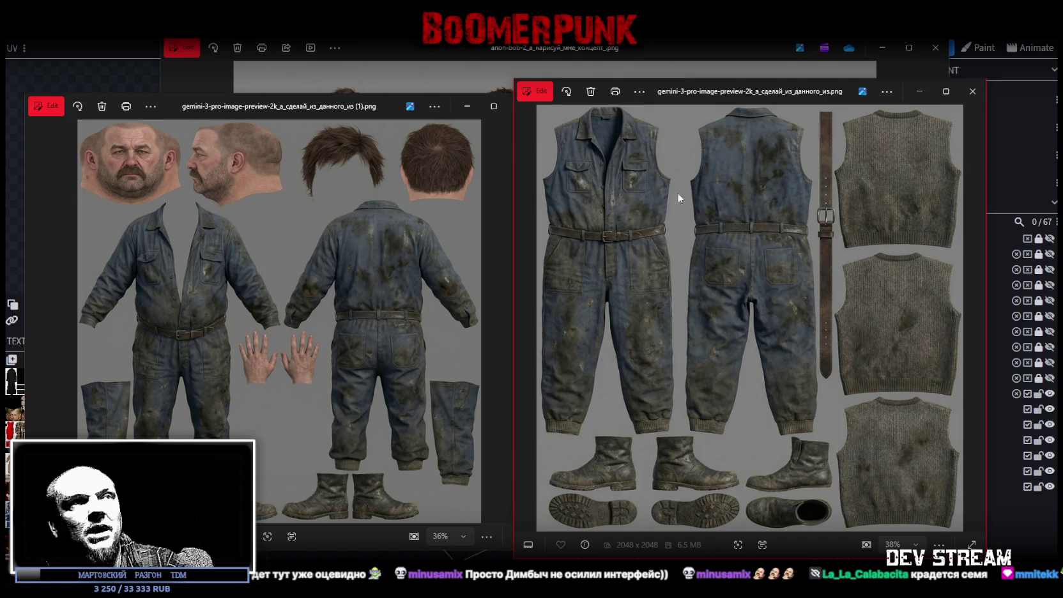
{"action": "left_click", "coordinate": [456, 44]}
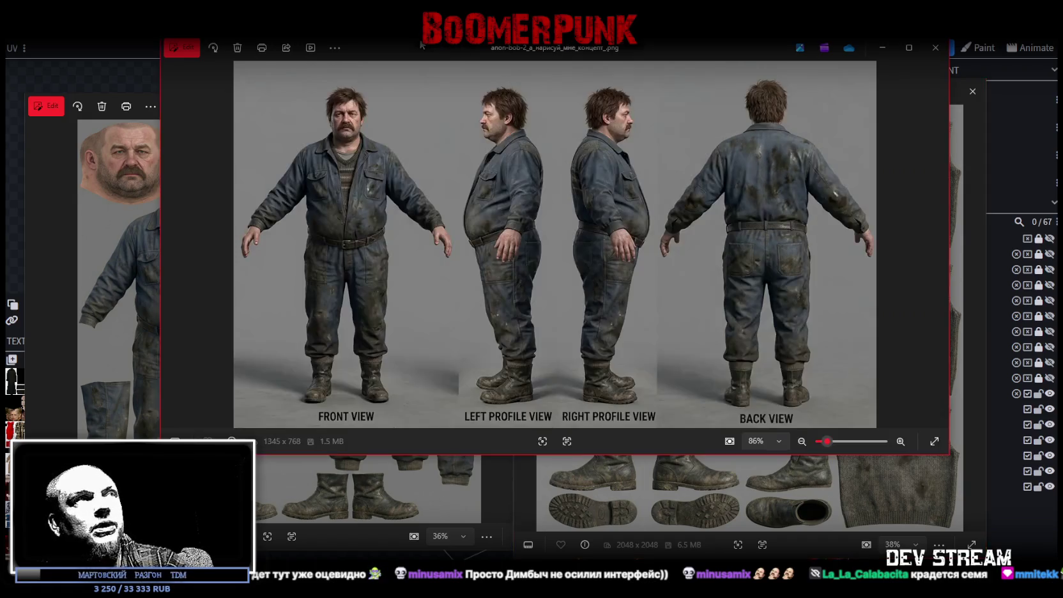
Close the concept turnaround image and the sleeveless coverall texture sheet in Photos
{"action": "left_click", "coordinate": [882, 48]}
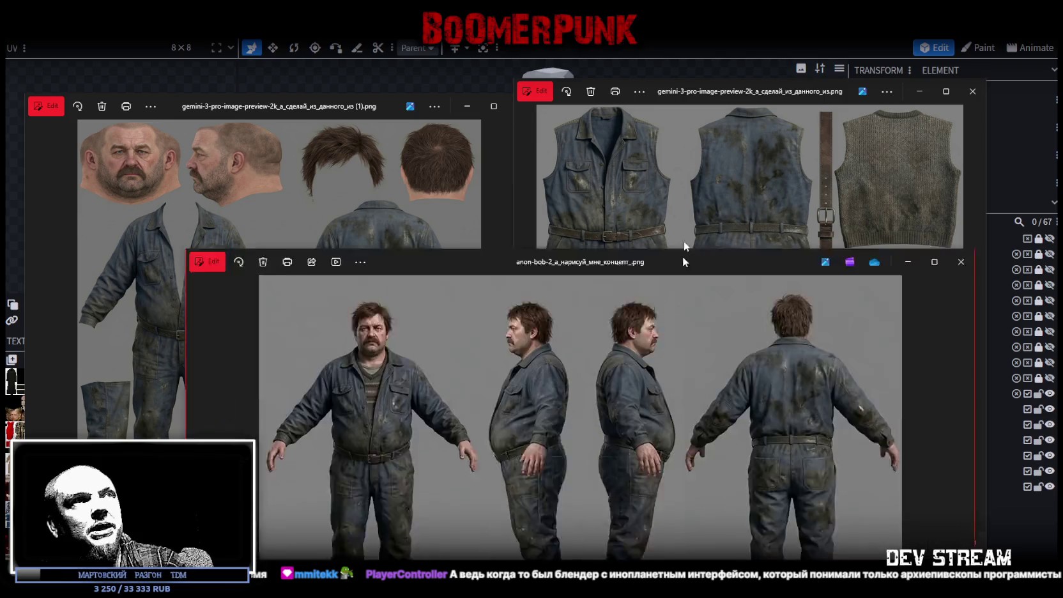
{"action": "left_click_drag", "start_coordinate": [682, 255], "coordinate": [646, 58]}
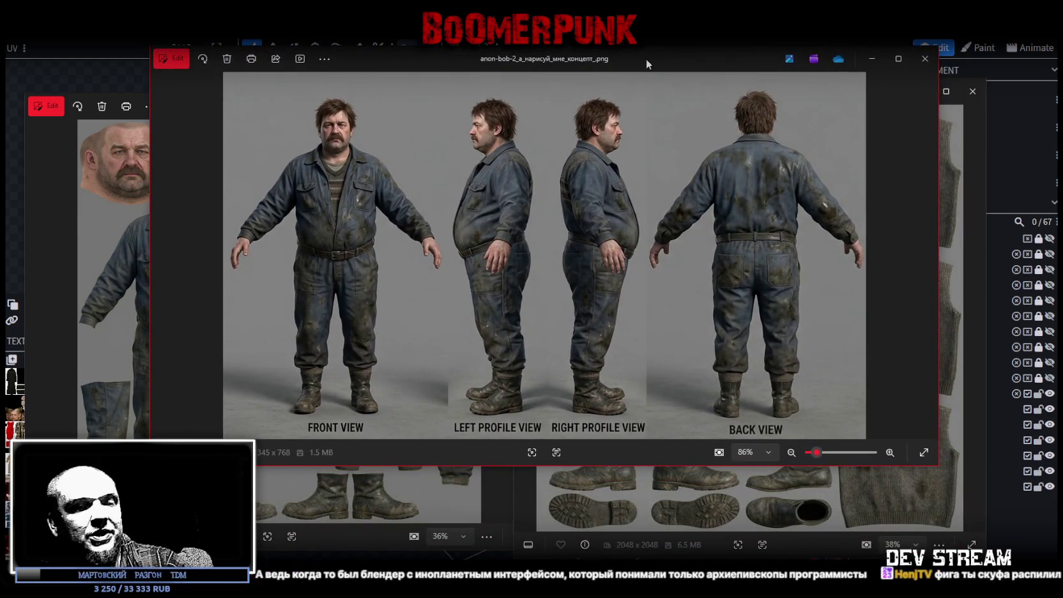
{"action": "left_click_drag", "start_coordinate": [645, 58], "coordinate": [619, 72]}
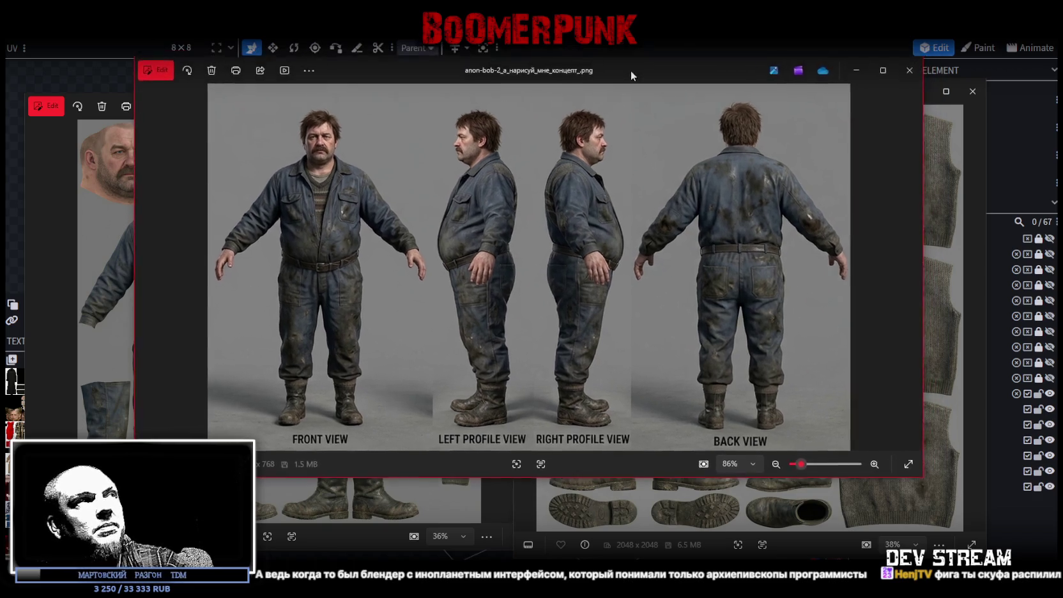
{"action": "key", "text": "ctrl+w"}
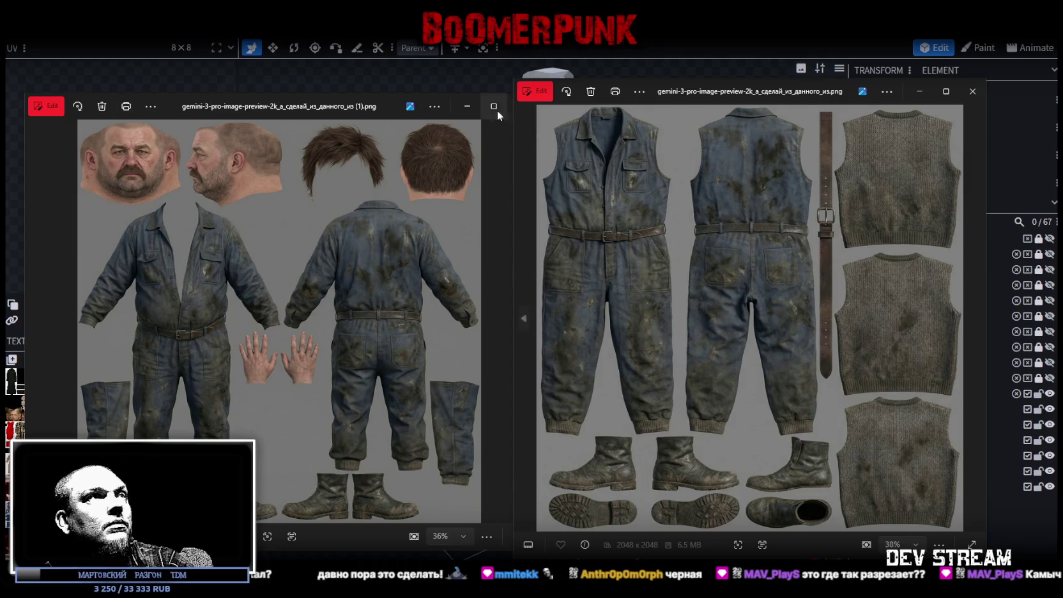
{"action": "left_click", "coordinate": [971, 91]}
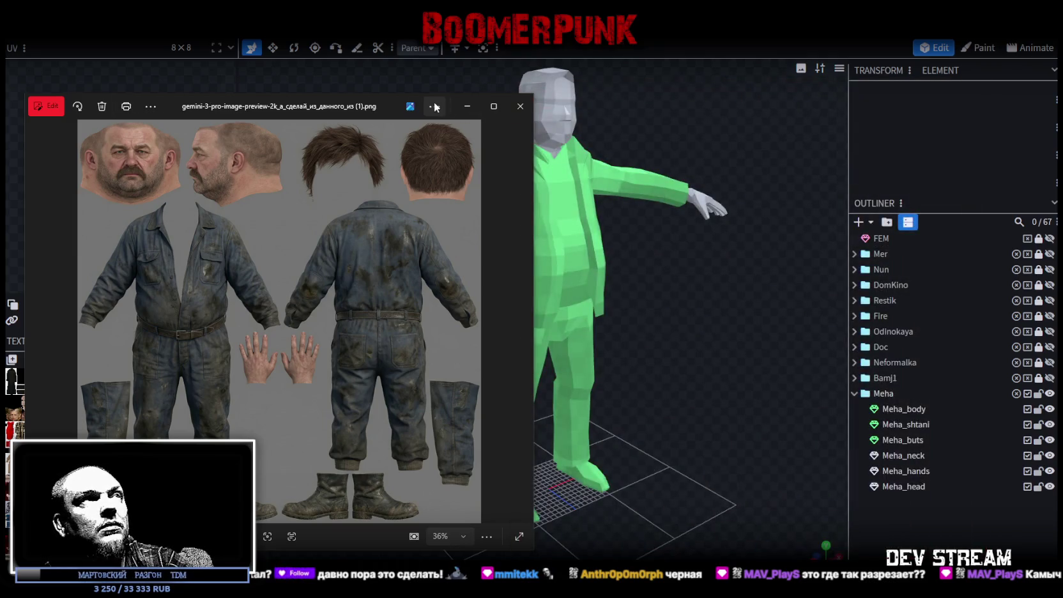
Close the head-and-coverall sheet to reveal the model, then switch to the arena.ai chat
{"action": "left_click", "coordinate": [526, 106]}
{"action": "left_click", "coordinate": [600, 460]}
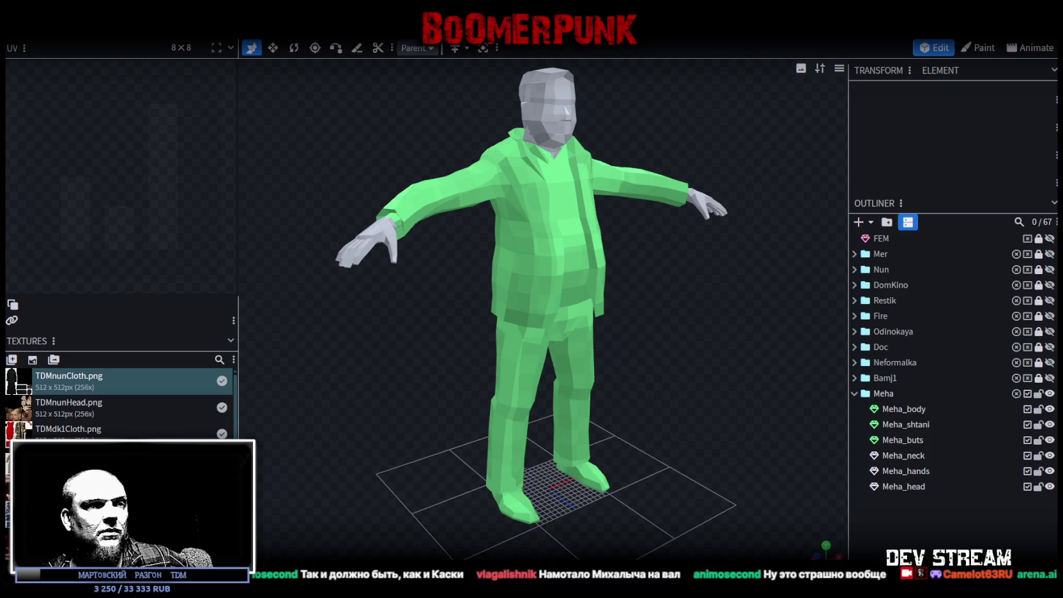
{"action": "key", "text": "alt+Tab"}
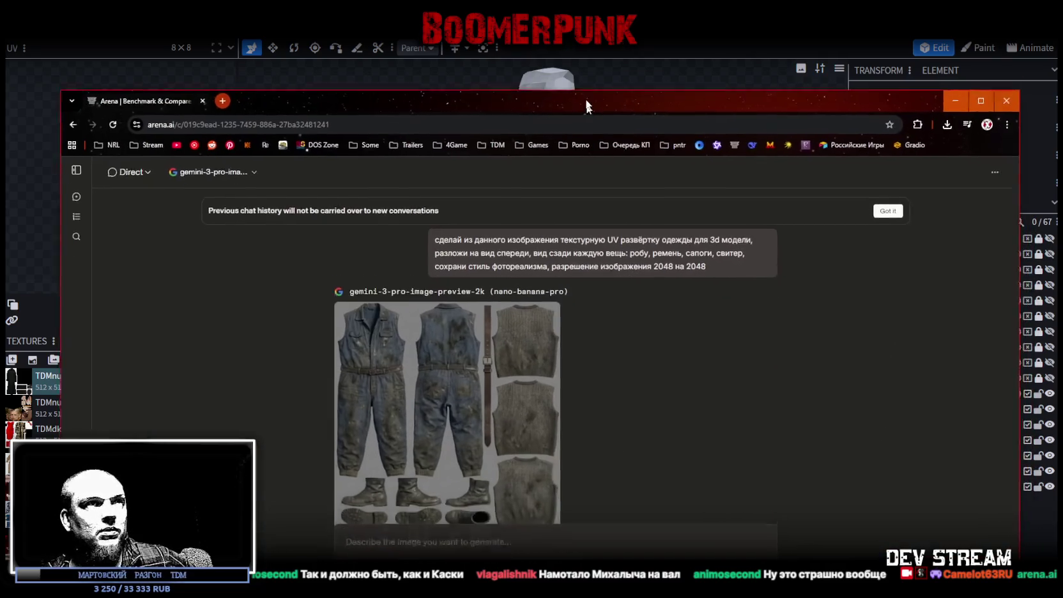
Check the image model stays gemini-3-pro-image-preview-2k, then move the browser off the model
{"action": "left_click", "coordinate": [251, 138]}
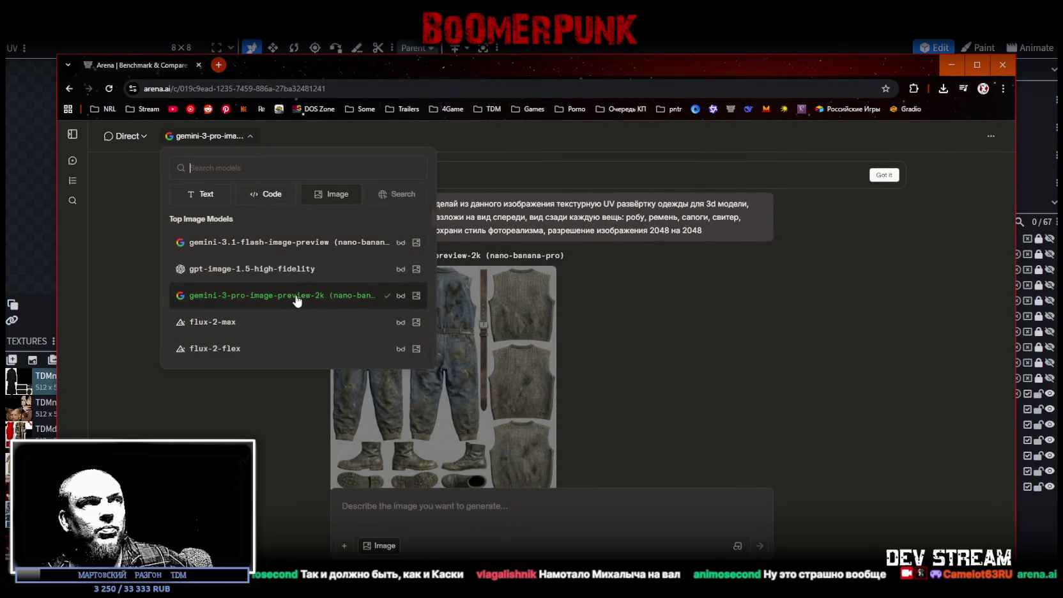
{"action": "left_click", "coordinate": [549, 511]}
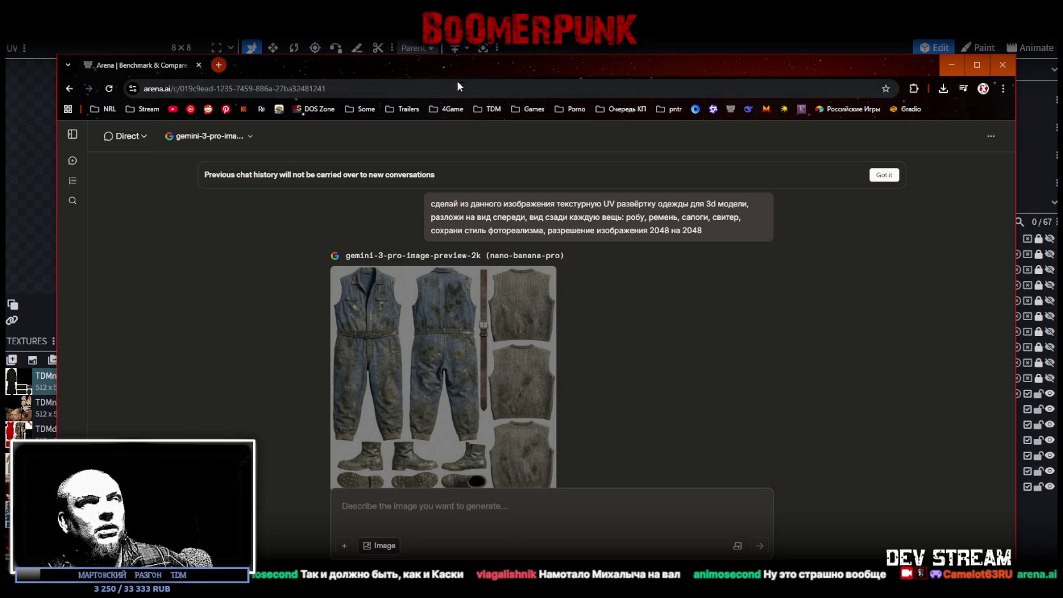
{"action": "left_click_drag", "start_coordinate": [456, 81], "coordinate": [440, 125]}
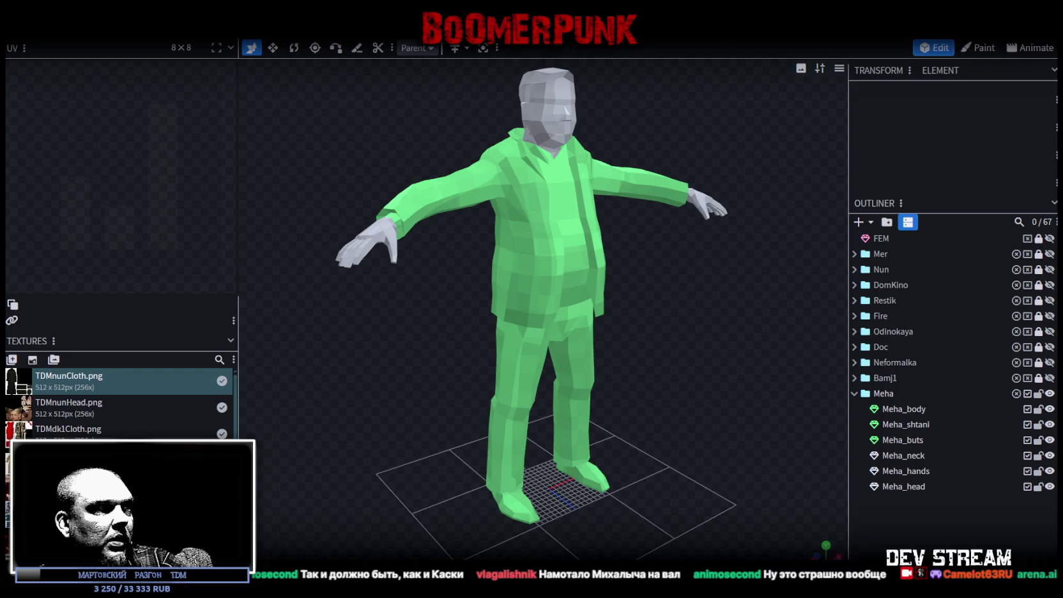
Hide the Meha character, show Neformalka in the viewport, then switch to the Unity TestScene4
{"action": "scroll", "coordinate": [121, 402], "scroll_direction": "down", "scroll_amount": 3}
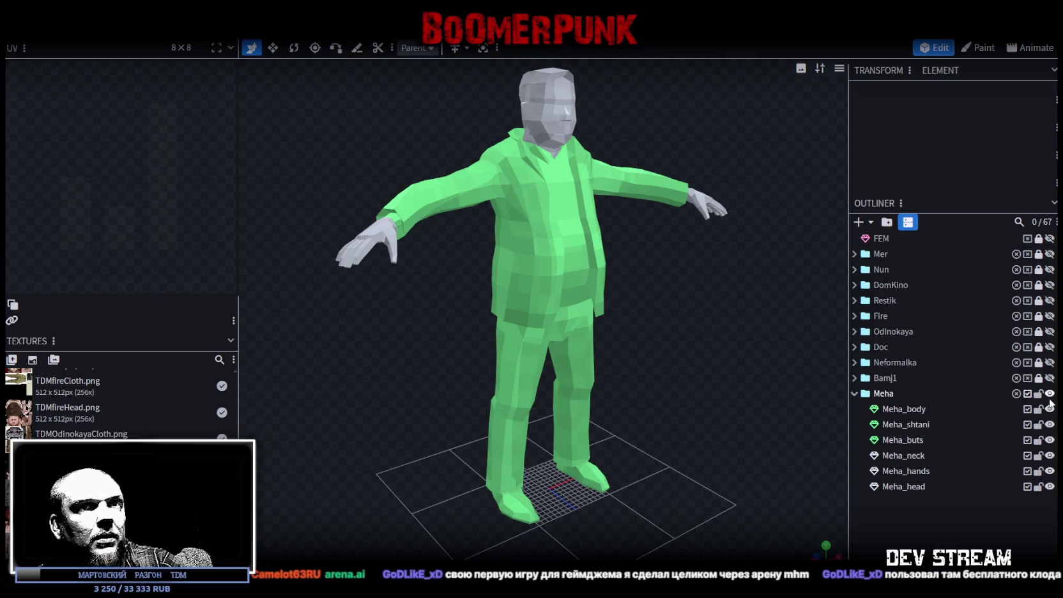
{"action": "left_click", "coordinate": [1049, 393]}
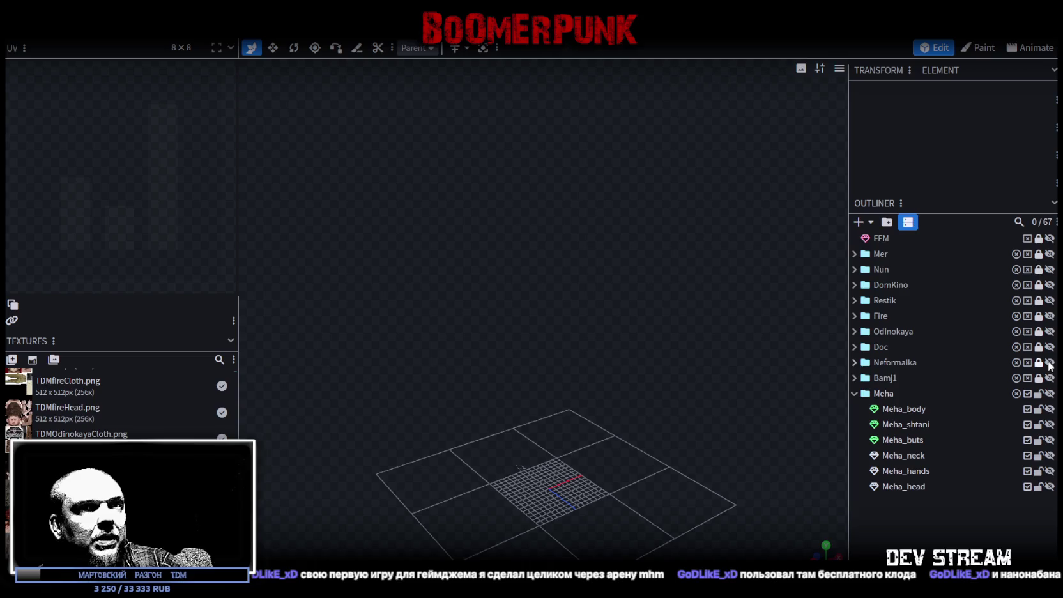
{"action": "left_click", "coordinate": [1050, 362]}
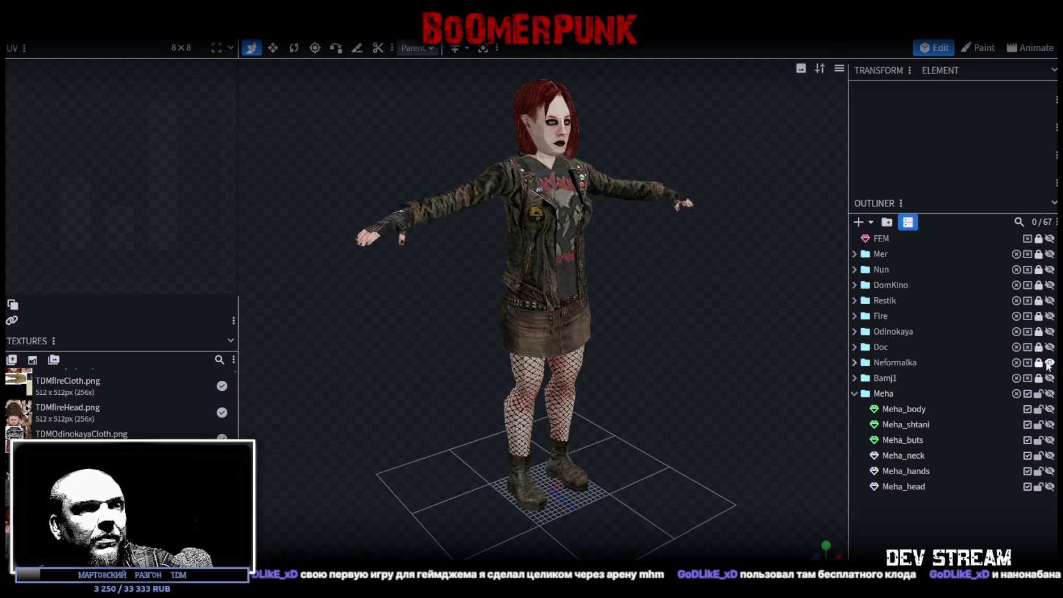
{"action": "mouse_move", "coordinate": [666, 369]}
{"action": "left_mouse_down"}
{"action": "mouse_move", "coordinate": [620, 382]}
{"action": "mouse_move", "coordinate": [694, 373]}
{"action": "left_mouse_up"}
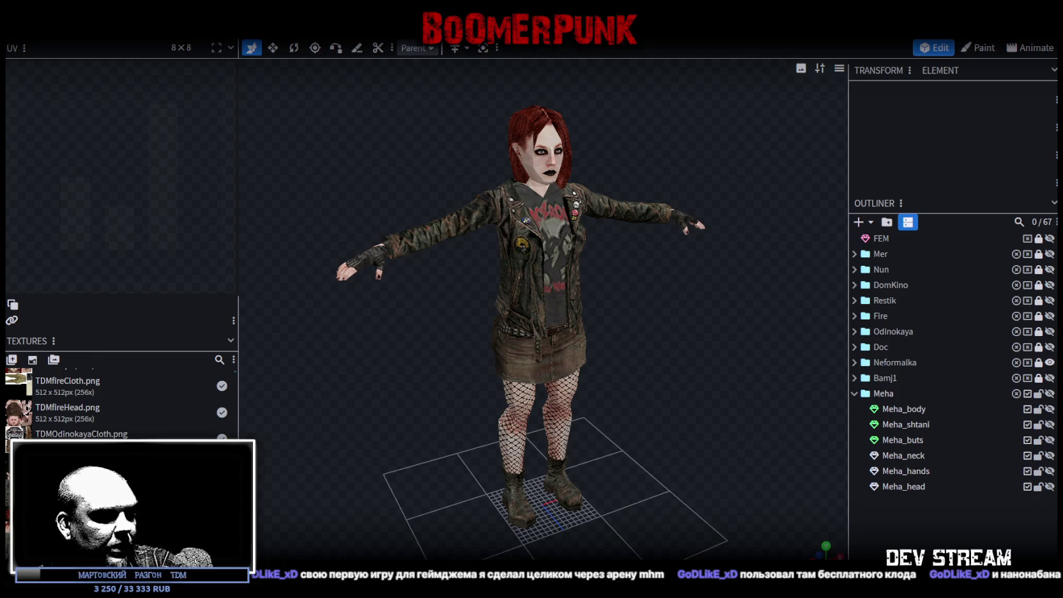
{"action": "key", "text": "alt+Tab"}
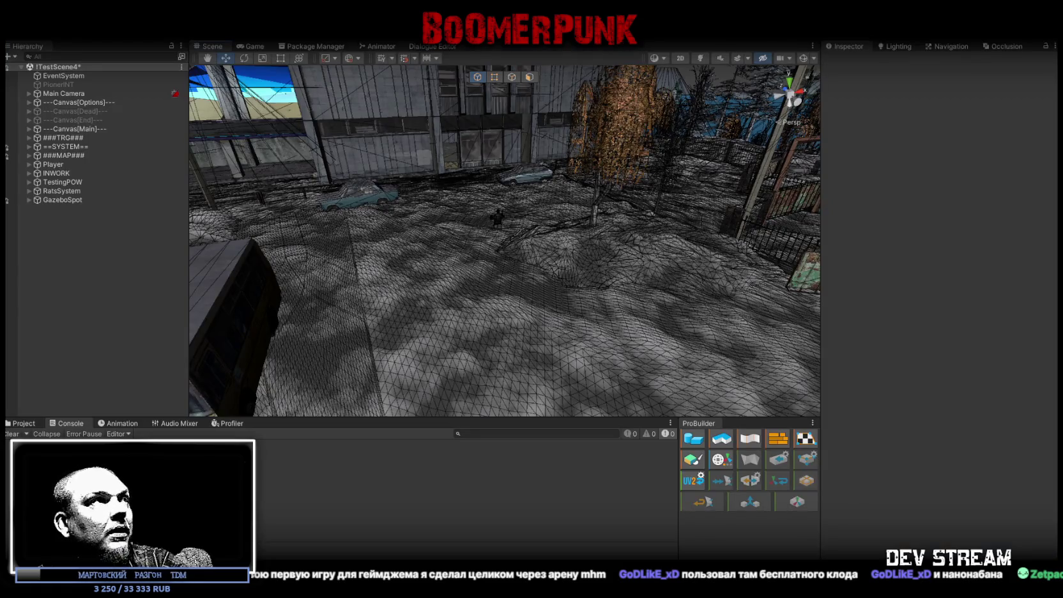
Go back to the Blockbench Neformalka model, then switch on to the Photoshop texture
{"action": "key", "text": "alt+Tab"}
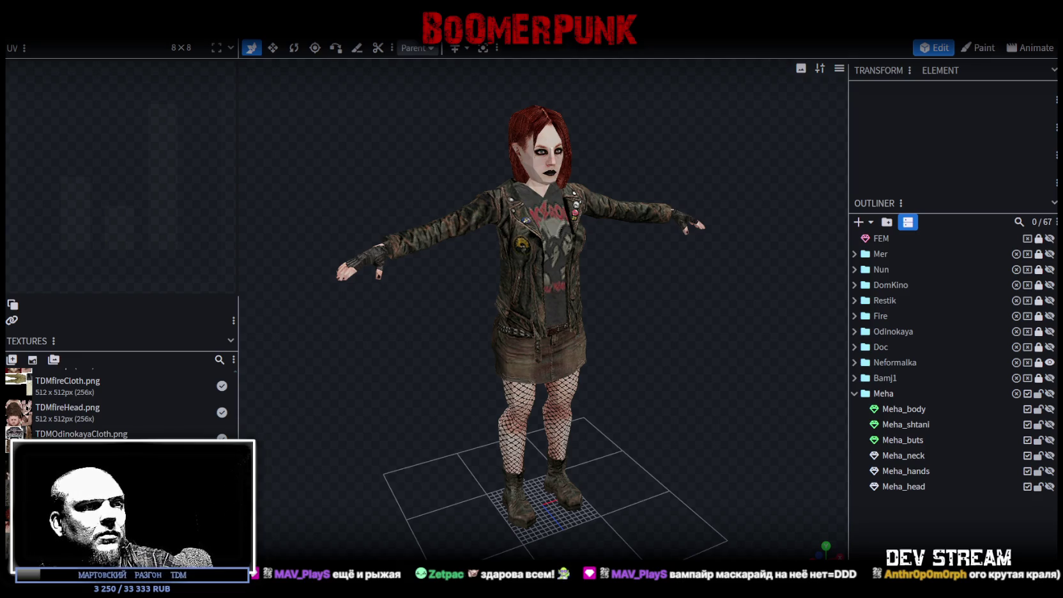
{"action": "key", "text": "alt+Tab"}
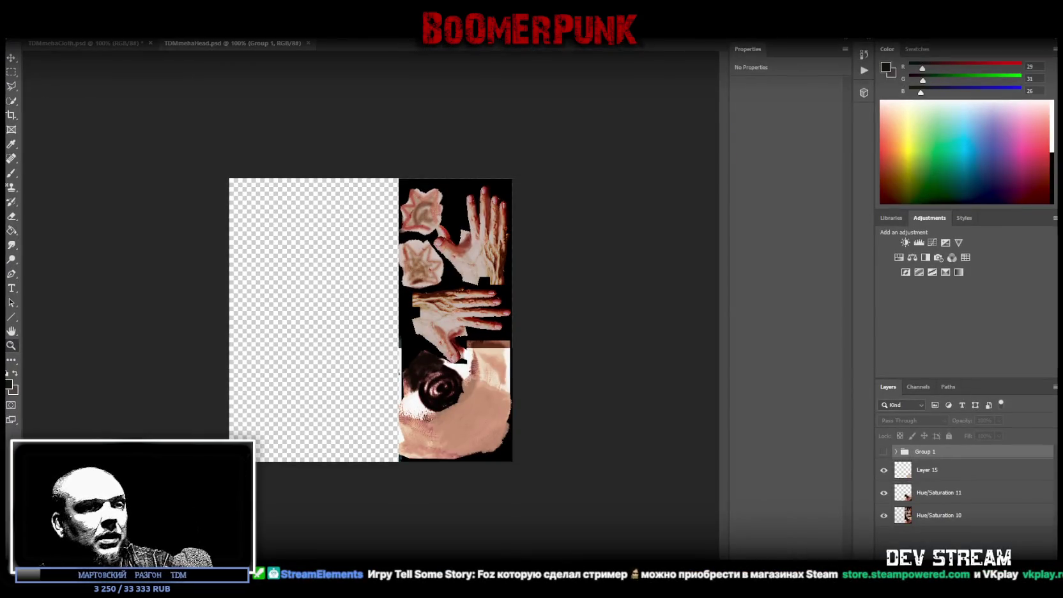
{"action": "left_click", "coordinate": [933, 543]}
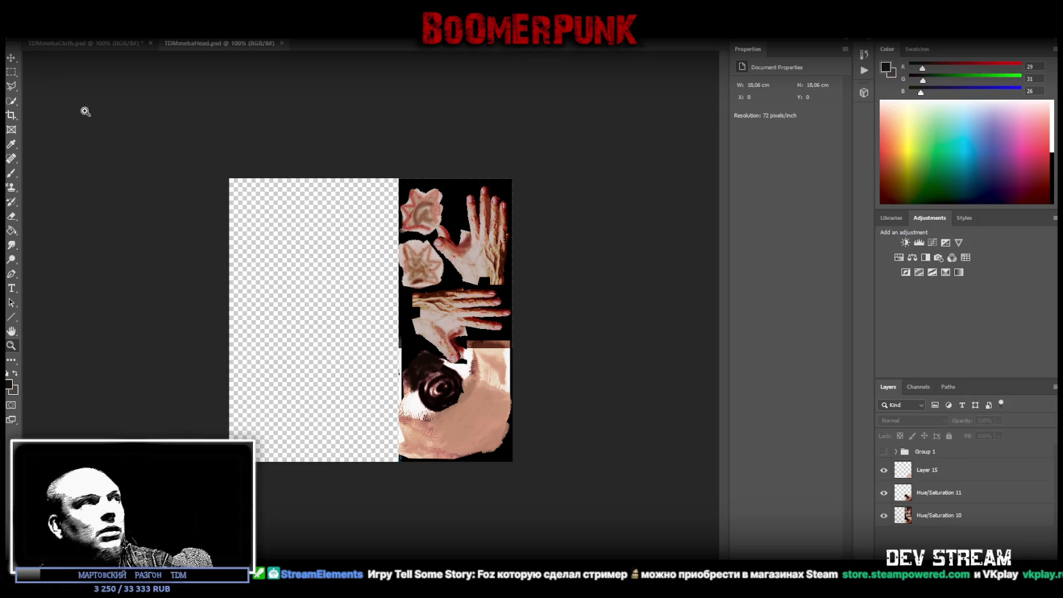
{"action": "left_click", "coordinate": [11, 72]}
{"action": "left_click_drag", "start_coordinate": [193, 118], "coordinate": [639, 495]}
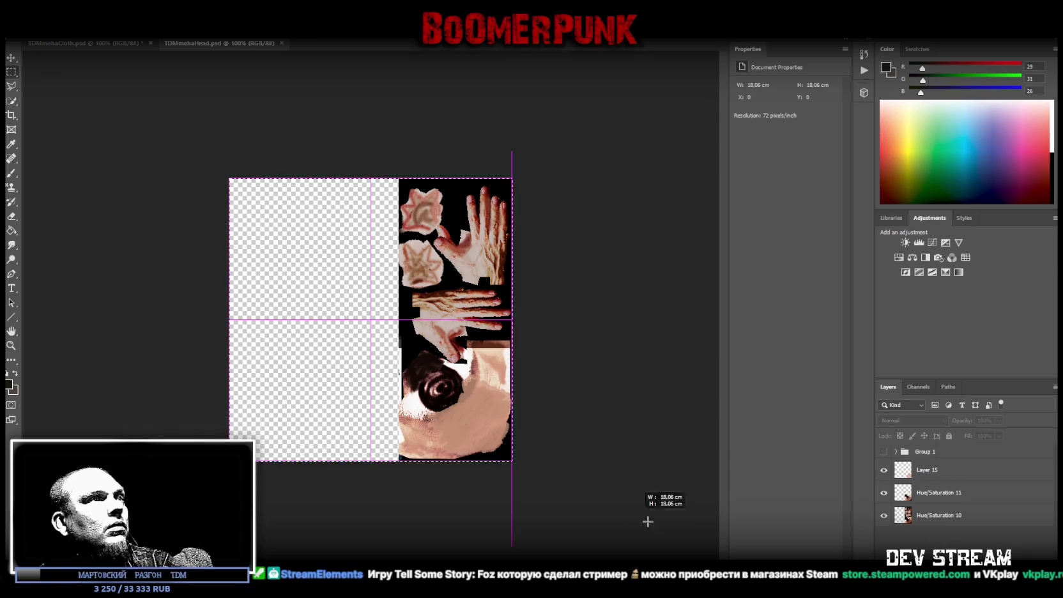
{"action": "left_click", "coordinate": [11, 230]}
{"action": "key", "text": "i"}
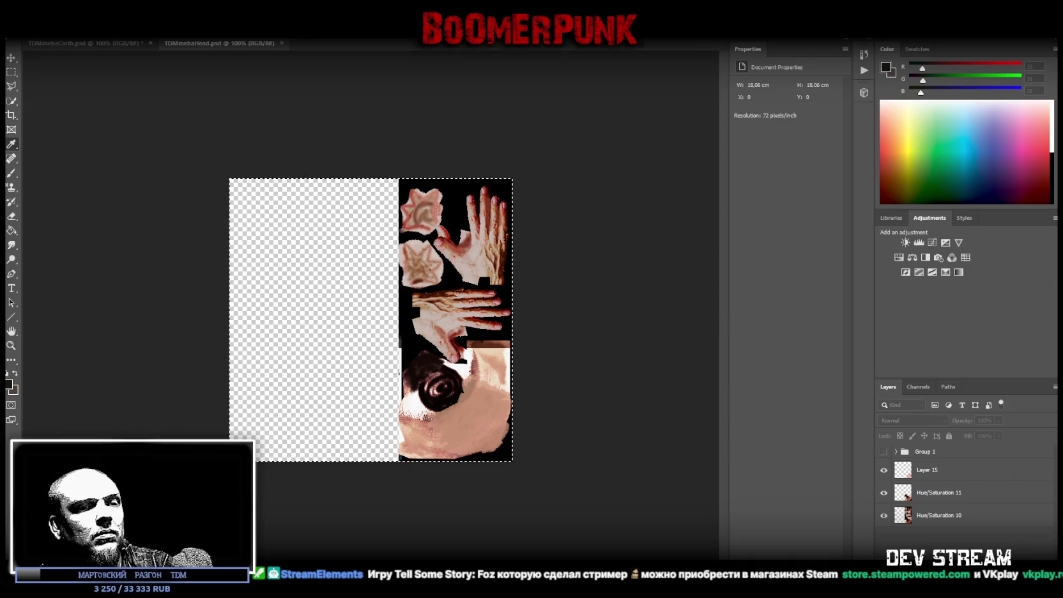
{"action": "key", "text": "d"}
{"action": "key", "text": "g"}
{"action": "left_click", "coordinate": [293, 291]}
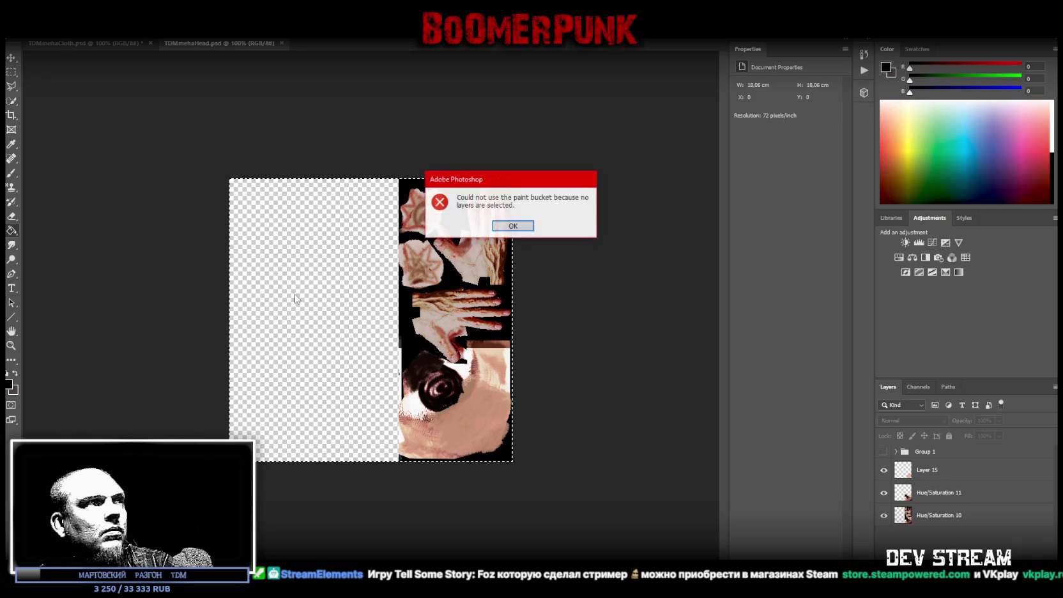
{"action": "left_click", "coordinate": [518, 228]}
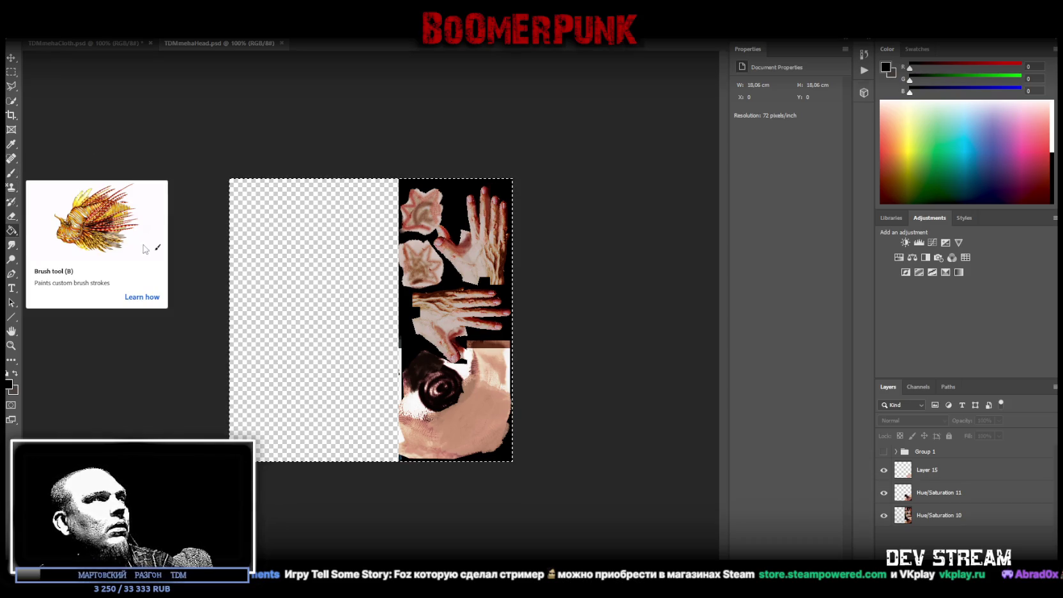
{"action": "right_click", "coordinate": [15, 231]}
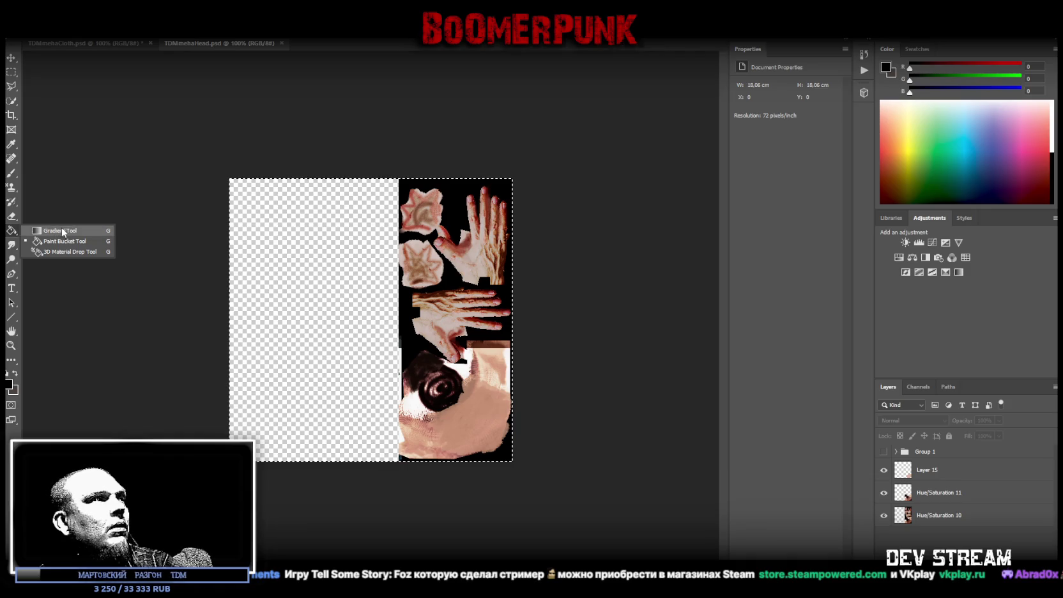
{"action": "left_click", "coordinate": [85, 246]}
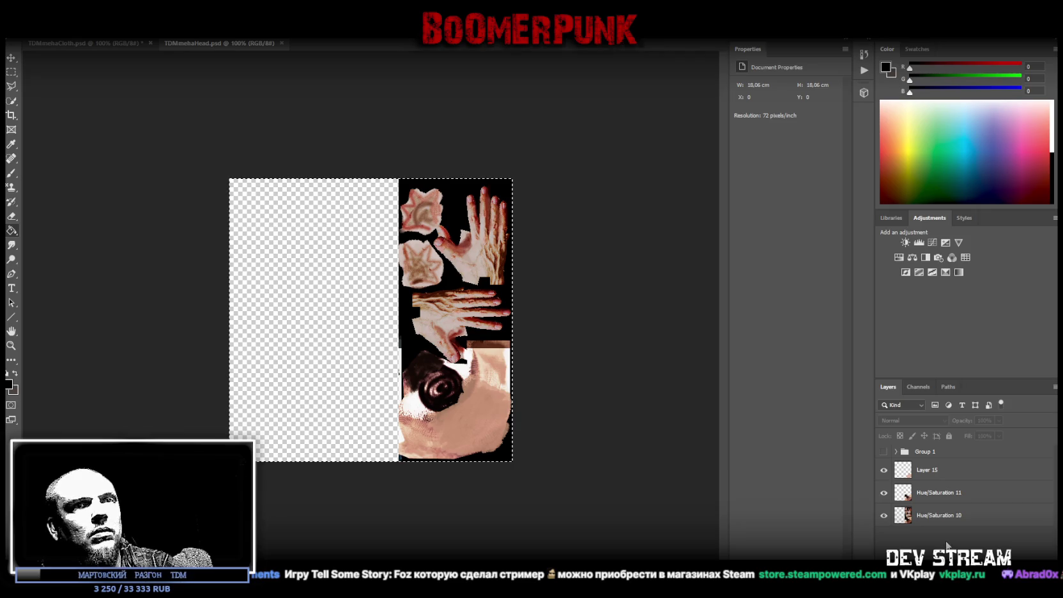
{"action": "key", "text": "ctrl+g"}
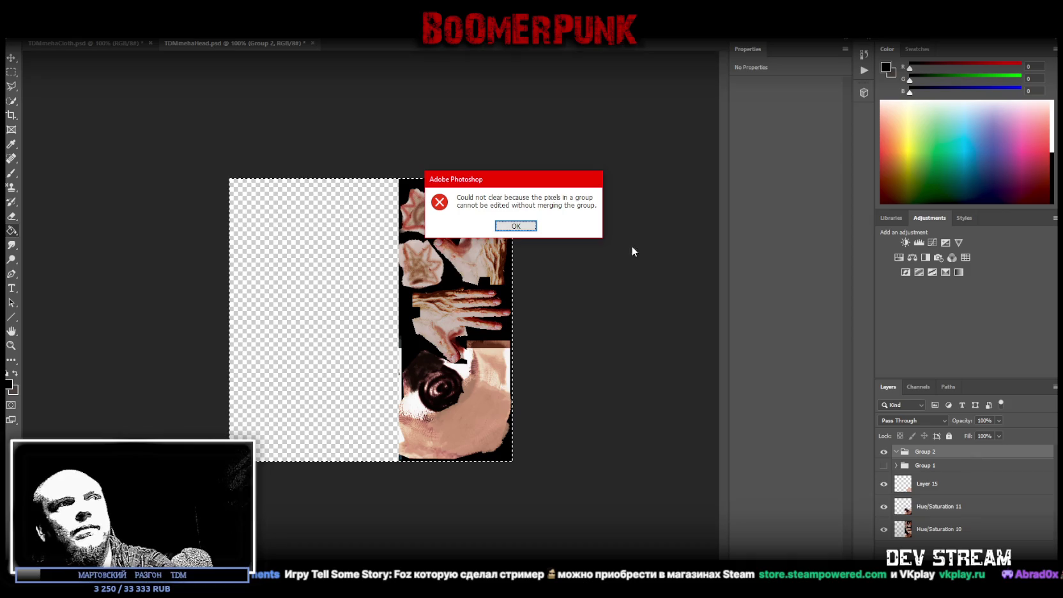
{"action": "left_click", "coordinate": [521, 228]}
{"action": "key", "text": "ctrl+d"}
{"action": "right_click", "coordinate": [12, 86]}
{"action": "left_click", "coordinate": [58, 90]}
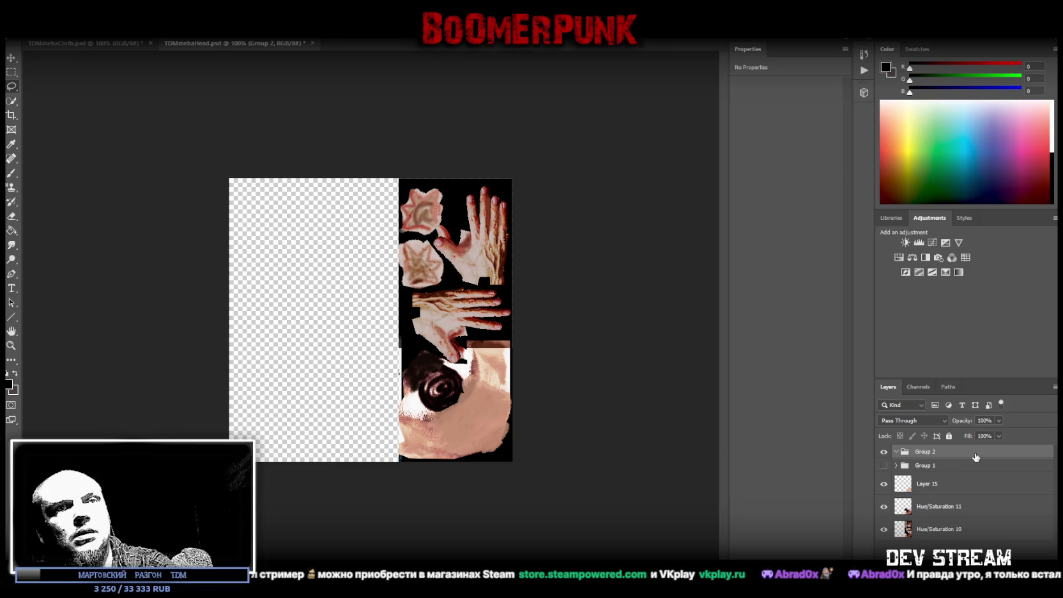
{"action": "key", "text": "Delete"}
{"action": "key", "text": "ctrl+shift+alt+n"}
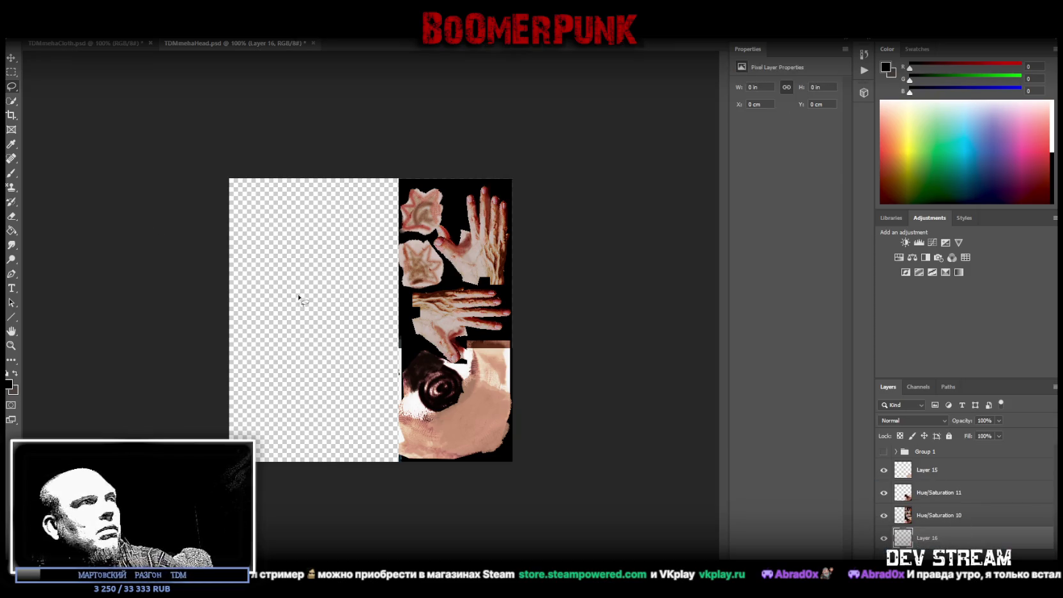
Fill the empty left side of the bottom layer with black, then minimise Photoshop
{"action": "left_click", "coordinate": [11, 229]}
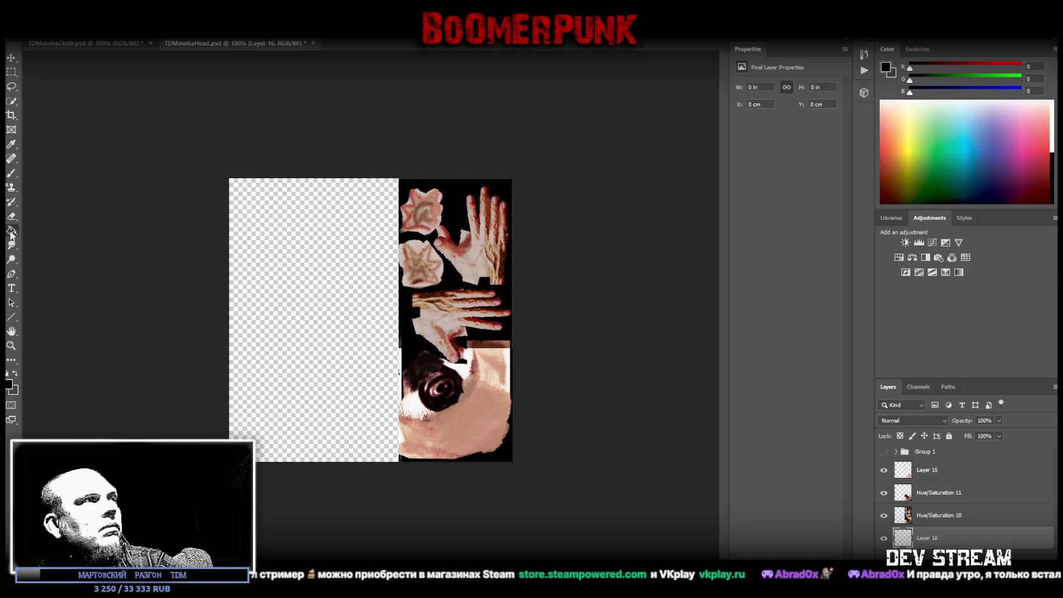
{"action": "left_click", "coordinate": [335, 345]}
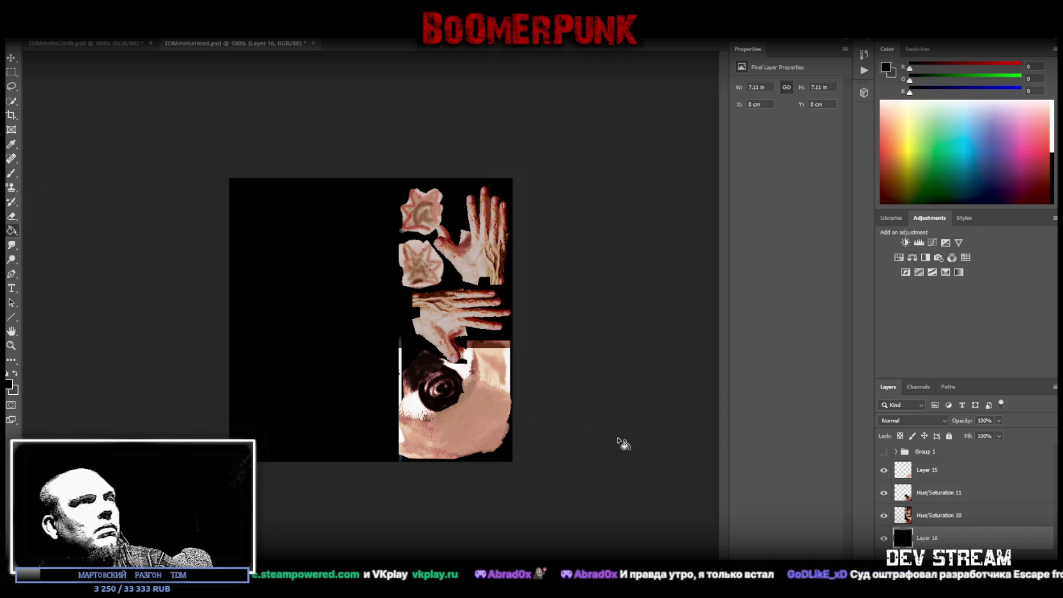
{"action": "left_click", "coordinate": [11, 58]}
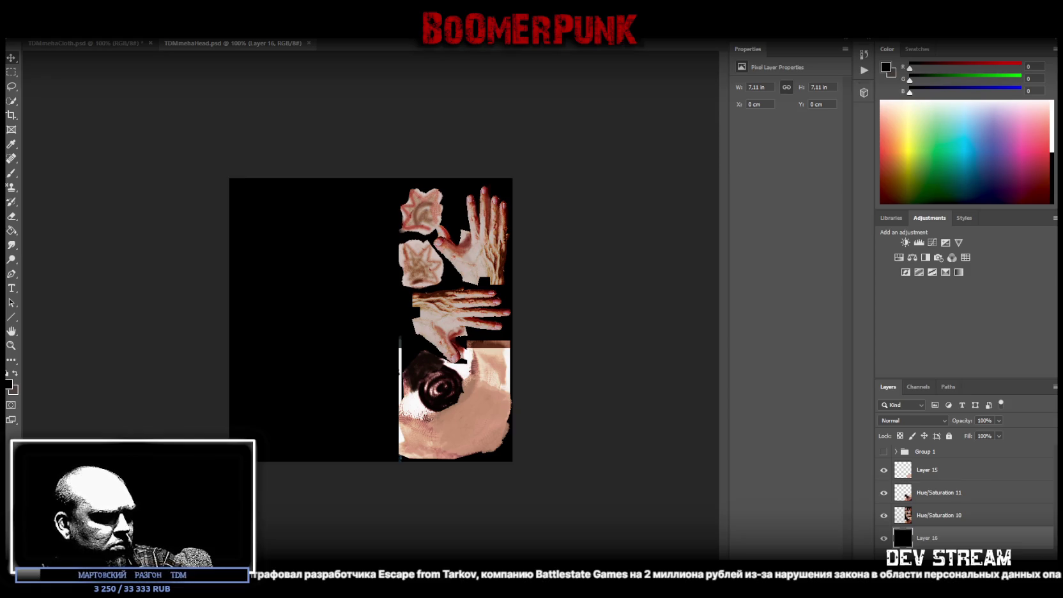
{"action": "key", "text": "super+d"}
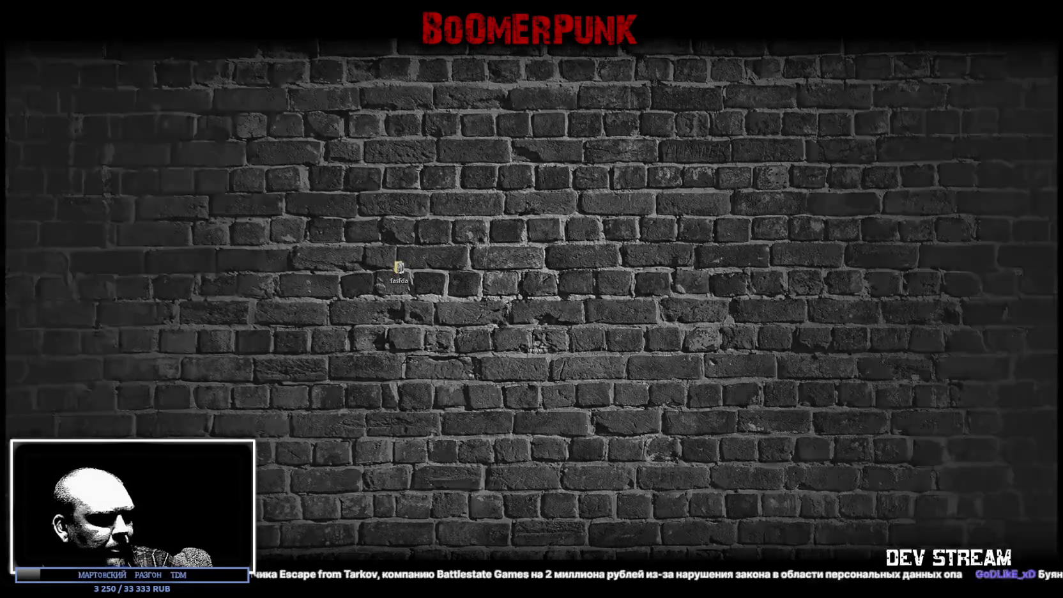
Place the character reference image and scale it so the face fills the lower left
{"action": "key", "text": "super+d"}
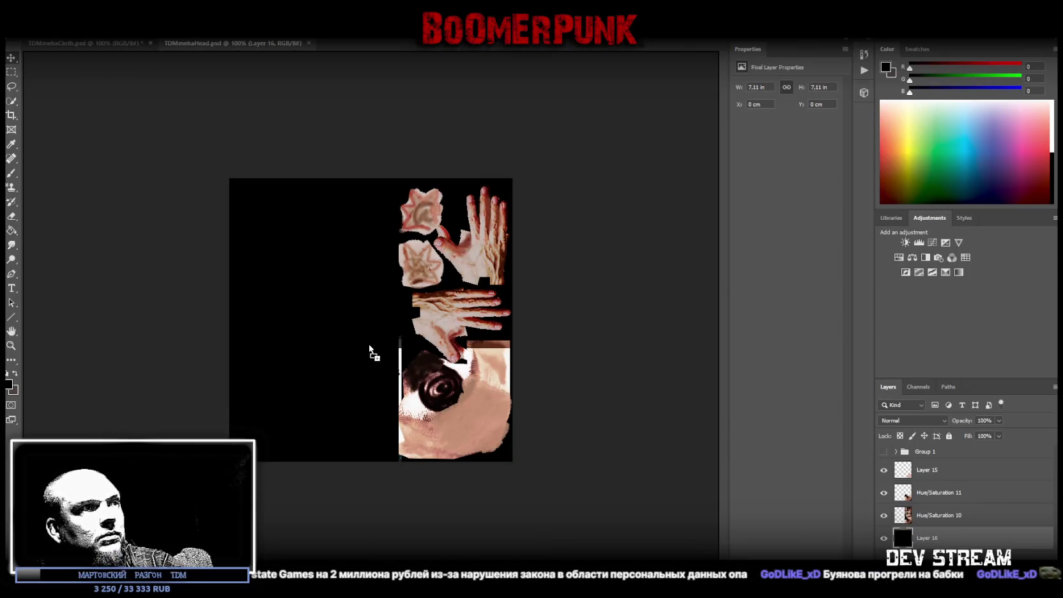
{"action": "left_click_drag", "start_coordinate": [511, 407], "coordinate": [367, 348]}
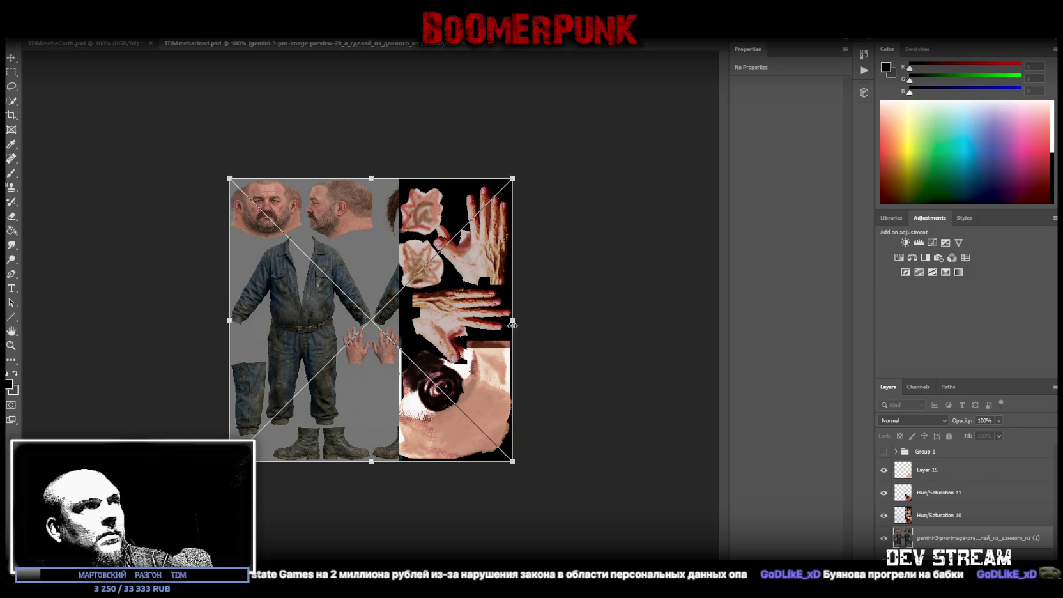
{"action": "left_click_drag", "start_coordinate": [512, 320], "coordinate": [808, 354]}
{"action": "mouse_move", "coordinate": [510, 154]}
{"action": "left_mouse_down"}
{"action": "mouse_move", "coordinate": [473, 430]}
{"action": "mouse_move", "coordinate": [487, 450]}
{"action": "mouse_move", "coordinate": [584, 403]}
{"action": "left_mouse_up"}
{"action": "left_click_drag", "start_coordinate": [414, 480], "coordinate": [411, 398]}
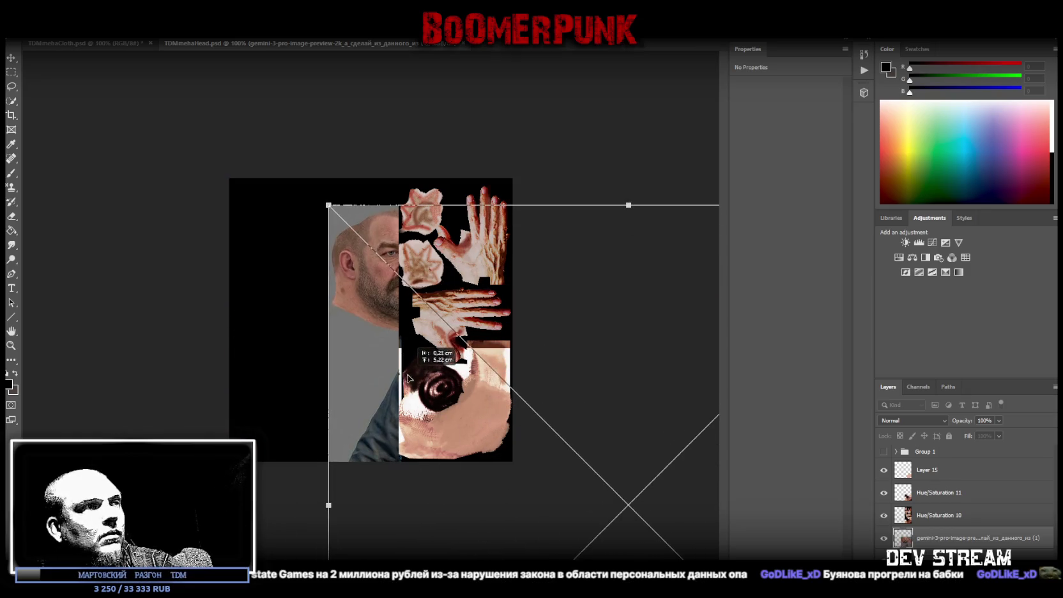
{"action": "left_click_drag", "start_coordinate": [328, 502], "coordinate": [222, 488]}
{"action": "mouse_move", "coordinate": [303, 391]}
{"action": "left_mouse_down"}
{"action": "mouse_move", "coordinate": [304, 494]}
{"action": "mouse_move", "coordinate": [289, 411]}
{"action": "mouse_move", "coordinate": [370, 523]}
{"action": "mouse_move", "coordinate": [367, 597]}
{"action": "mouse_move", "coordinate": [372, 543]}
{"action": "left_mouse_up"}
{"action": "left_click", "coordinate": [10, 72]}
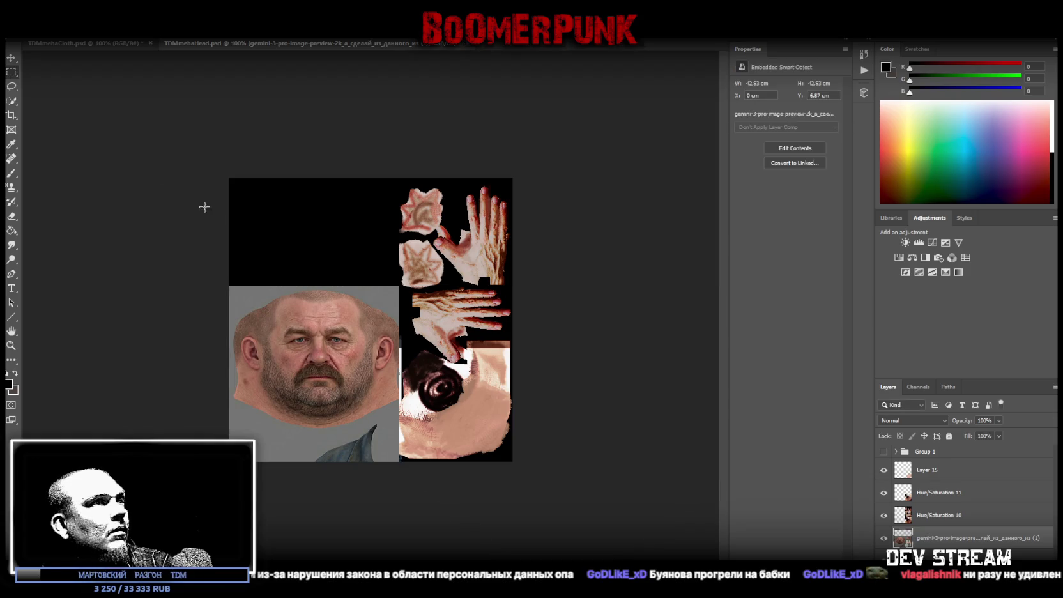
Select the face area and copy it onto its own layer with Layer Via Copy
{"action": "left_click_drag", "start_coordinate": [176, 239], "coordinate": [418, 438]}
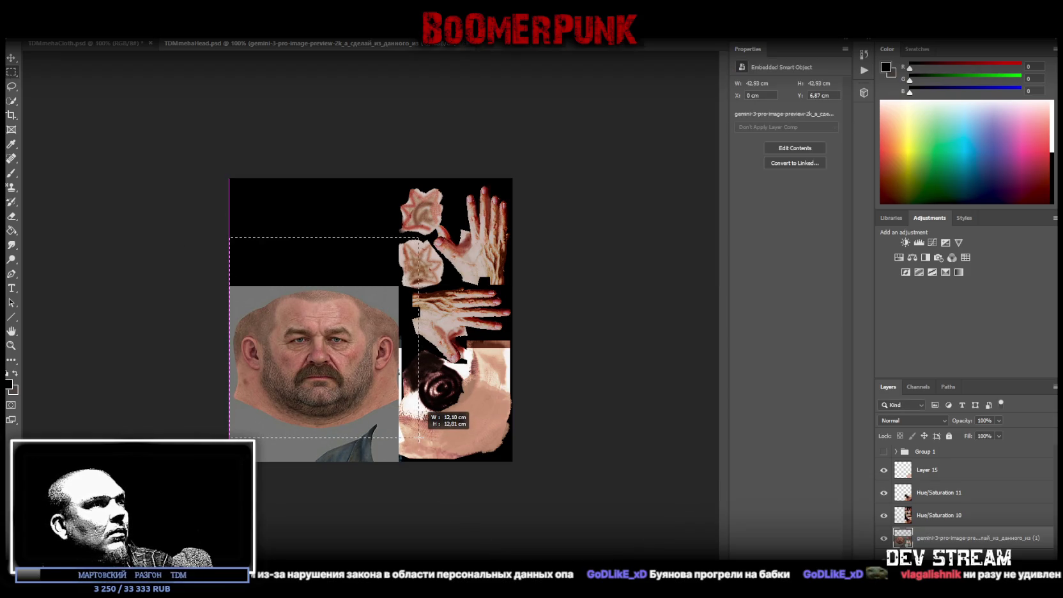
{"action": "left_click_drag", "start_coordinate": [418, 438], "coordinate": [414, 438]}
{"action": "right_click", "coordinate": [340, 343]}
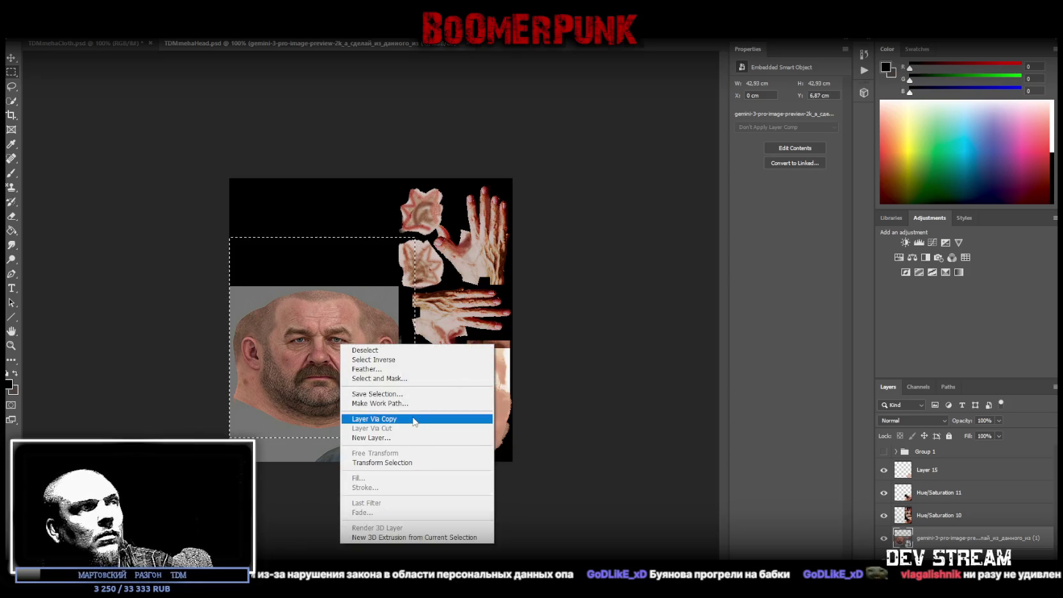
{"action": "left_click", "coordinate": [422, 420]}
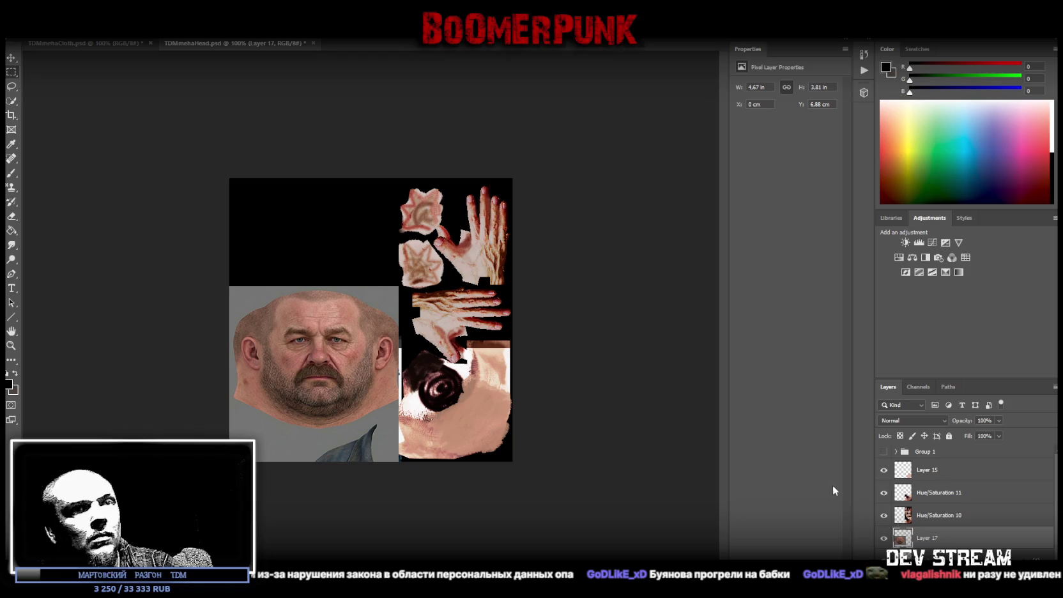
Hide the face layer, shift the reference image, and copy the hair area onto a new layer
{"action": "left_click", "coordinate": [883, 538]}
{"action": "key", "text": "alt+bracketleft"}
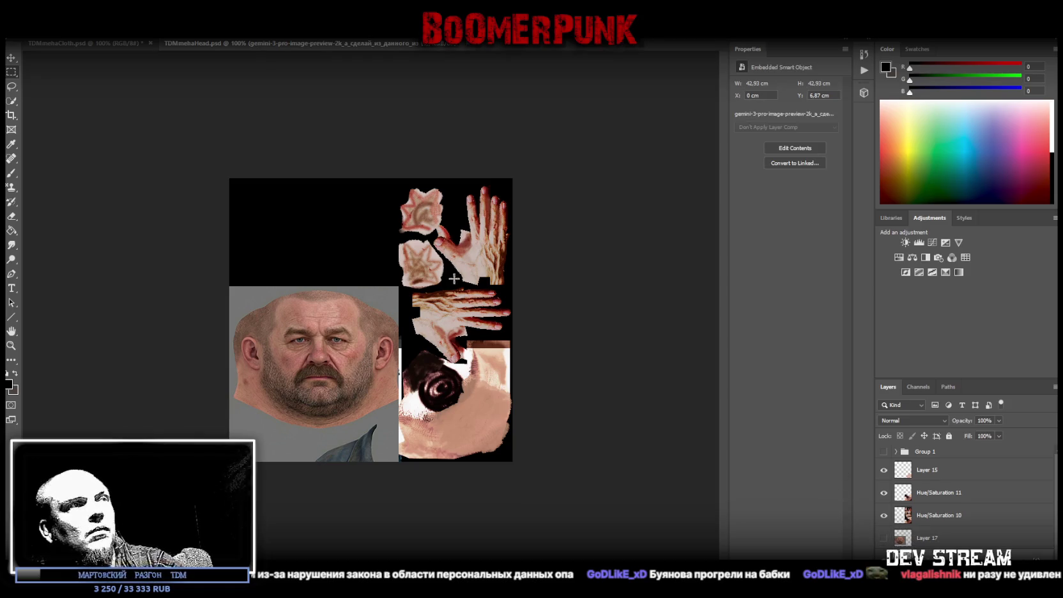
{"action": "left_click", "coordinate": [8, 64]}
{"action": "mouse_move", "coordinate": [370, 395]}
{"action": "left_mouse_down"}
{"action": "mouse_move", "coordinate": [262, 374]}
{"action": "mouse_move", "coordinate": [340, 384]}
{"action": "left_mouse_up"}
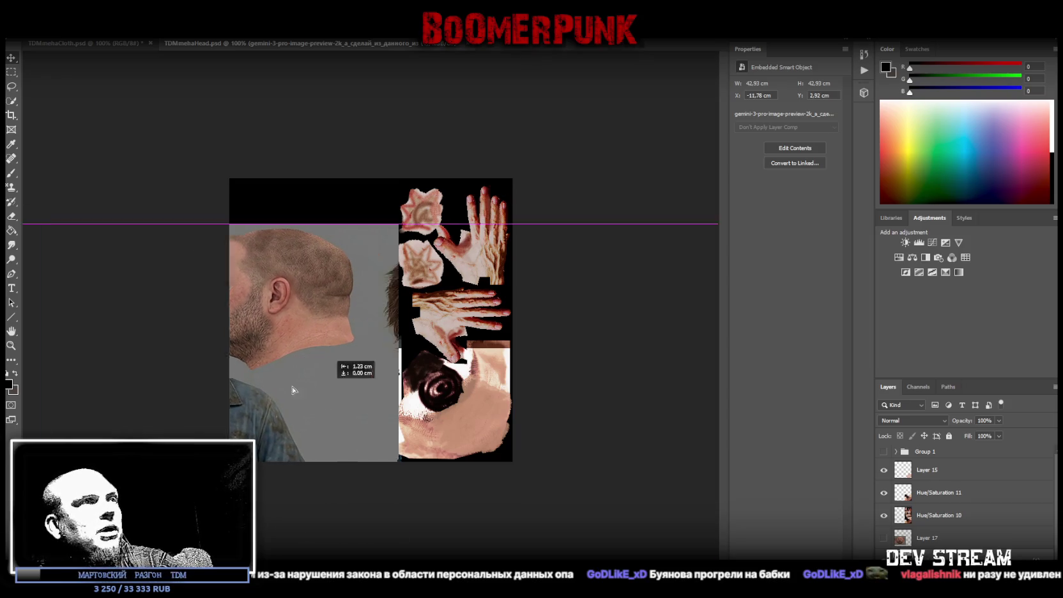
{"action": "left_click_drag", "start_coordinate": [341, 384], "coordinate": [391, 352]}
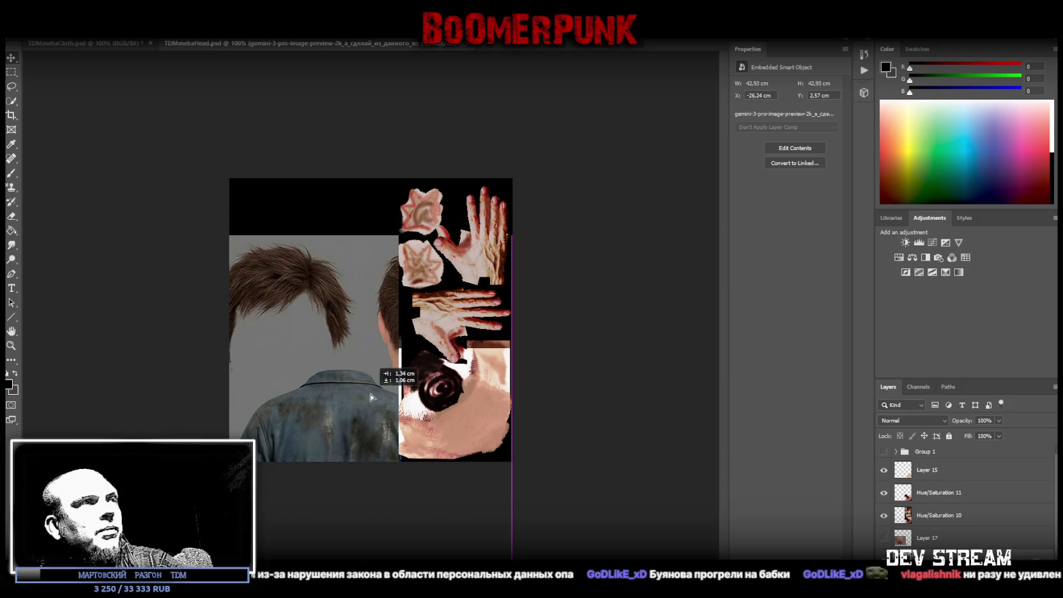
{"action": "key", "text": "m"}
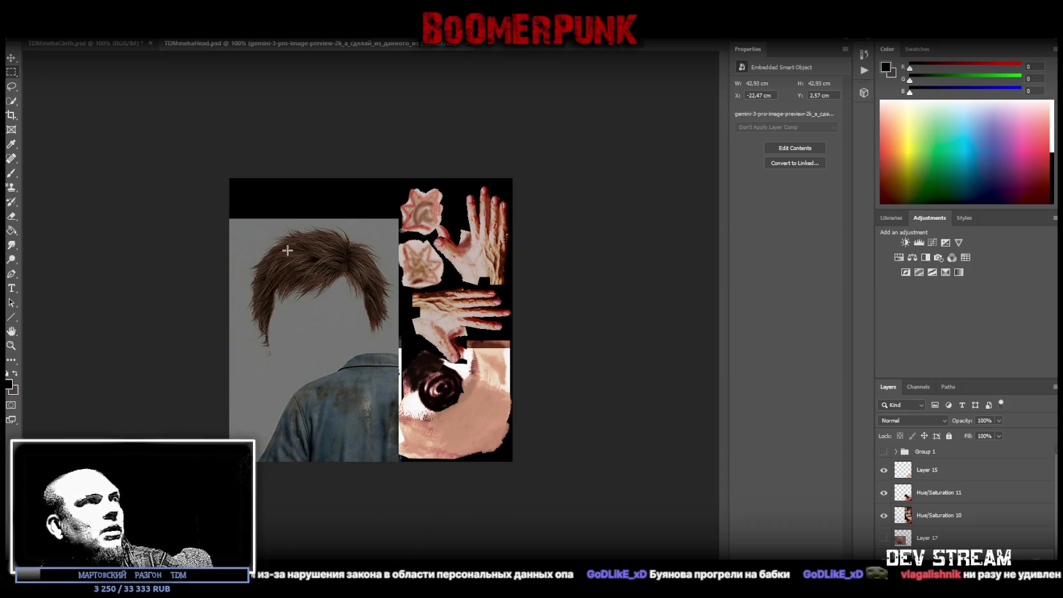
{"action": "left_click_drag", "start_coordinate": [249, 356], "coordinate": [390, 218]}
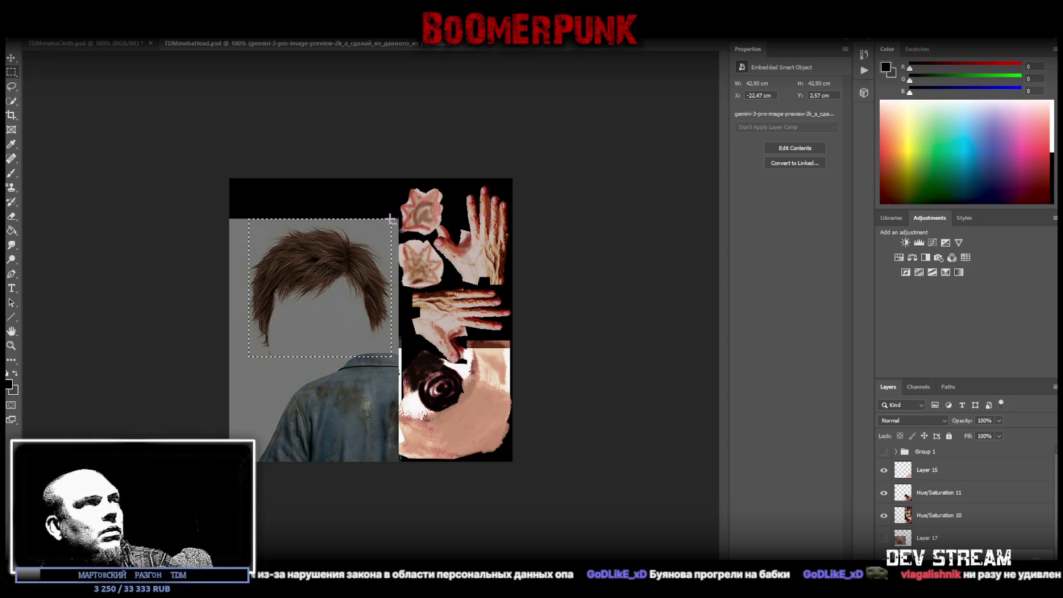
{"action": "right_click", "coordinate": [310, 268]}
{"action": "left_click", "coordinate": [367, 344]}
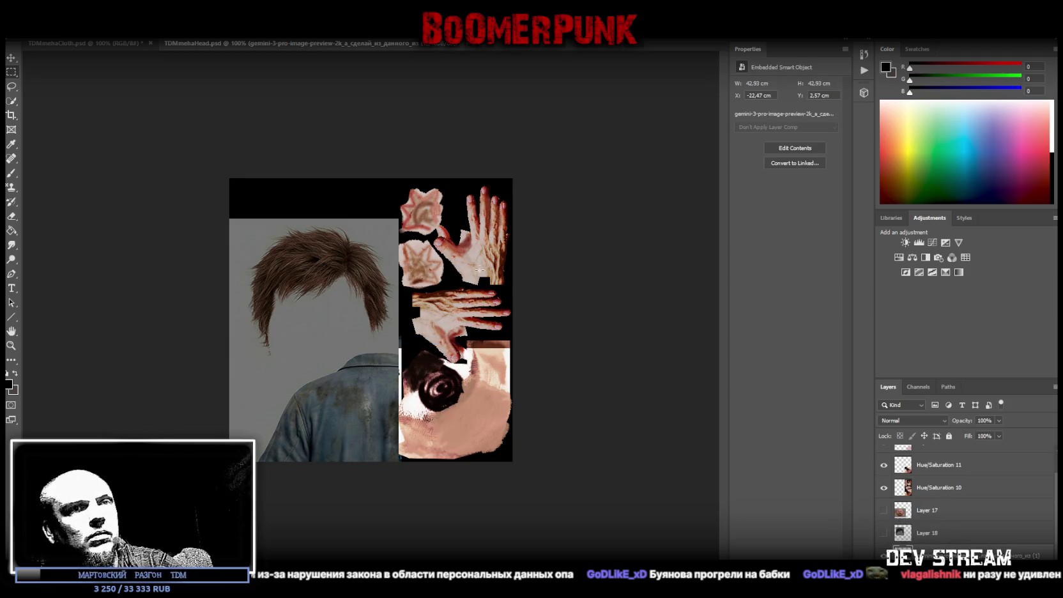
Move the reference layer higher in the layer stack and undo the accidental duplicates
{"action": "left_click", "coordinate": [11, 59]}
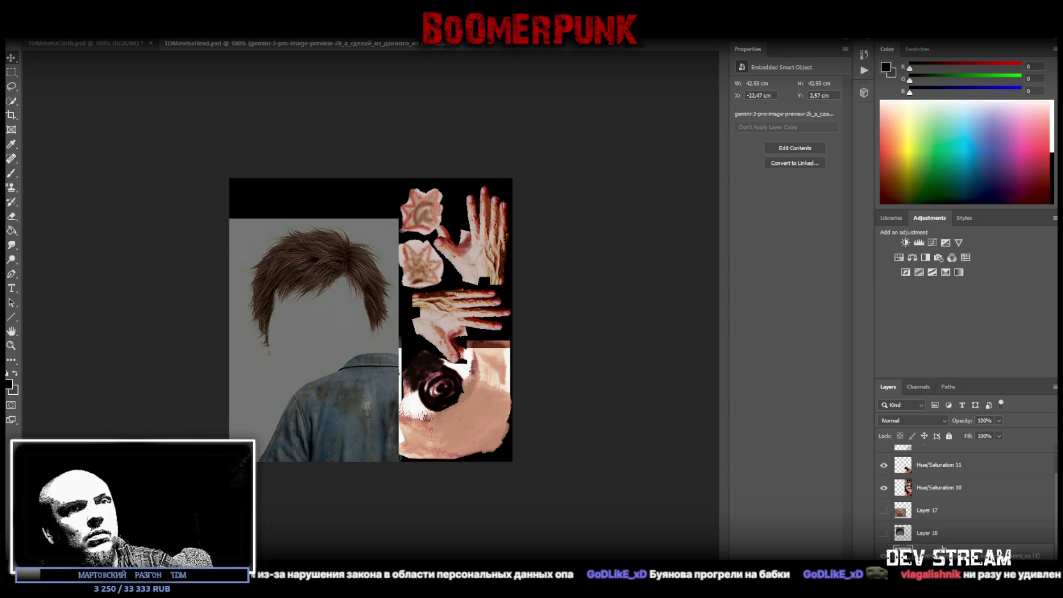
{"action": "left_click_drag", "start_coordinate": [944, 523], "coordinate": [946, 476]}
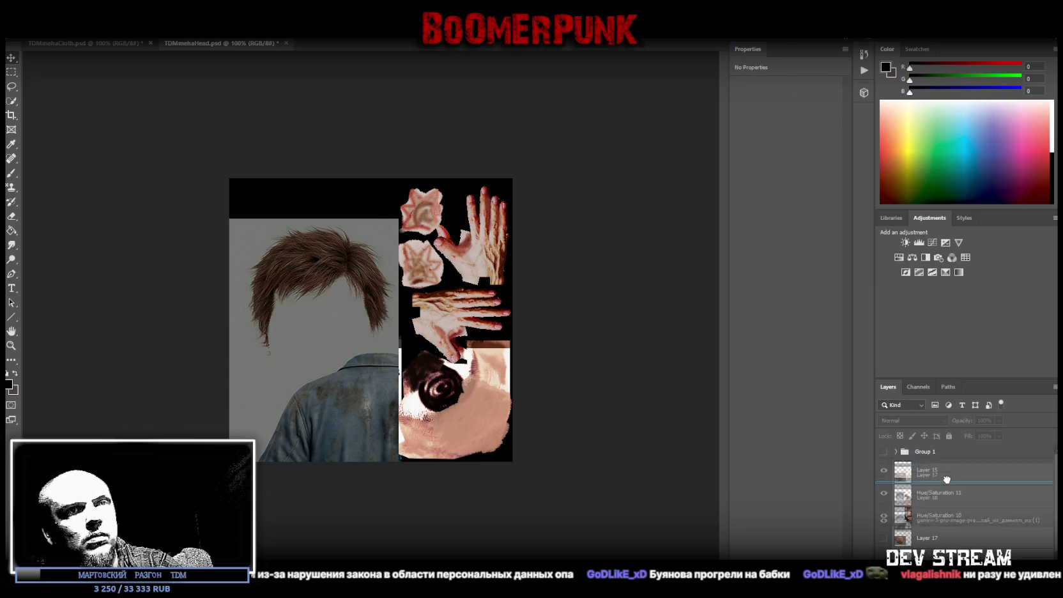
{"action": "left_click_drag", "start_coordinate": [946, 476], "coordinate": [931, 535]}
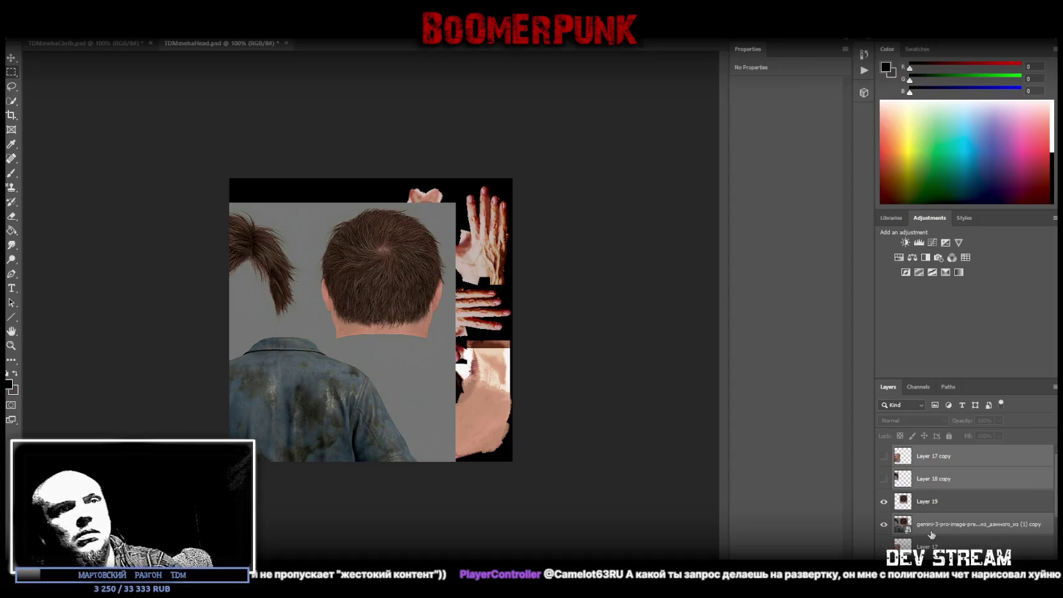
{"action": "key", "text": "ctrl+z"}
{"action": "key", "text": "ctrl+z"}
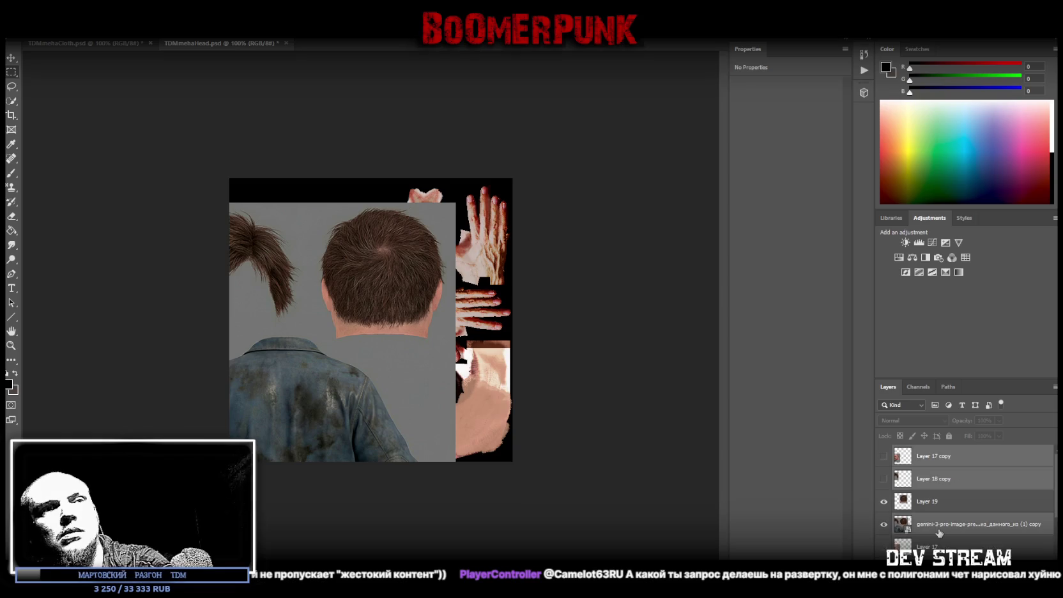
{"action": "key", "text": "ctrl+z"}
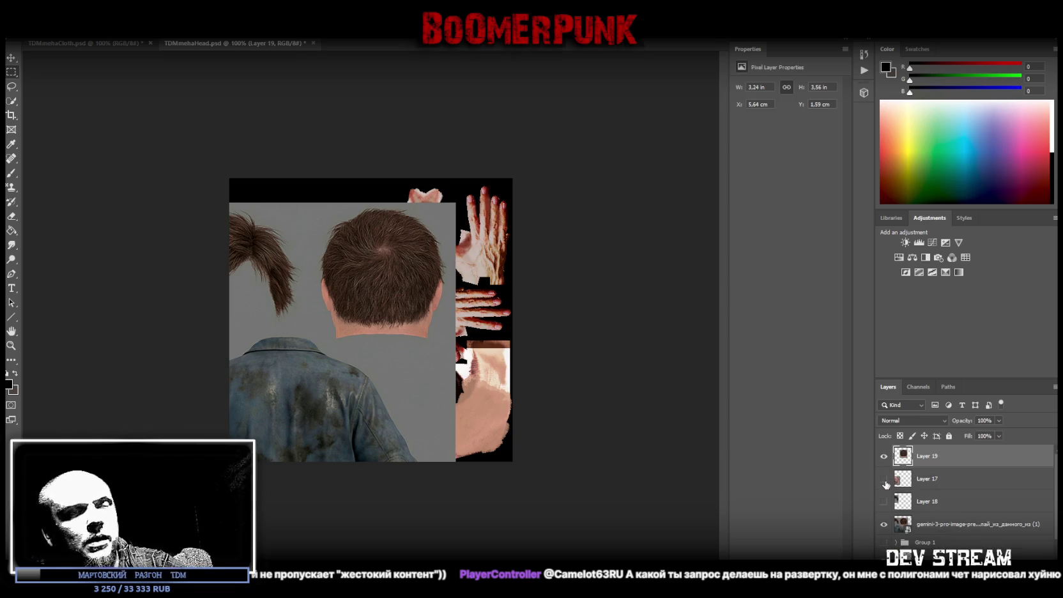
Flip the back-of-head piece upside down and move it to the top of the canvas
{"action": "left_click", "coordinate": [884, 524]}
{"action": "left_click_drag", "start_coordinate": [884, 480], "coordinate": [884, 502]}
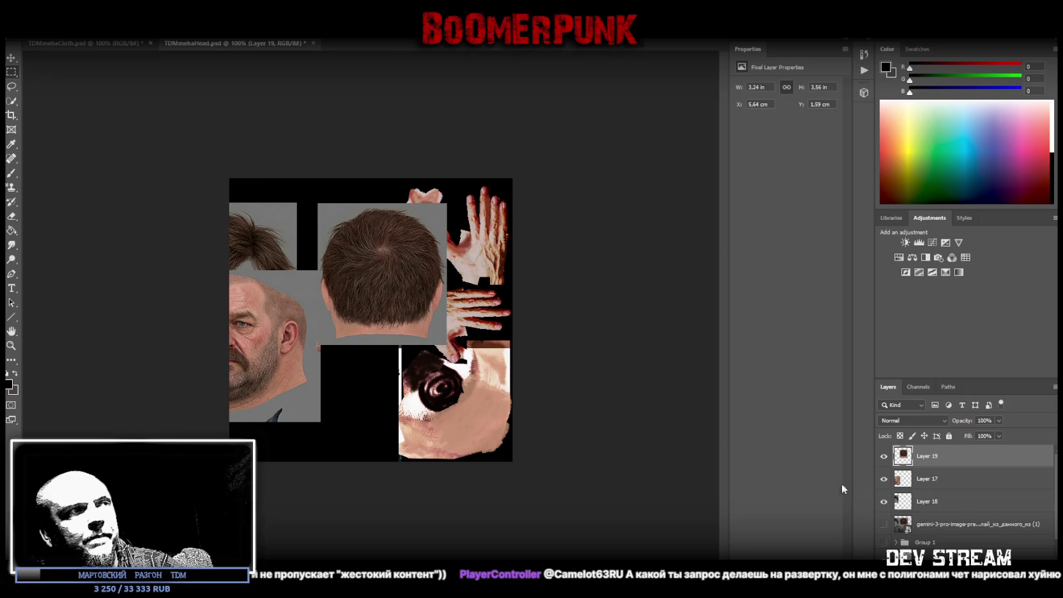
{"action": "left_click_drag", "start_coordinate": [273, 379], "coordinate": [404, 311]}
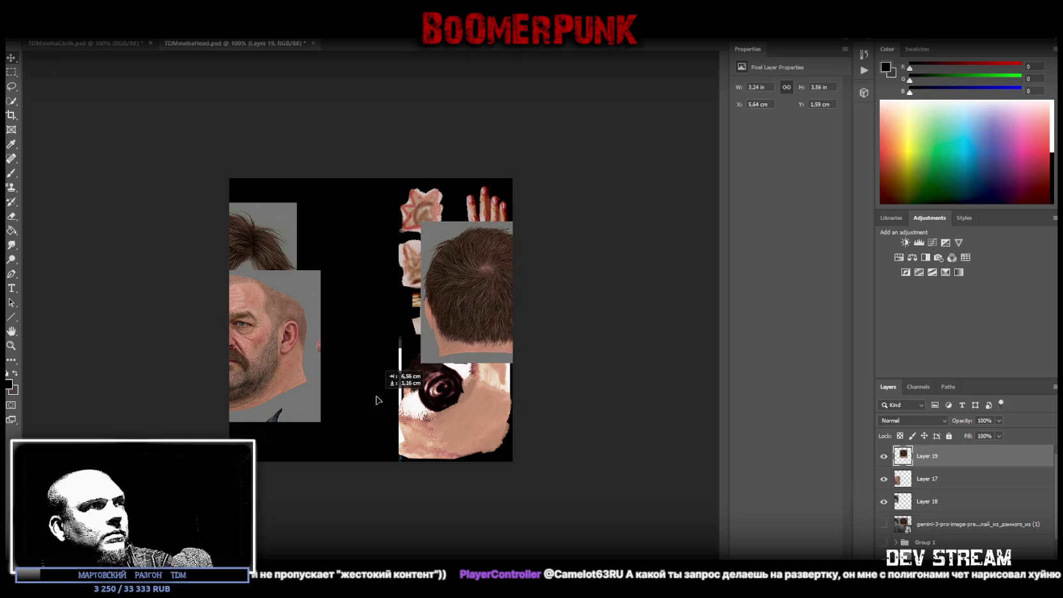
{"action": "key", "text": "ctrl+t"}
{"action": "left_click_drag", "start_coordinate": [489, 187], "coordinate": [349, 368]}
{"action": "key", "text": "Return"}
{"action": "left_click_drag", "start_coordinate": [443, 284], "coordinate": [436, 255]}
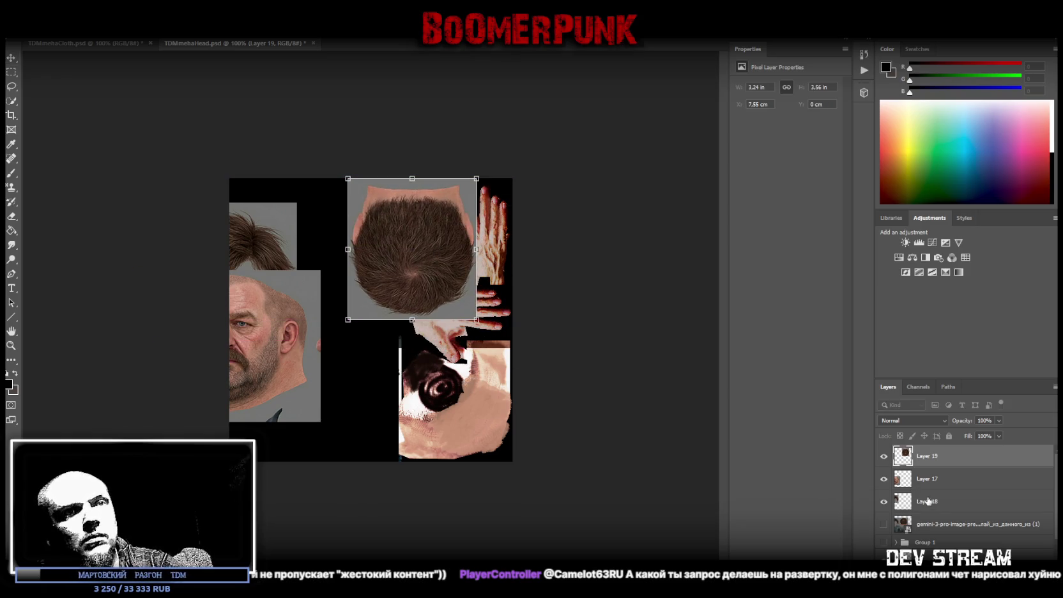
Move the Layer 17 face texture into the lower-left corner of the canvas
{"action": "left_click", "coordinate": [945, 483]}
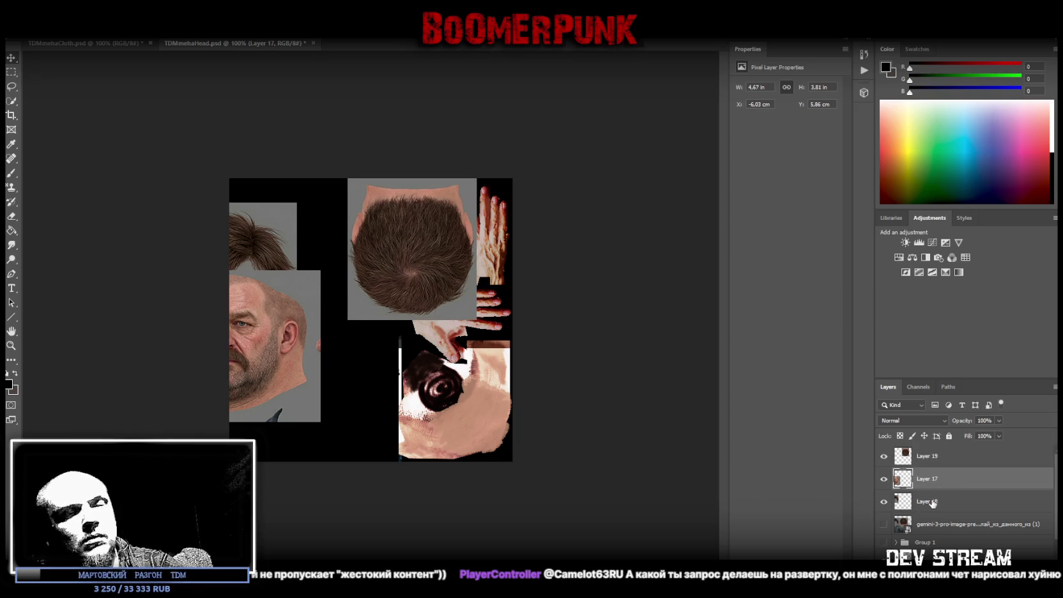
{"action": "left_click_drag", "start_coordinate": [263, 349], "coordinate": [357, 385]}
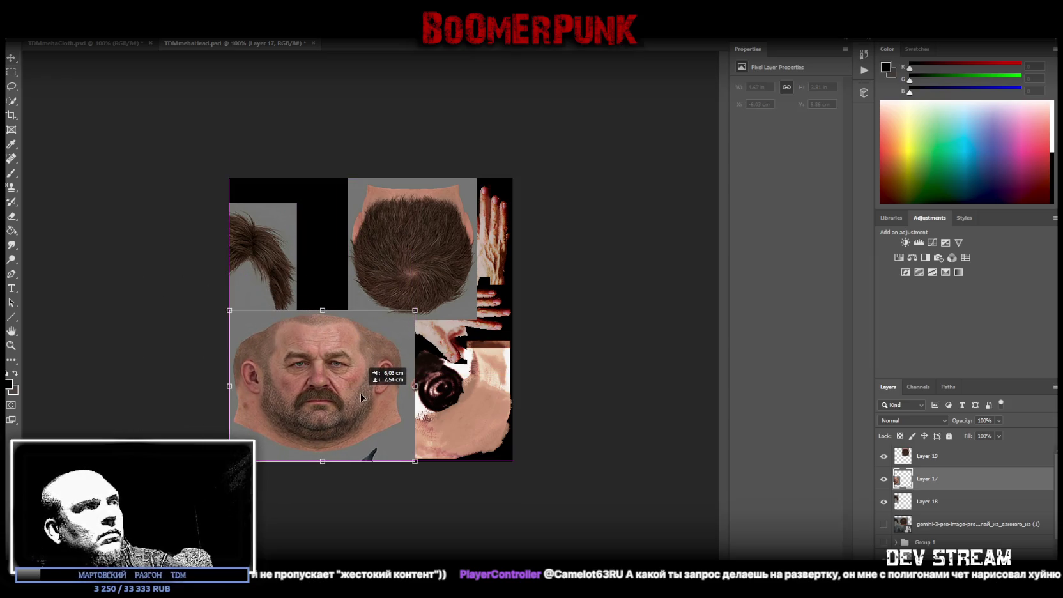
{"action": "left_click_drag", "start_coordinate": [357, 386], "coordinate": [360, 392]}
Cut the marqueed face tile onto its own layer and settle it into the lower-left corner
{"action": "left_click", "coordinate": [11, 72]}
{"action": "left_click_drag", "start_coordinate": [229, 461], "coordinate": [403, 306]}
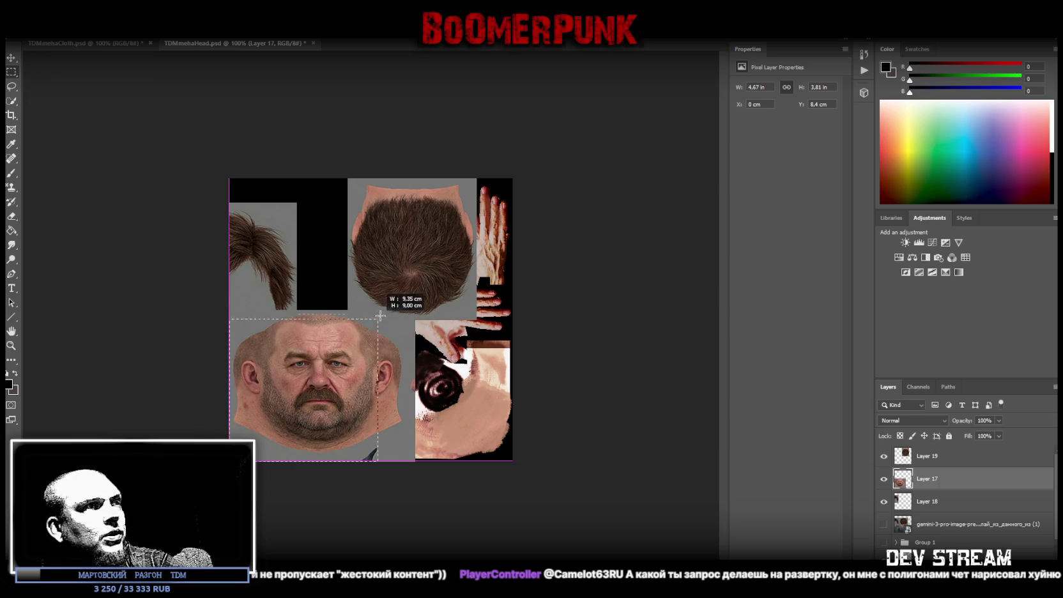
{"action": "left_click_drag", "start_coordinate": [404, 307], "coordinate": [404, 310]}
{"action": "left_click_drag", "start_coordinate": [243, 461], "coordinate": [457, 452], "text": "shift"}
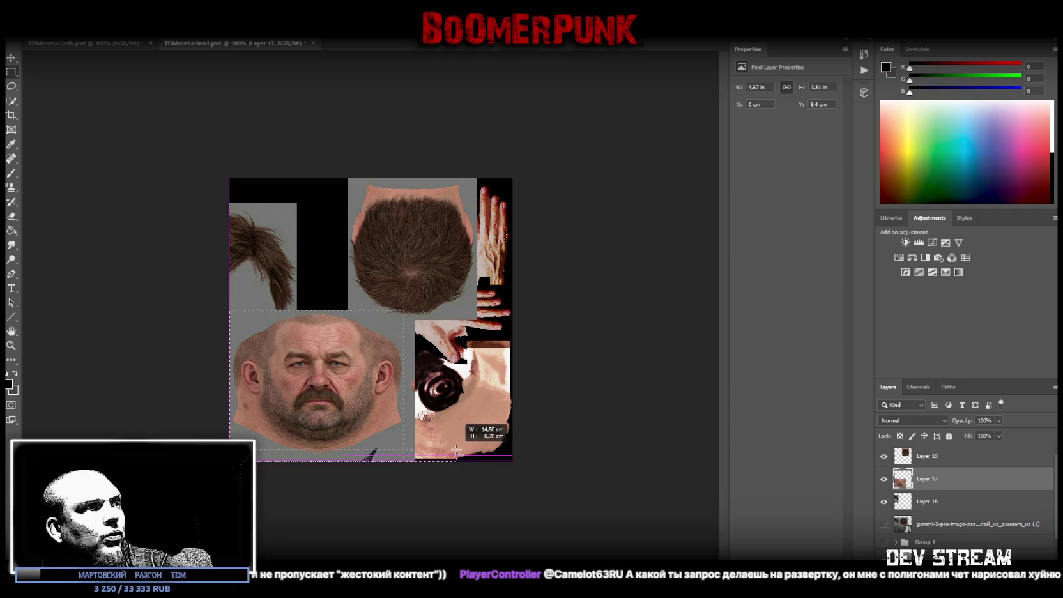
{"action": "right_click", "coordinate": [330, 393]}
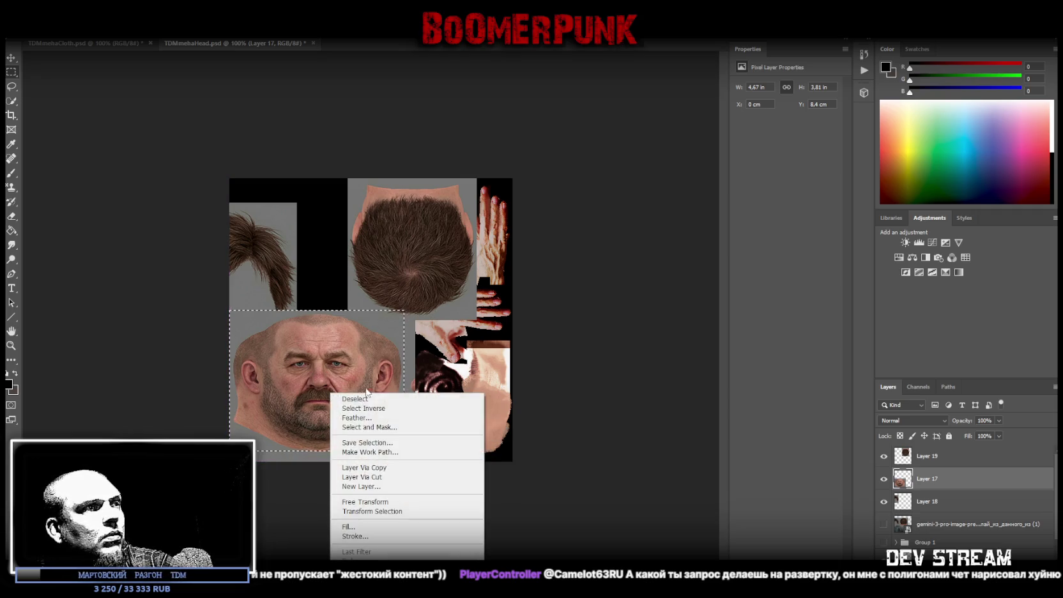
{"action": "left_click", "coordinate": [375, 477]}
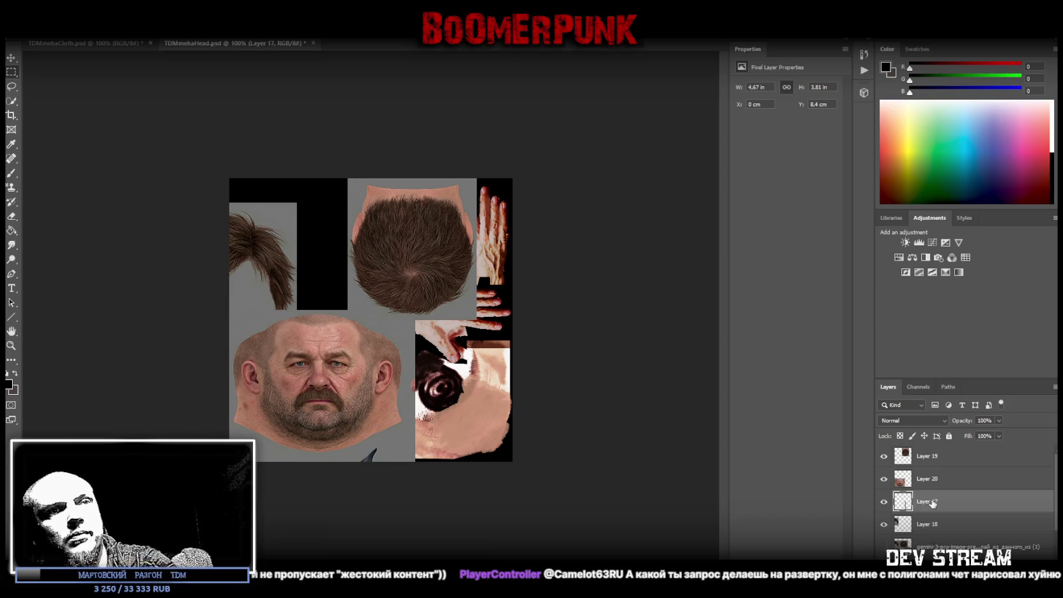
{"action": "left_click", "coordinate": [10, 59]}
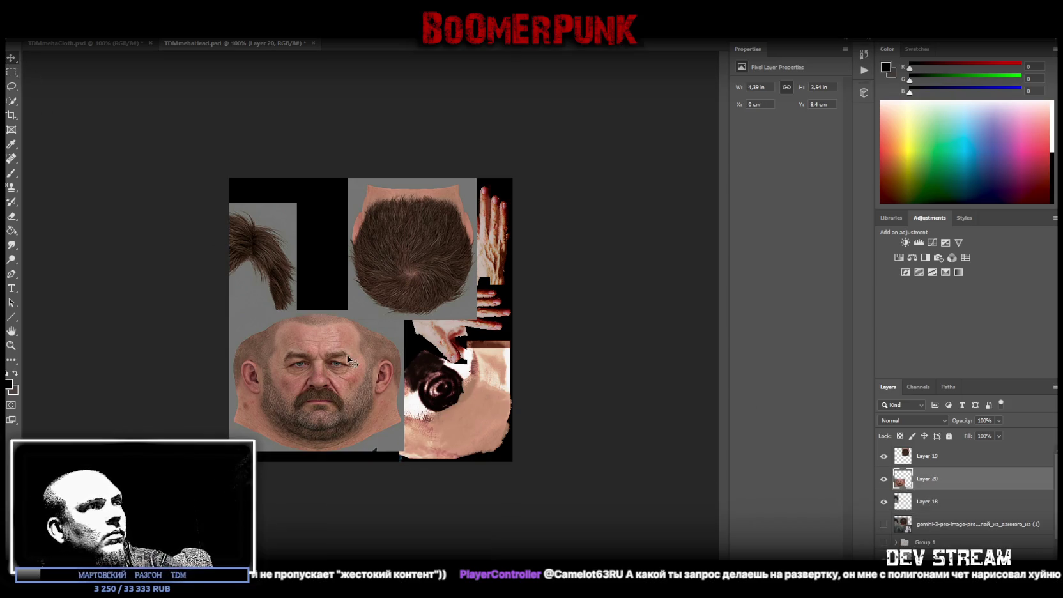
{"action": "left_click_drag", "start_coordinate": [343, 369], "coordinate": [337, 378]}
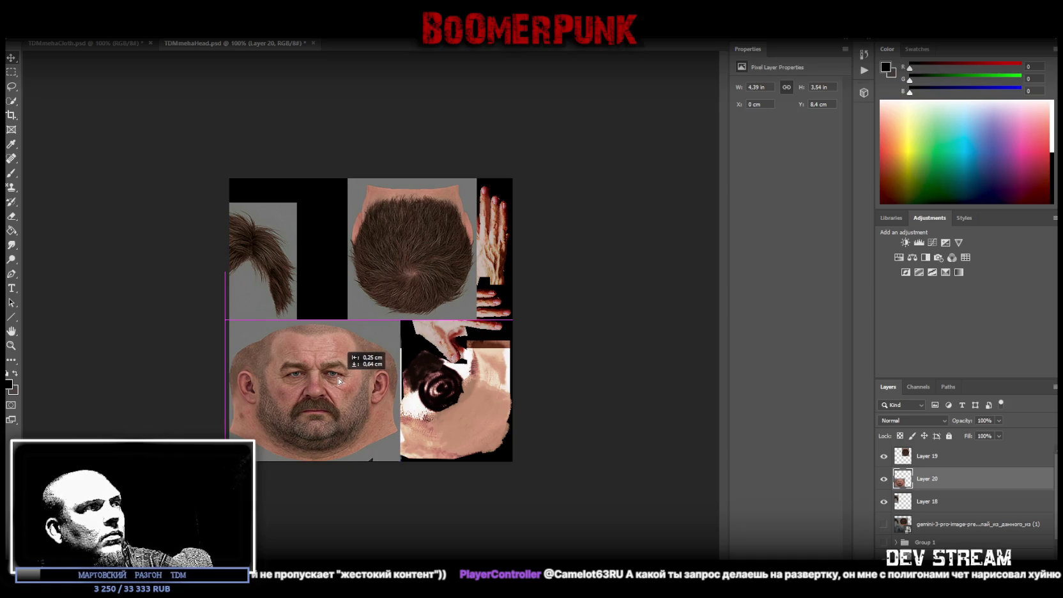
{"action": "left_click_drag", "start_coordinate": [337, 378], "coordinate": [340, 379]}
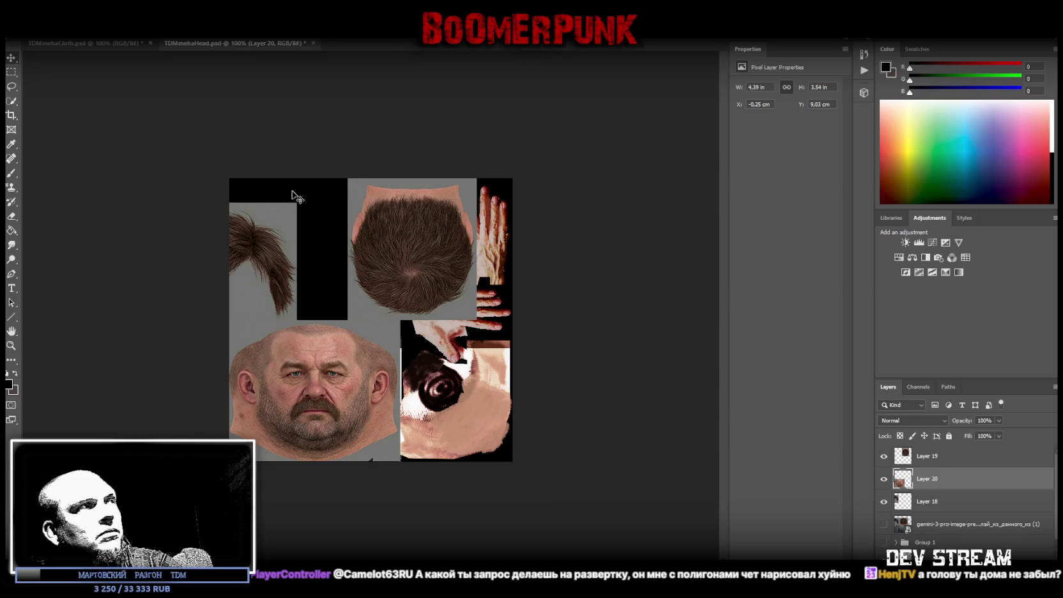
Hide Layer 18's loose hair strands and shift the Layer 19 scalp hair left
{"action": "left_click", "coordinate": [884, 501]}
{"action": "left_click", "coordinate": [947, 461]}
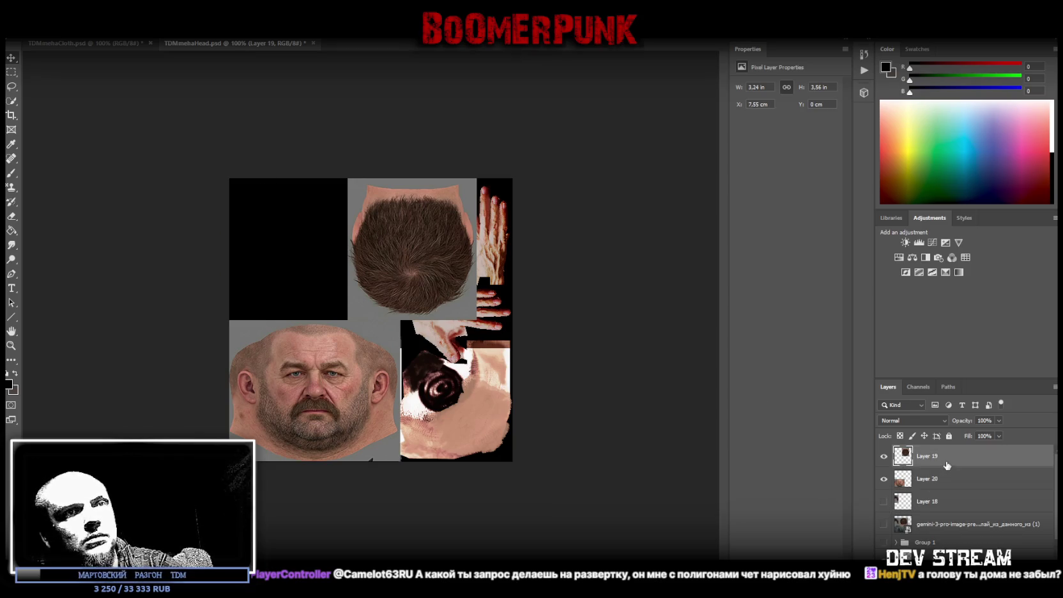
{"action": "mouse_move", "coordinate": [400, 257]}
{"action": "left_mouse_down"}
{"action": "mouse_move", "coordinate": [344, 243]}
{"action": "mouse_move", "coordinate": [301, 257]}
{"action": "left_mouse_up"}
{"action": "left_click", "coordinate": [167, 107]}
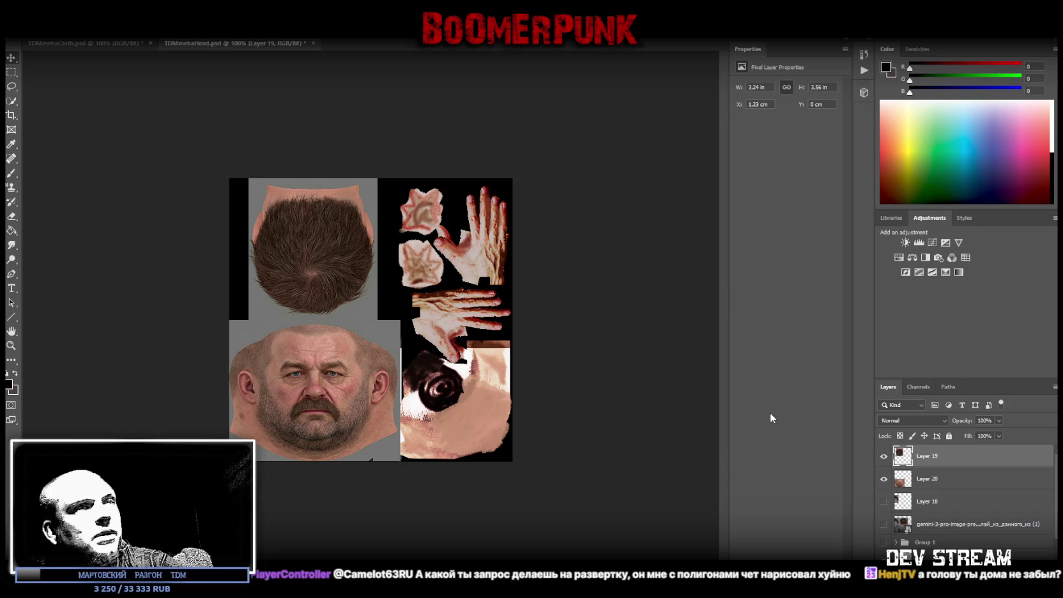
{"action": "left_click", "coordinate": [931, 527]}
Raise the gemini reference layer to the top and enlarge it so the hands fill the canvas
{"action": "left_click", "coordinate": [883, 523]}
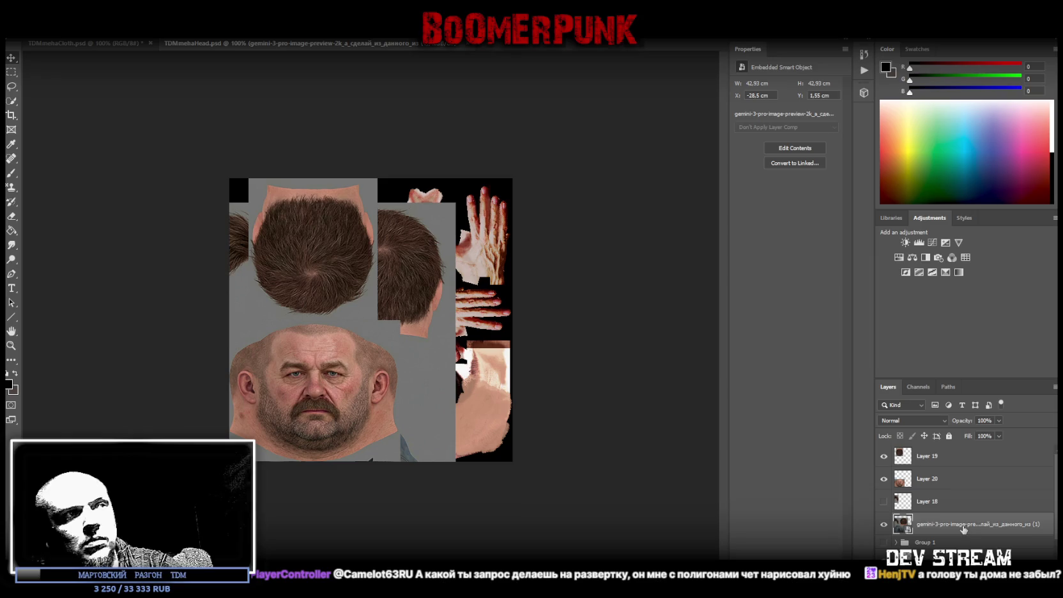
{"action": "left_click_drag", "start_coordinate": [963, 528], "coordinate": [958, 449]}
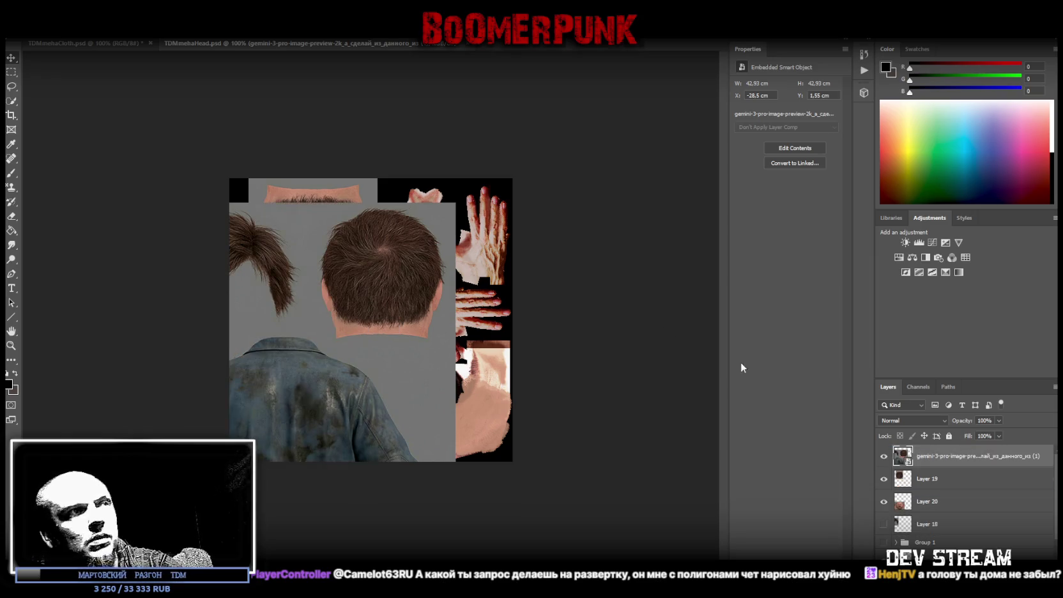
{"action": "left_click_drag", "start_coordinate": [328, 392], "coordinate": [83, 148]}
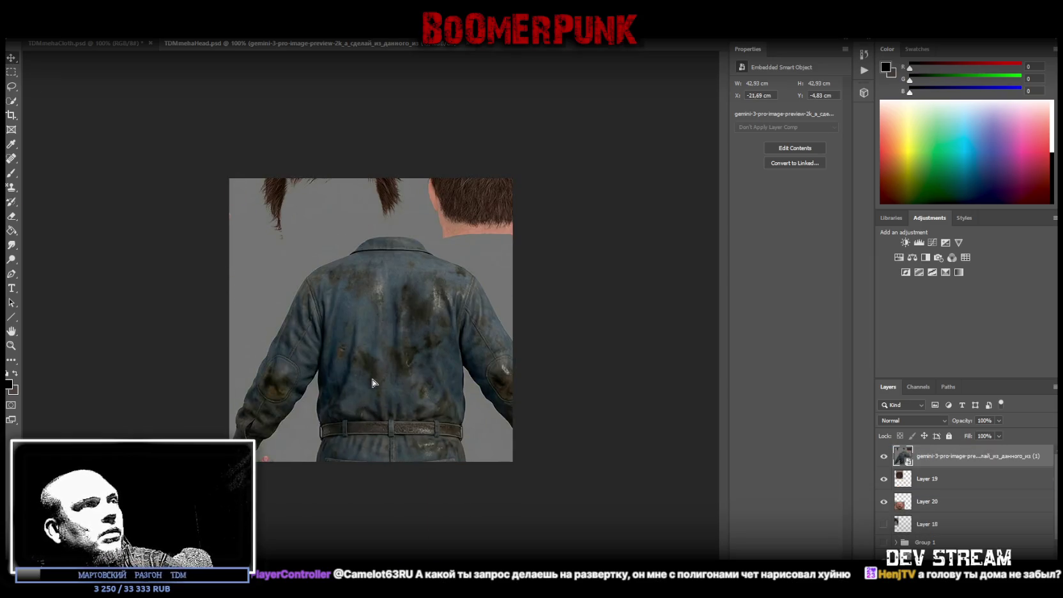
{"action": "key", "text": "ctrl+t"}
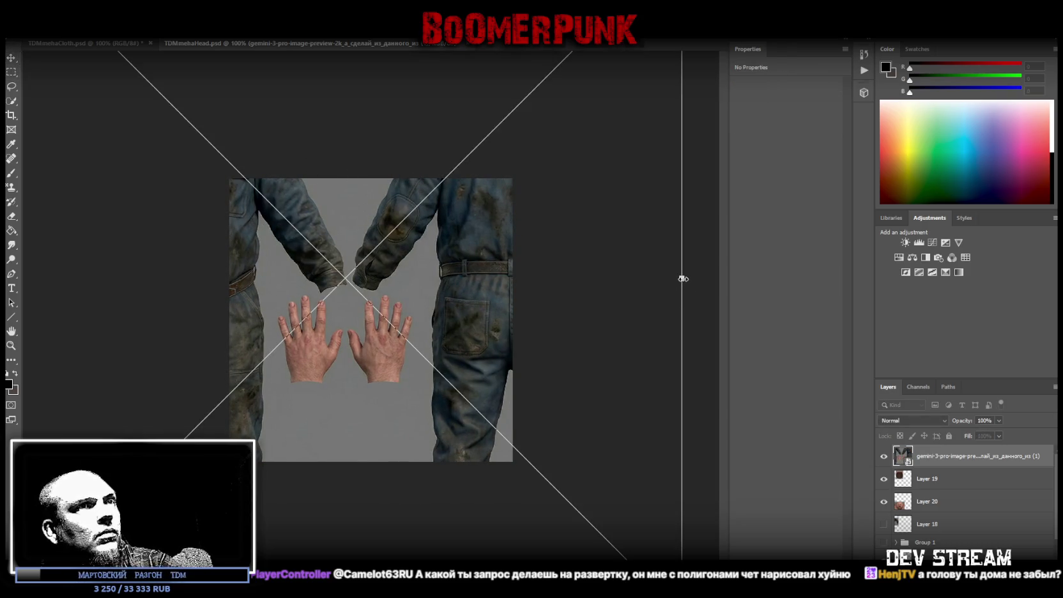
{"action": "left_click_drag", "start_coordinate": [683, 279], "coordinate": [807, 279]}
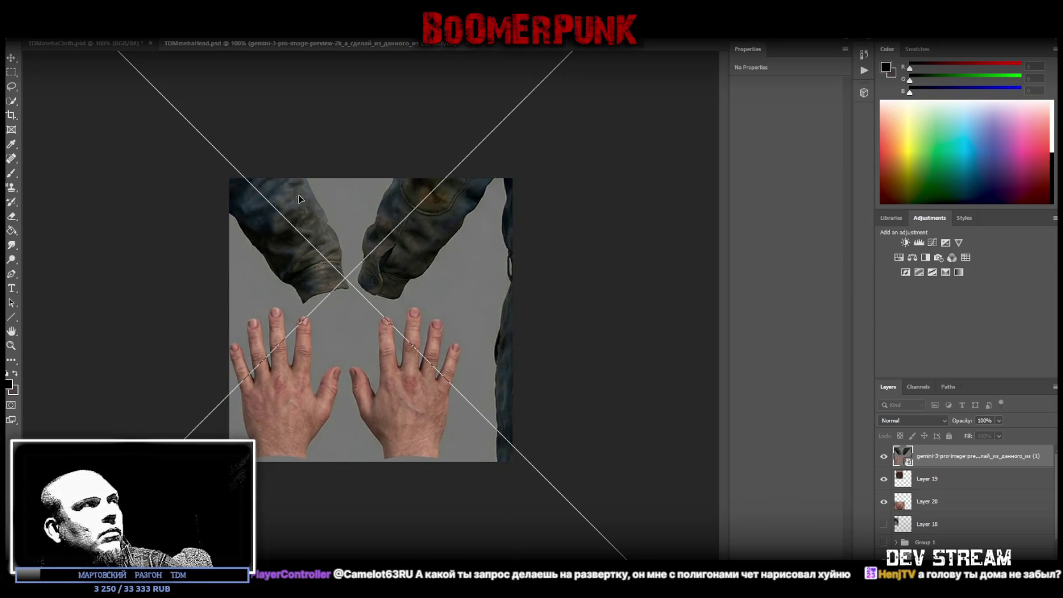
{"action": "left_click_drag", "start_coordinate": [403, 153], "coordinate": [412, 128]}
Marquee both hands and copy them onto a new layer with Layer Via Copy
{"action": "left_click", "coordinate": [11, 72]}
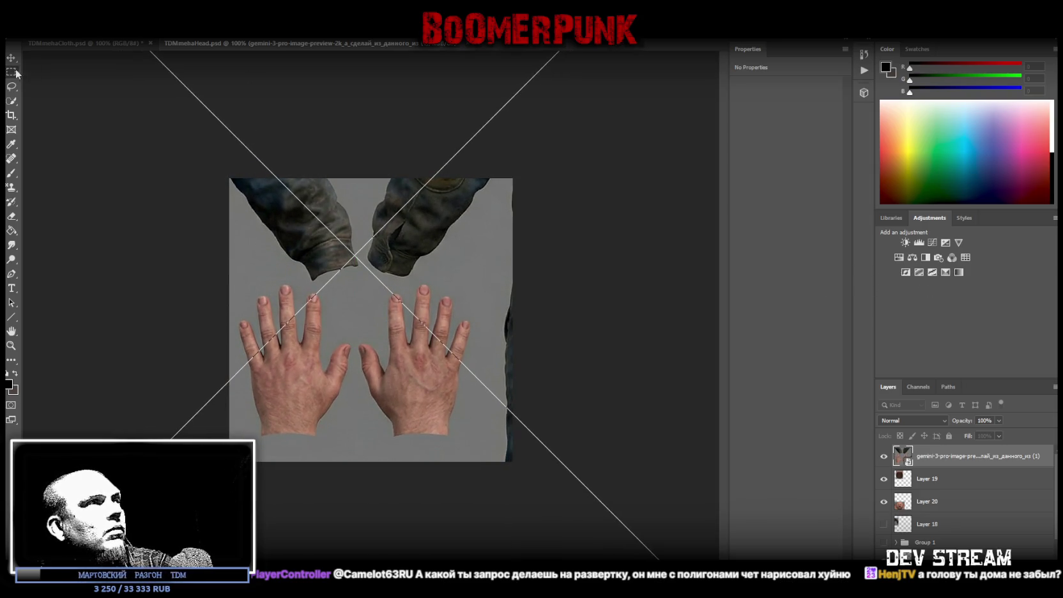
{"action": "left_click_drag", "start_coordinate": [482, 451], "coordinate": [235, 283]}
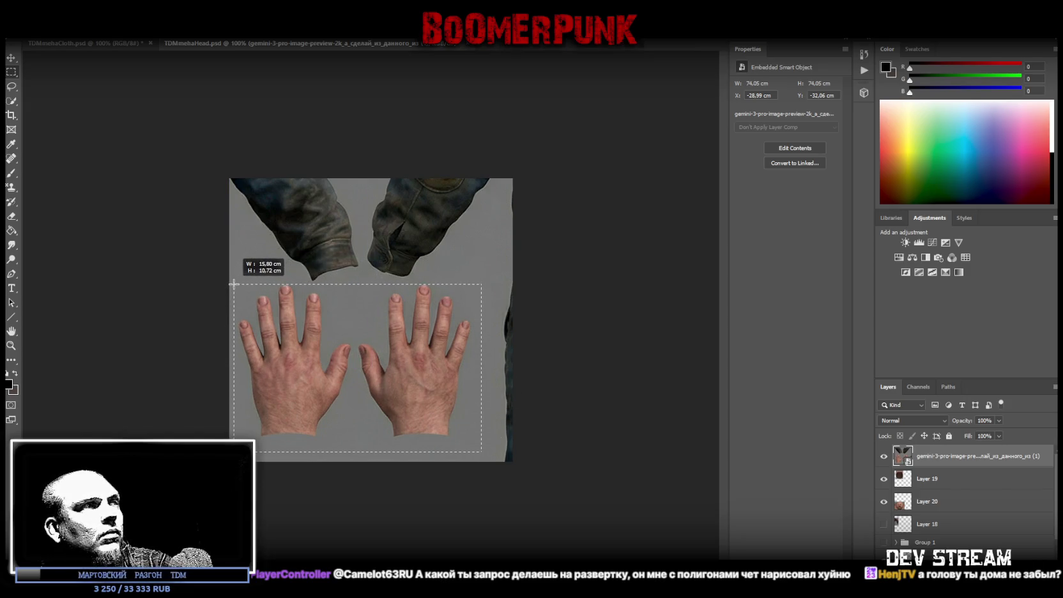
{"action": "left_click_drag", "start_coordinate": [234, 283], "coordinate": [234, 283]}
{"action": "left_click_drag", "start_coordinate": [497, 275], "coordinate": [474, 453], "text": "shift"}
{"action": "left_click_drag", "start_coordinate": [243, 458], "coordinate": [476, 440], "text": "alt"}
{"action": "right_click", "coordinate": [409, 368]}
{"action": "left_click", "coordinate": [480, 443]}
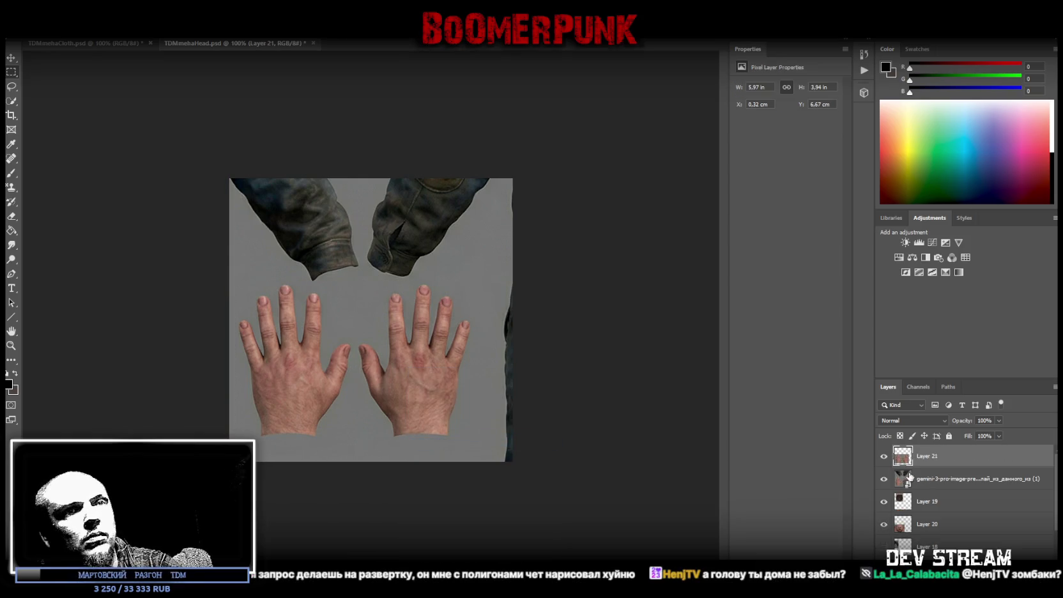
Convert hands Layer 21 to a smart object, rotate it sideways and place it lower right
{"action": "left_click", "coordinate": [885, 479]}
{"action": "right_click", "coordinate": [947, 460]}
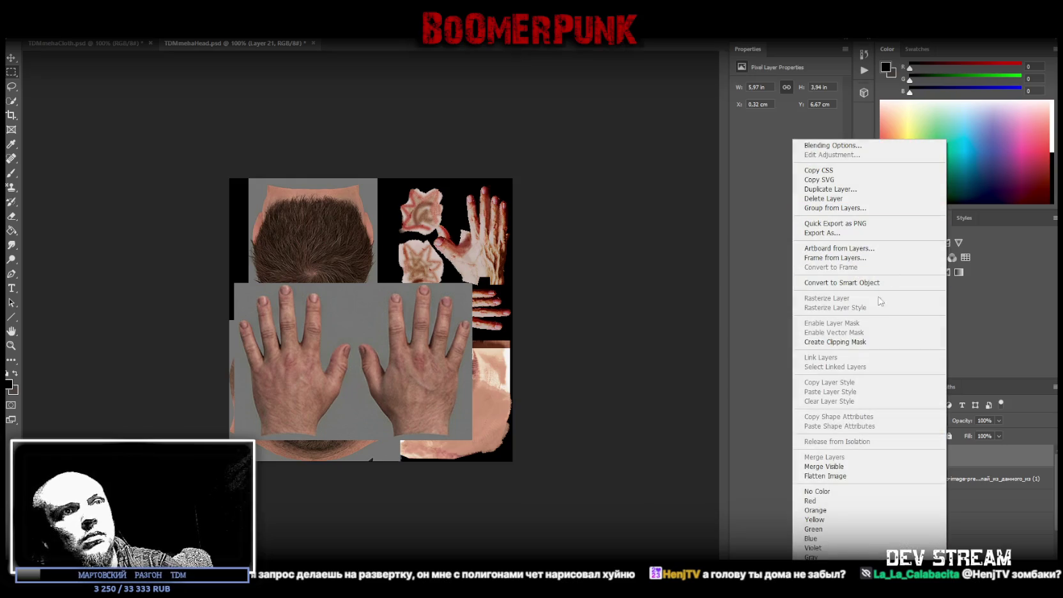
{"action": "left_click", "coordinate": [842, 282]}
{"action": "key", "text": "ctrl+t"}
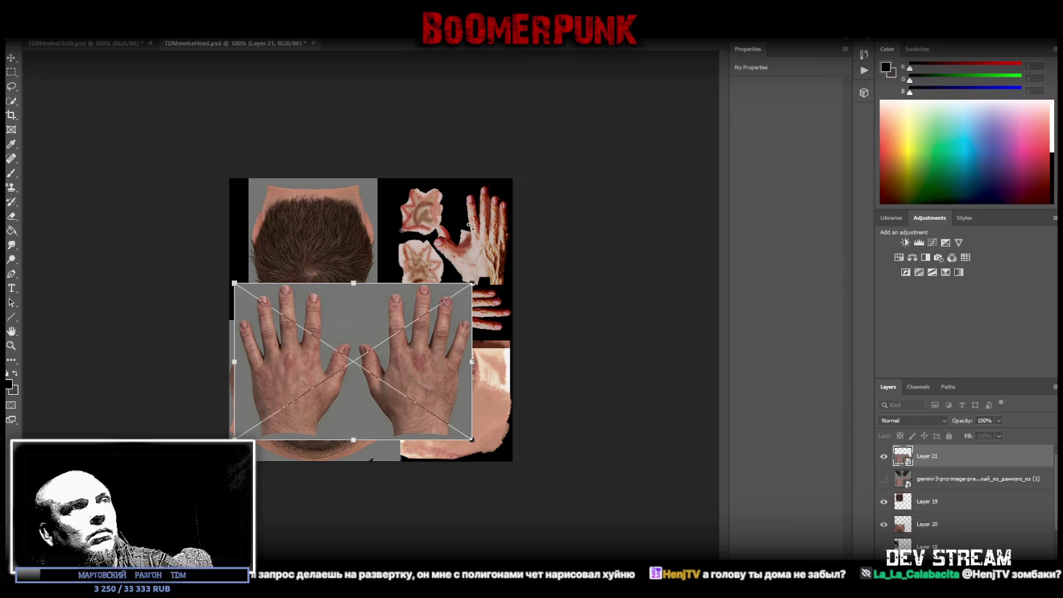
{"action": "left_click_drag", "start_coordinate": [434, 233], "coordinate": [421, 407]}
{"action": "left_click_drag", "start_coordinate": [402, 342], "coordinate": [483, 319]}
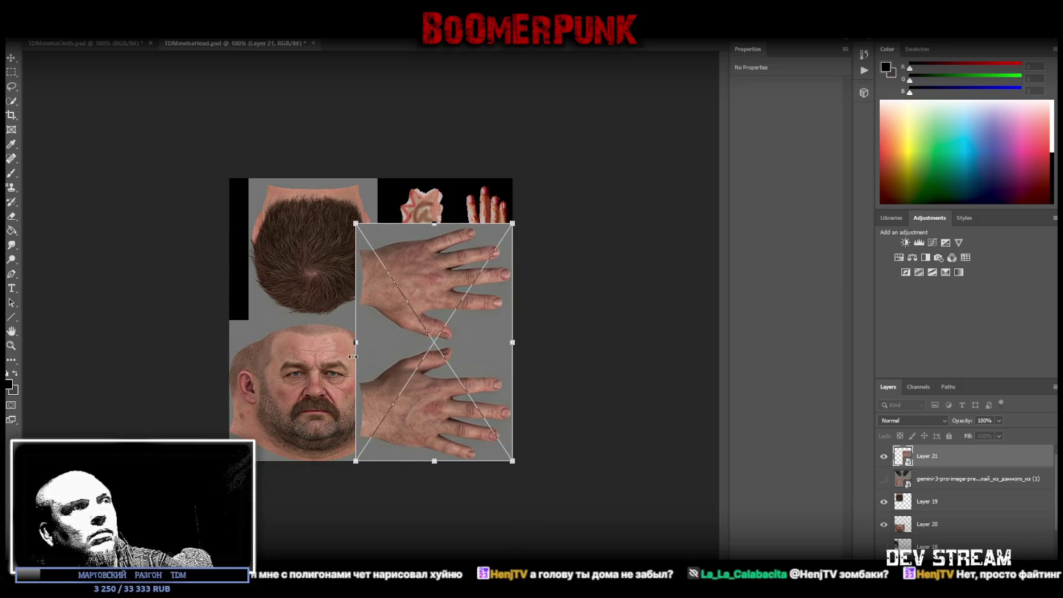
{"action": "left_click_drag", "start_coordinate": [357, 343], "coordinate": [399, 343]}
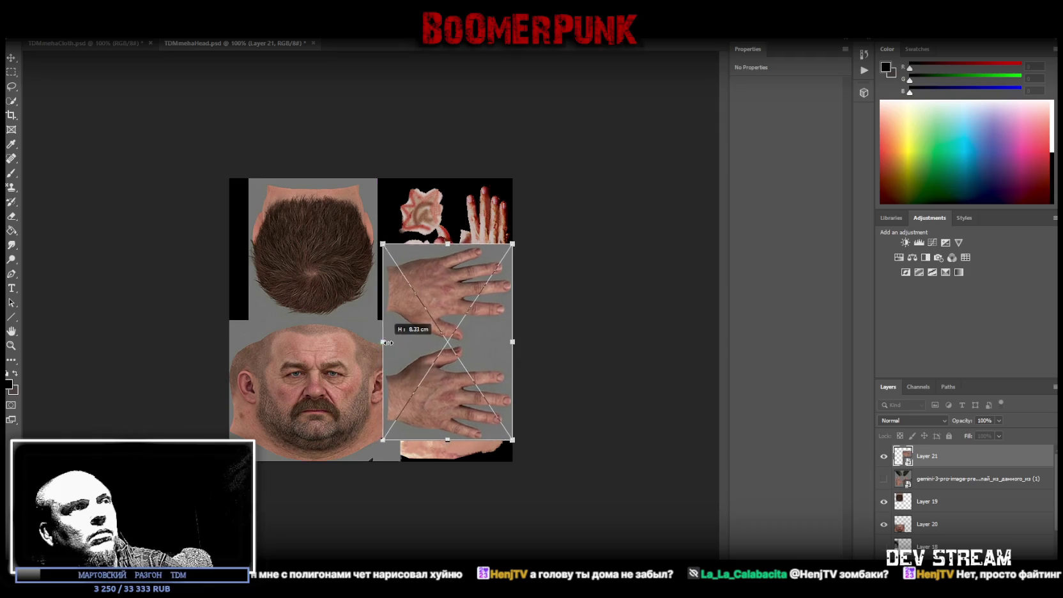
{"action": "left_click_drag", "start_coordinate": [425, 298], "coordinate": [428, 346]}
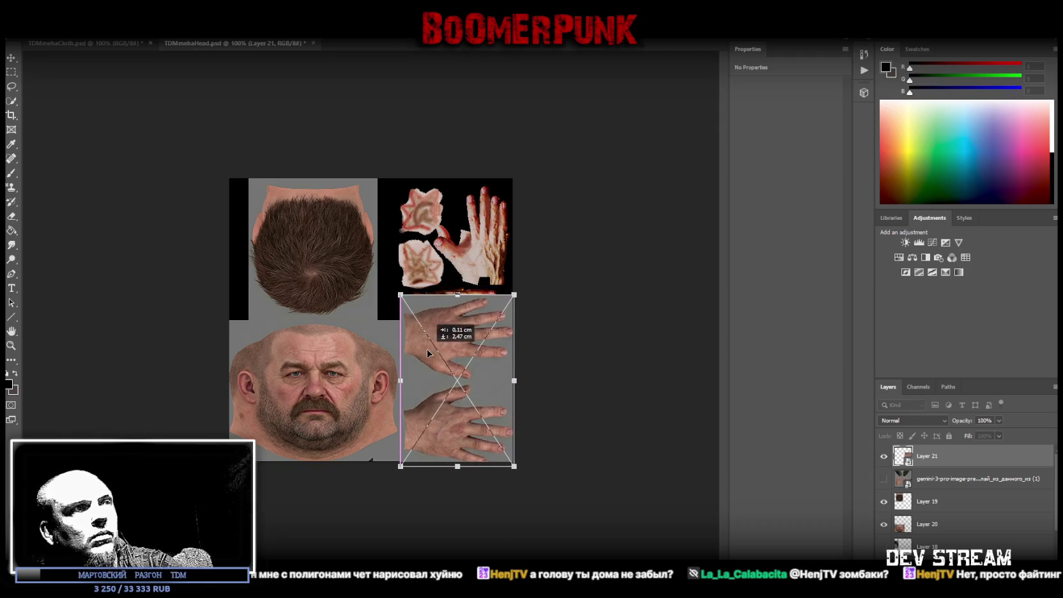
{"action": "key", "text": "Return"}
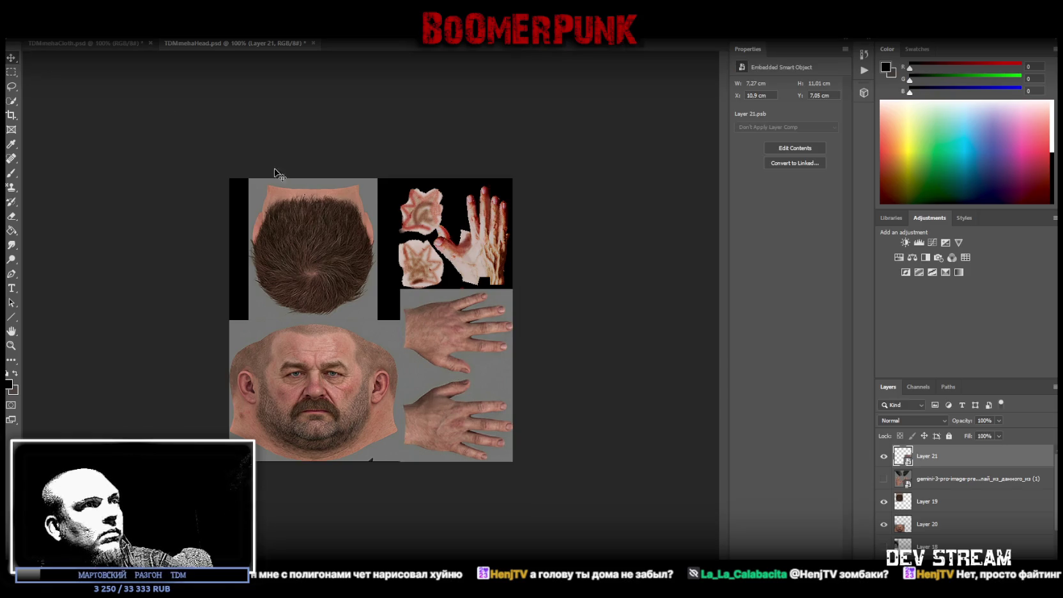
Nudge the scalp hair into the upper-left corner and set the hands upright in the top-right black area
{"action": "left_click", "coordinate": [939, 503]}
{"action": "left_click_drag", "start_coordinate": [316, 257], "coordinate": [296, 258]}
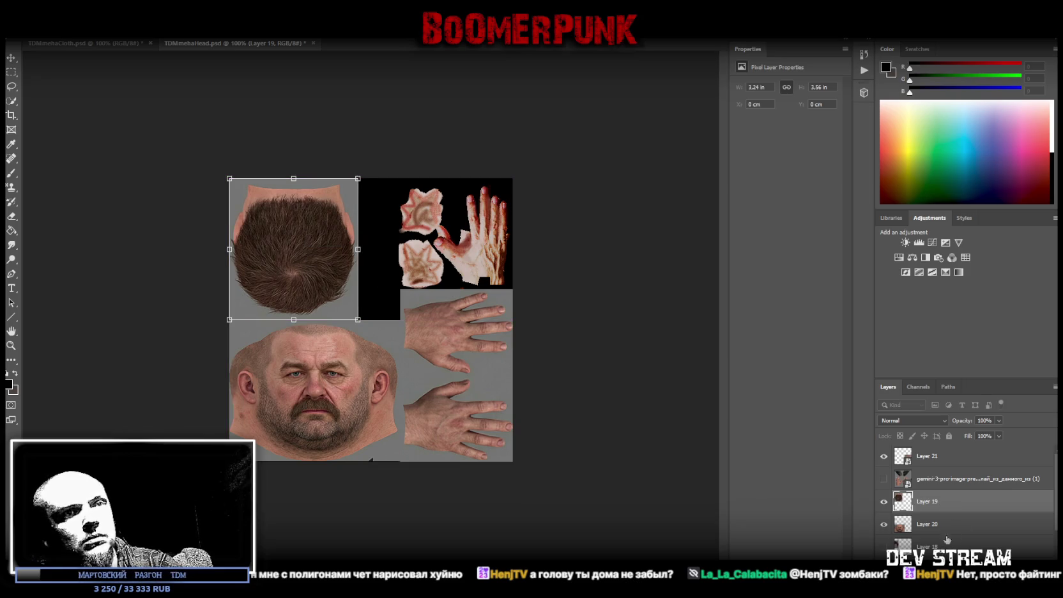
{"action": "left_click", "coordinate": [953, 486]}
{"action": "left_click", "coordinate": [952, 456]}
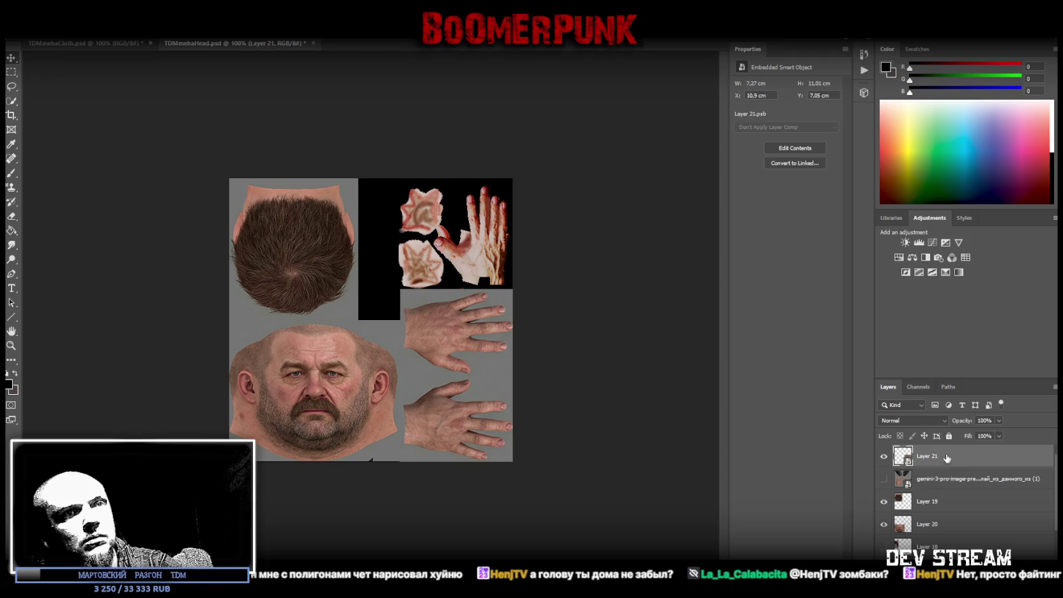
{"action": "key", "text": "ctrl+t"}
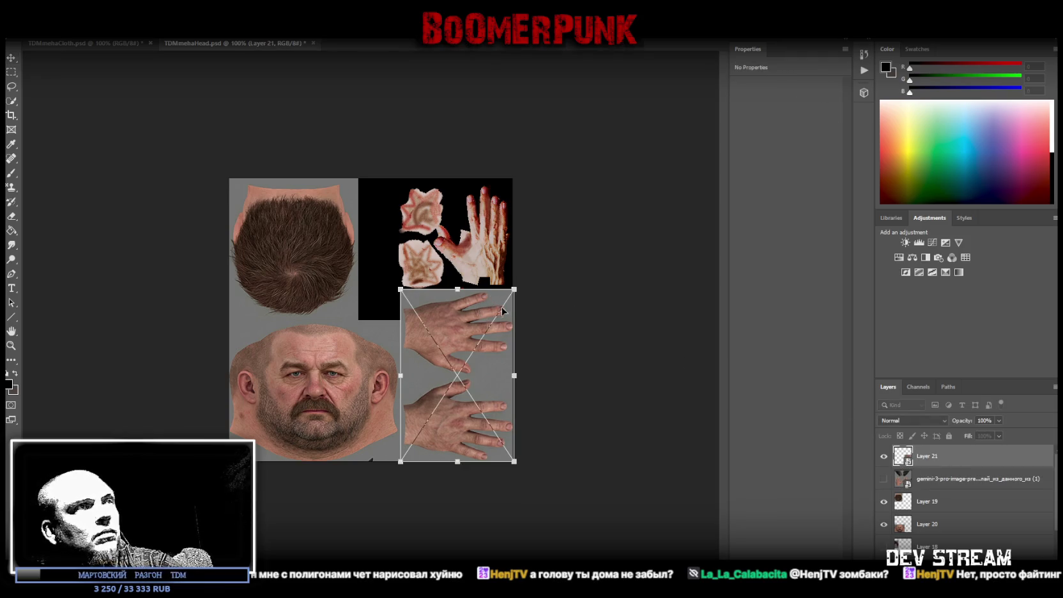
{"action": "left_click_drag", "start_coordinate": [519, 306], "coordinate": [518, 245]}
{"action": "mouse_move", "coordinate": [437, 355]}
{"action": "left_mouse_down"}
{"action": "mouse_move", "coordinate": [436, 227]}
{"action": "mouse_move", "coordinate": [424, 219]}
{"action": "left_mouse_up"}
{"action": "left_click_drag", "start_coordinate": [530, 241], "coordinate": [492, 239]}
{"action": "key", "text": "Return"}
{"action": "key", "text": "ctrl+t"}
{"action": "left_click_drag", "start_coordinate": [358, 228], "coordinate": [393, 227]}
{"action": "key", "text": "Return"}
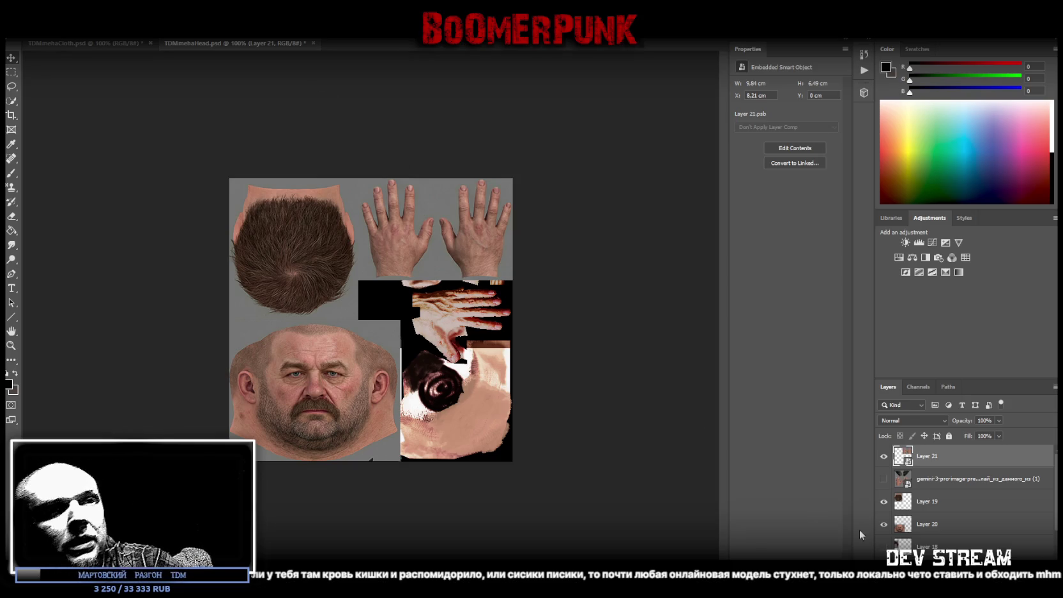
Select the layer below Hue/Saturation 11 and start a rectangular selection of the right patch column
{"action": "scroll", "coordinate": [1019, 542], "scroll_direction": "down", "scroll_amount": 3}
{"action": "left_click", "coordinate": [936, 548]}
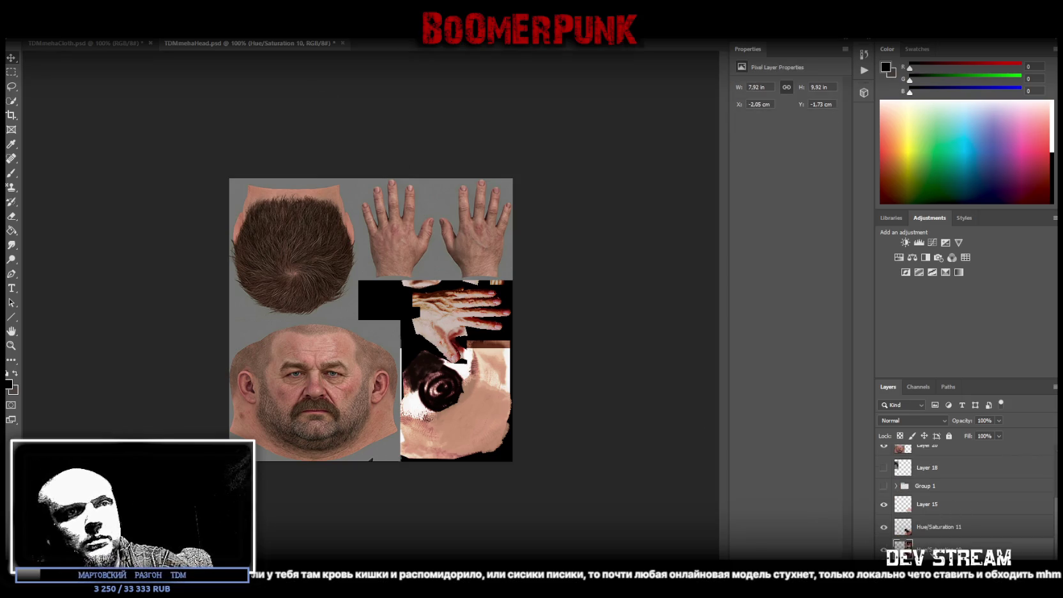
{"action": "key", "text": "ctrl+t"}
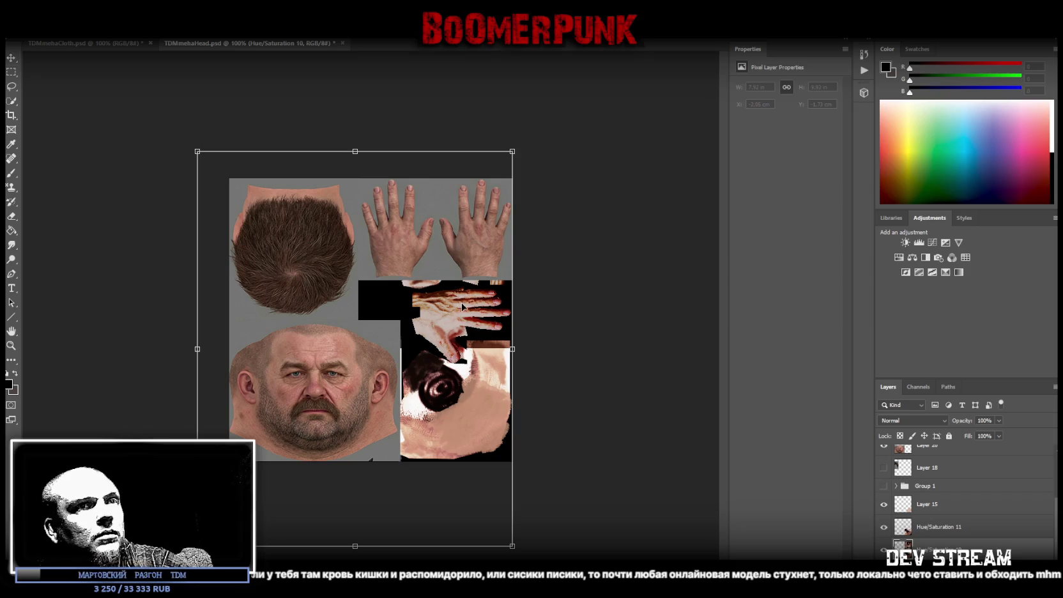
{"action": "left_click", "coordinate": [10, 72]}
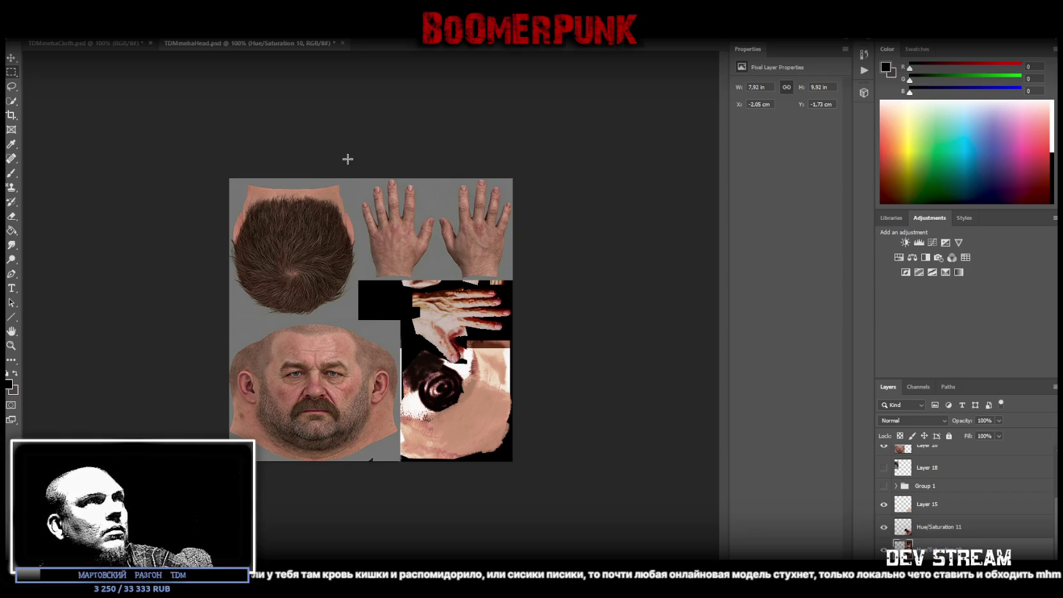
{"action": "key", "text": "ctrl+t"}
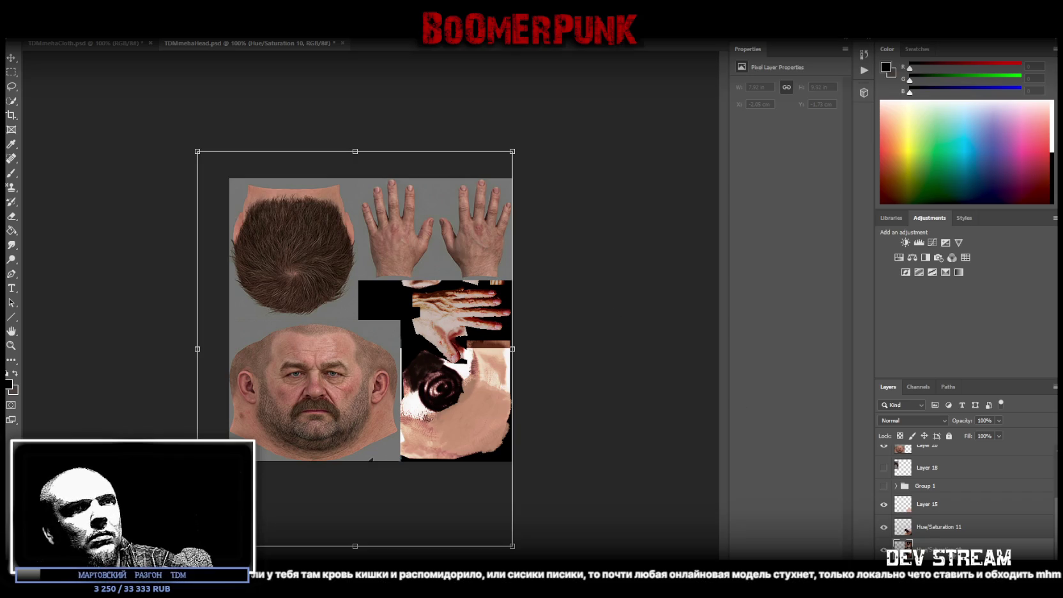
{"action": "left_click", "coordinate": [11, 72]}
{"action": "left_click_drag", "start_coordinate": [275, 122], "coordinate": [537, 543]}
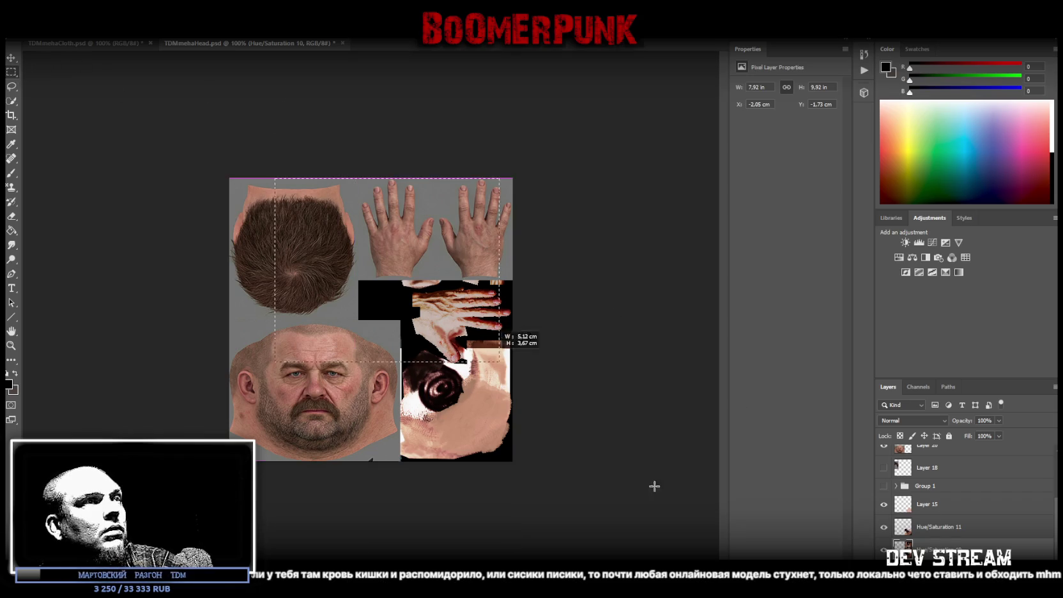
{"action": "mouse_move", "coordinate": [199, 119]}
{"action": "left_mouse_down"}
{"action": "mouse_move", "coordinate": [388, 494]}
{"action": "mouse_move", "coordinate": [370, 495]}
{"action": "left_mouse_up"}
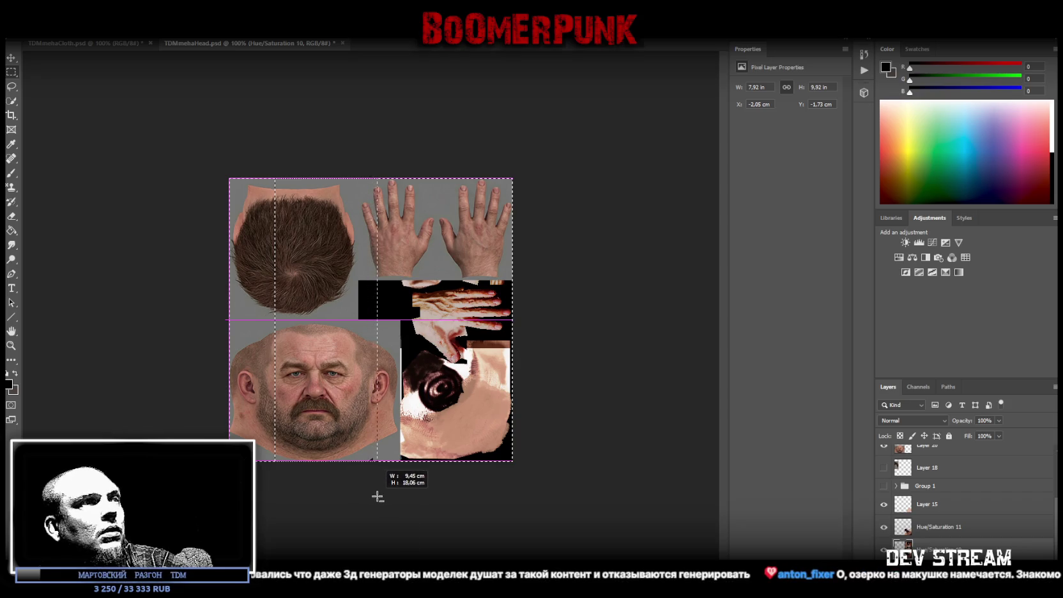
Copy the right patch column onto a new Layer 22 and move it down about 5.4 cm
{"action": "left_click_drag", "start_coordinate": [370, 495], "coordinate": [375, 494], "text": "alt"}
{"action": "right_click", "coordinate": [403, 358]}
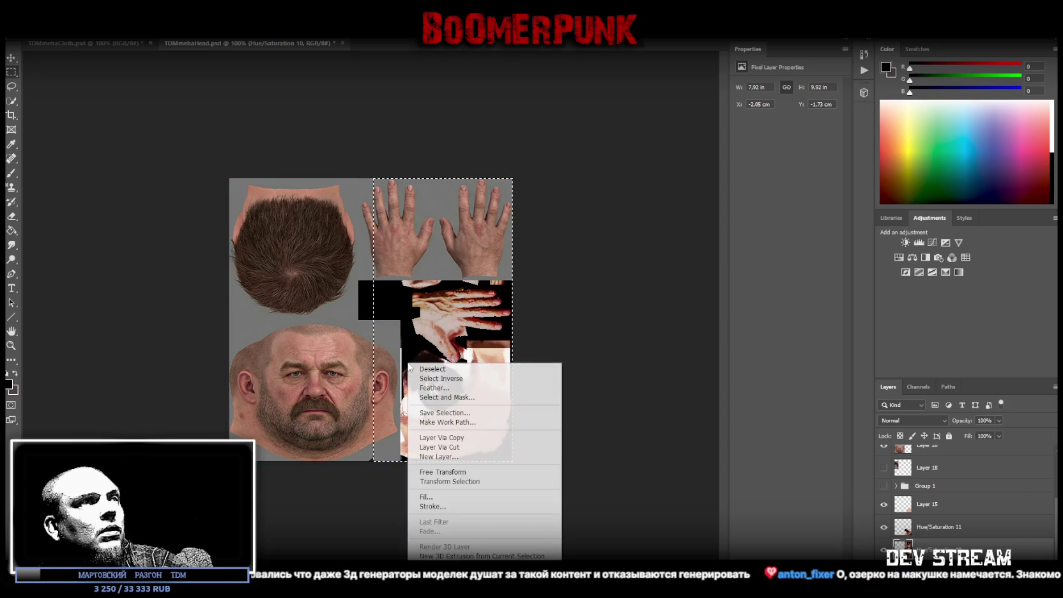
{"action": "left_click", "coordinate": [466, 448]}
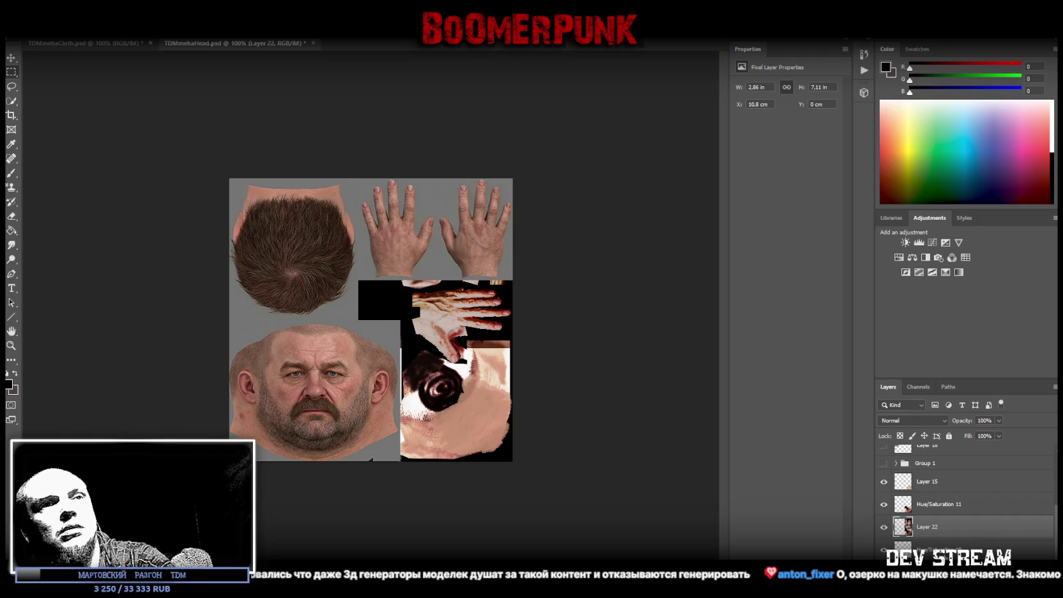
{"action": "scroll", "coordinate": [993, 539], "scroll_direction": "up", "scroll_amount": 1}
{"action": "key", "text": "v"}
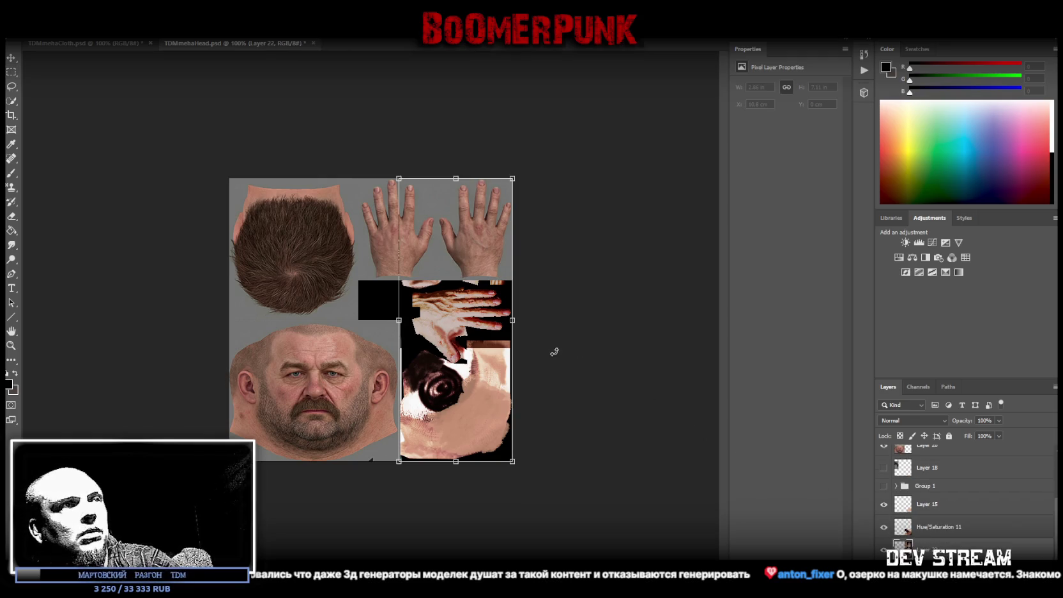
{"action": "left_click_drag", "start_coordinate": [452, 280], "coordinate": [452, 369]}
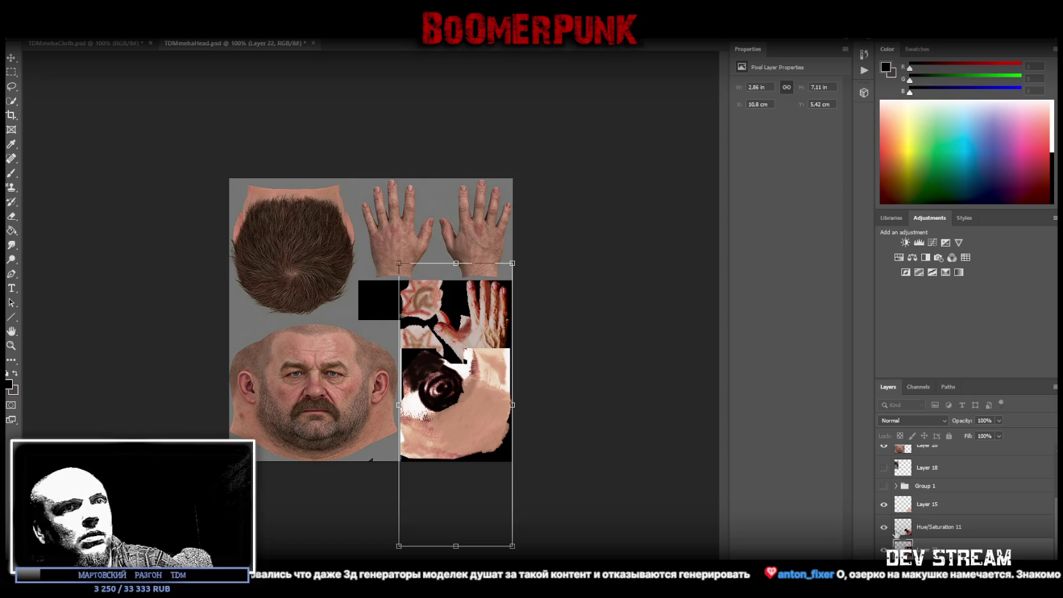
Hide Hue/Saturation 11 and Layer 15, nudge the hand patches, and begin selecting the flower patches
{"action": "left_click", "coordinate": [883, 527]}
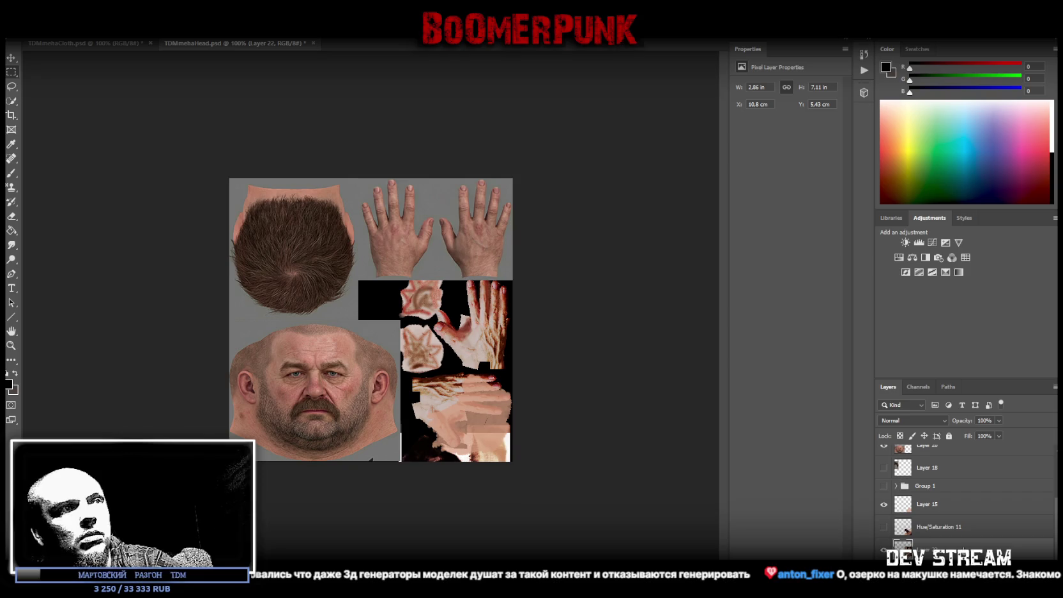
{"action": "mouse_move", "coordinate": [468, 345]}
{"action": "left_mouse_down"}
{"action": "mouse_move", "coordinate": [469, 370]}
{"action": "mouse_move", "coordinate": [518, 376]}
{"action": "mouse_move", "coordinate": [359, 231]}
{"action": "mouse_move", "coordinate": [472, 362]}
{"action": "left_mouse_up"}
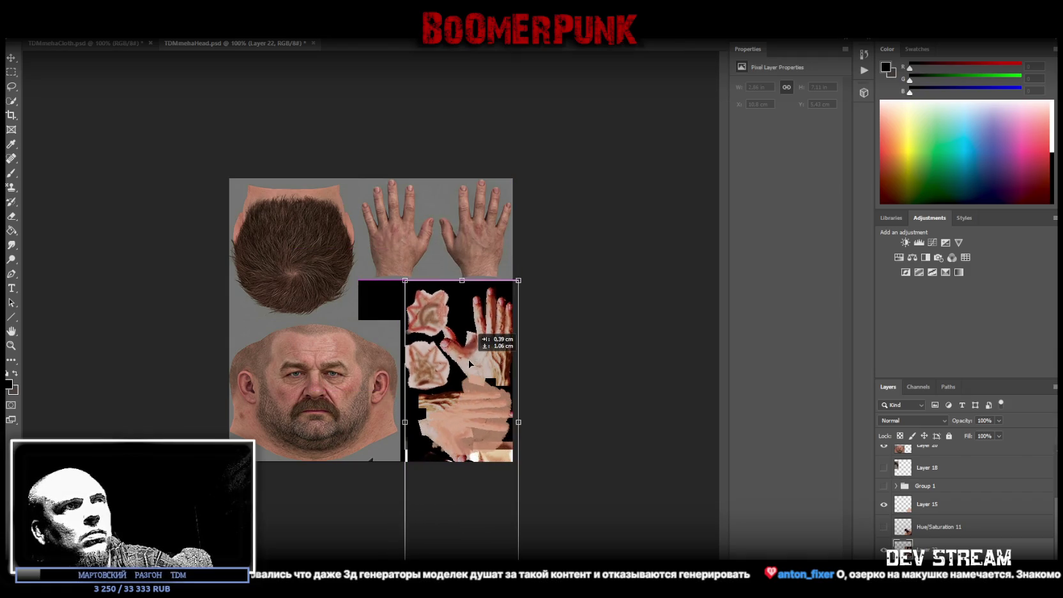
{"action": "left_click", "coordinate": [885, 505]}
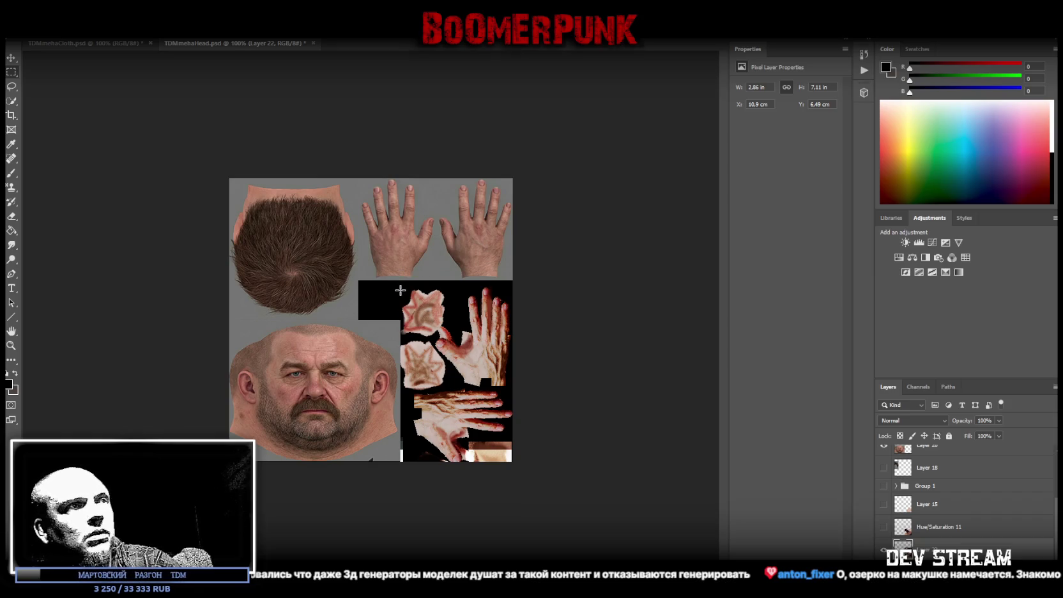
{"action": "left_click_drag", "start_coordinate": [387, 282], "coordinate": [442, 387]}
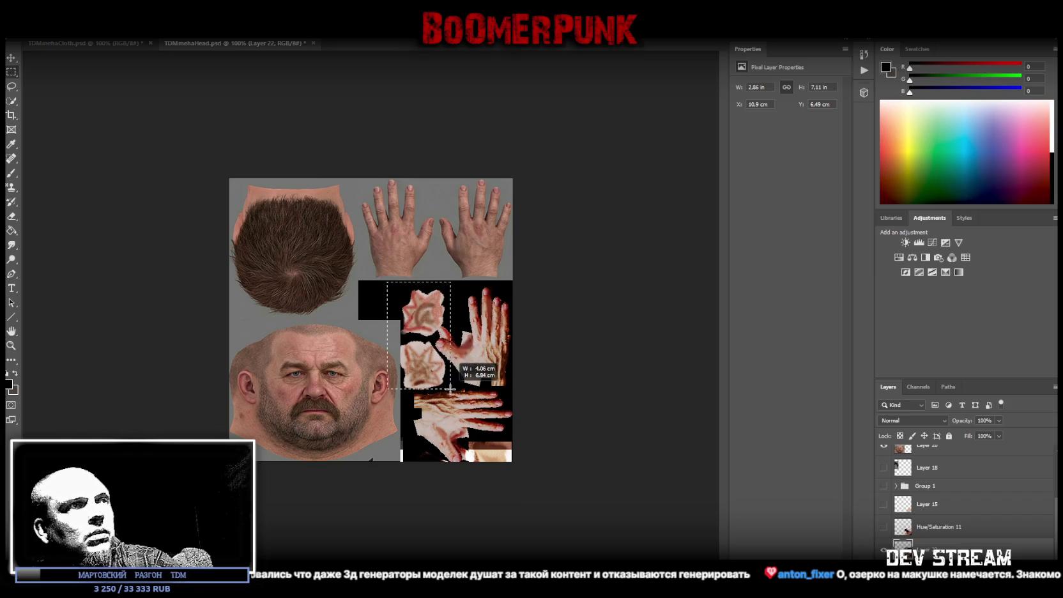
Copy the two flower-shaped patches to a new layer and rotate them 90° into the black strip
{"action": "left_click_drag", "start_coordinate": [442, 388], "coordinate": [449, 391]}
{"action": "right_click", "coordinate": [423, 359]}
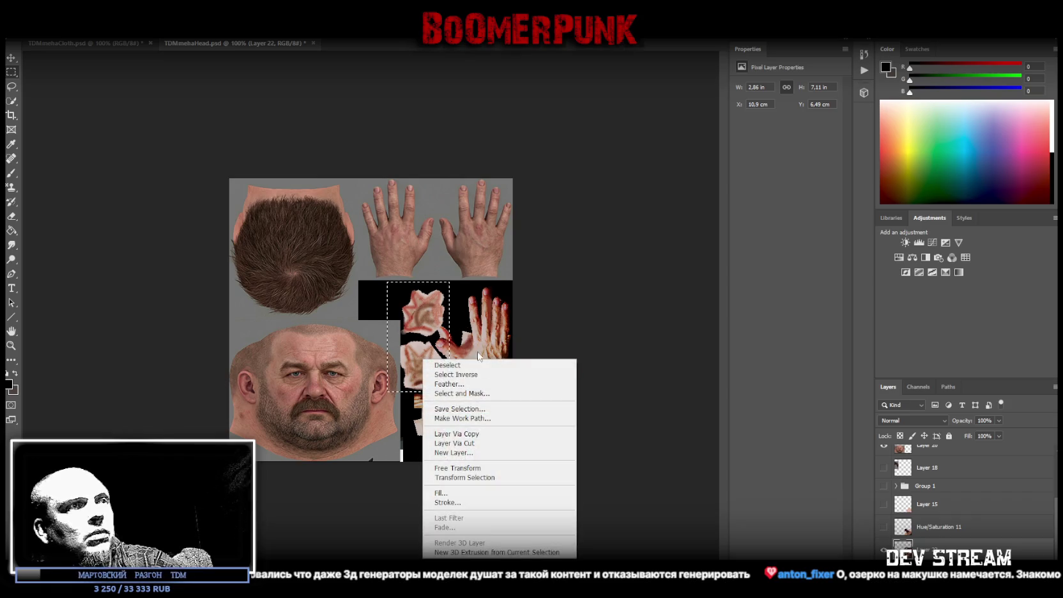
{"action": "left_click", "coordinate": [447, 443]}
{"action": "key", "text": "ctrl+t"}
{"action": "left_click_drag", "start_coordinate": [455, 397], "coordinate": [357, 397], "text": "shift"}
{"action": "mouse_move", "coordinate": [426, 300]}
{"action": "left_mouse_down"}
{"action": "mouse_move", "coordinate": [428, 317]}
{"action": "mouse_move", "coordinate": [427, 293]}
{"action": "mouse_move", "coordinate": [457, 299]}
{"action": "mouse_move", "coordinate": [413, 298]}
{"action": "left_mouse_up"}
{"action": "key", "text": "Return"}
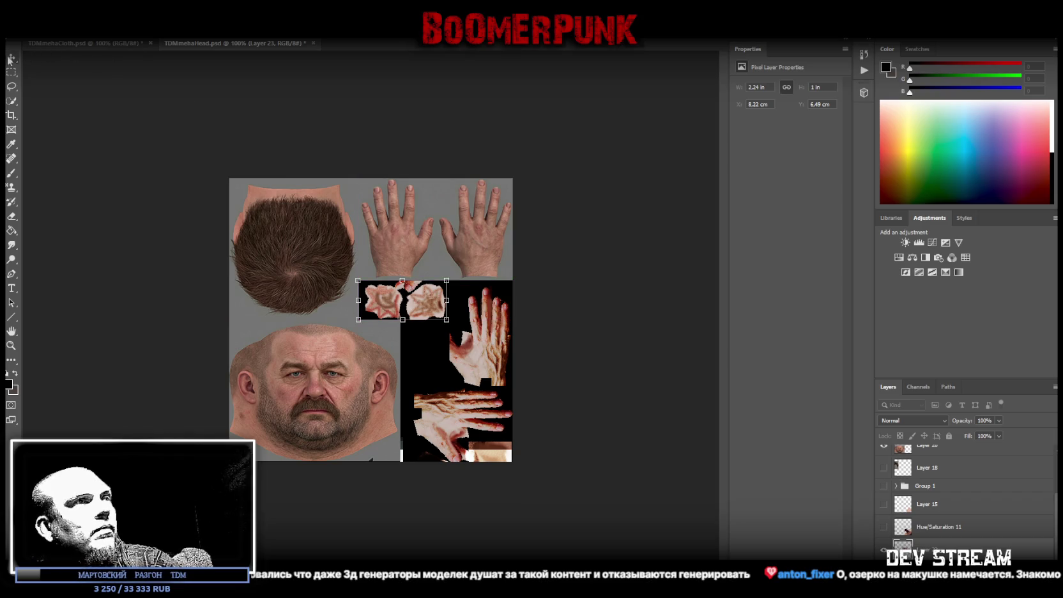
Show Hue/Saturation 11 and Layer 15 again, compare the patch layer, and remove the stray hand image
{"action": "left_click", "coordinate": [885, 527]}
{"action": "left_click", "coordinate": [885, 544]}
{"action": "left_click", "coordinate": [884, 505]}
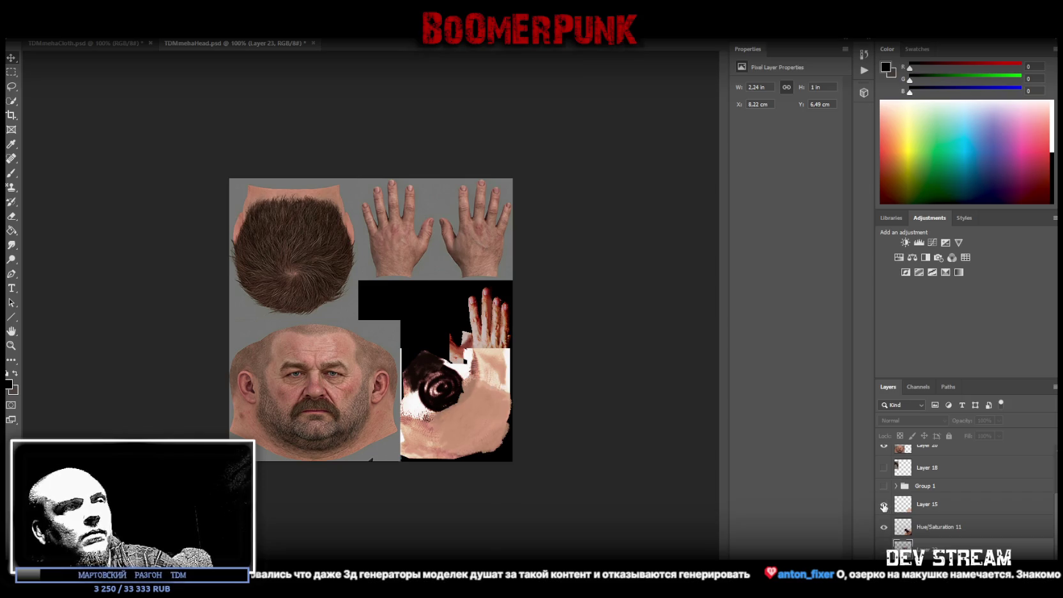
{"action": "left_click", "coordinate": [884, 548]}
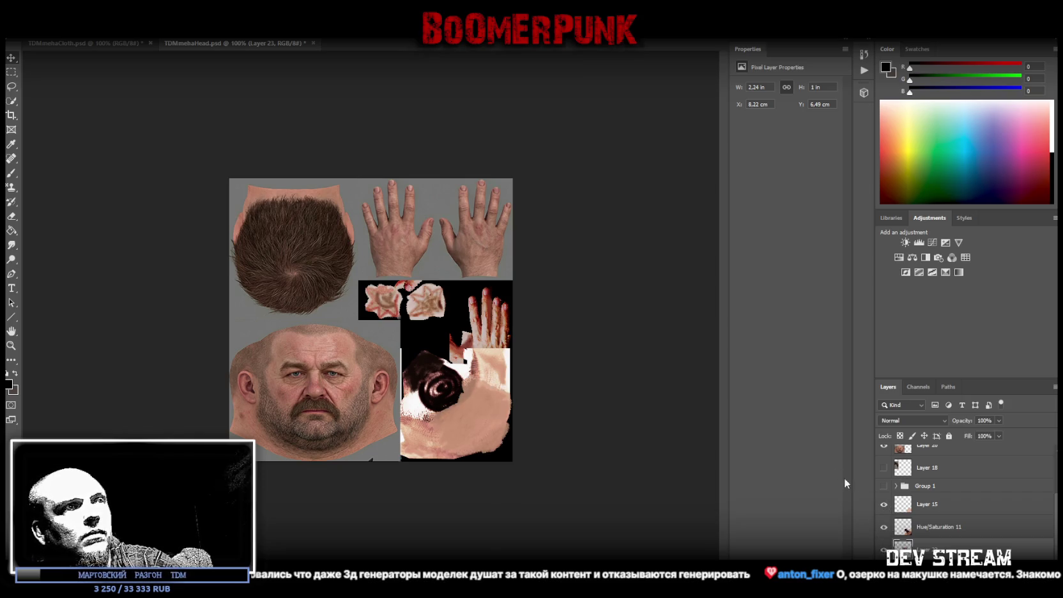
{"action": "key", "text": "ctrl+z"}
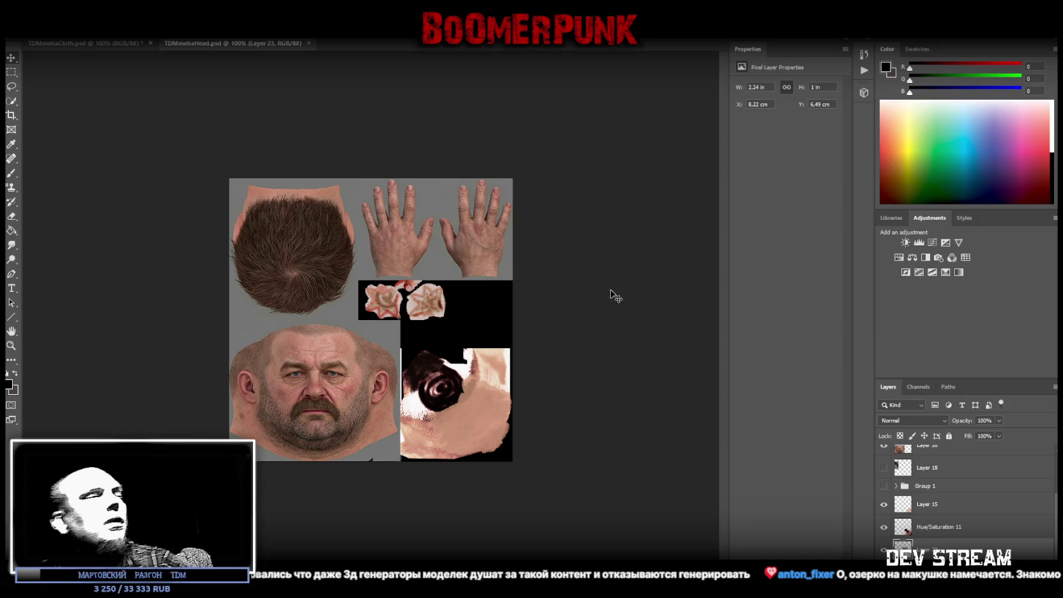
{"action": "left_click", "coordinate": [19, 31]}
Save the head texture as TDMmehaHead.png, replacing the existing file
{"action": "left_click", "coordinate": [64, 131]}
{"action": "left_click", "coordinate": [400, 360]}
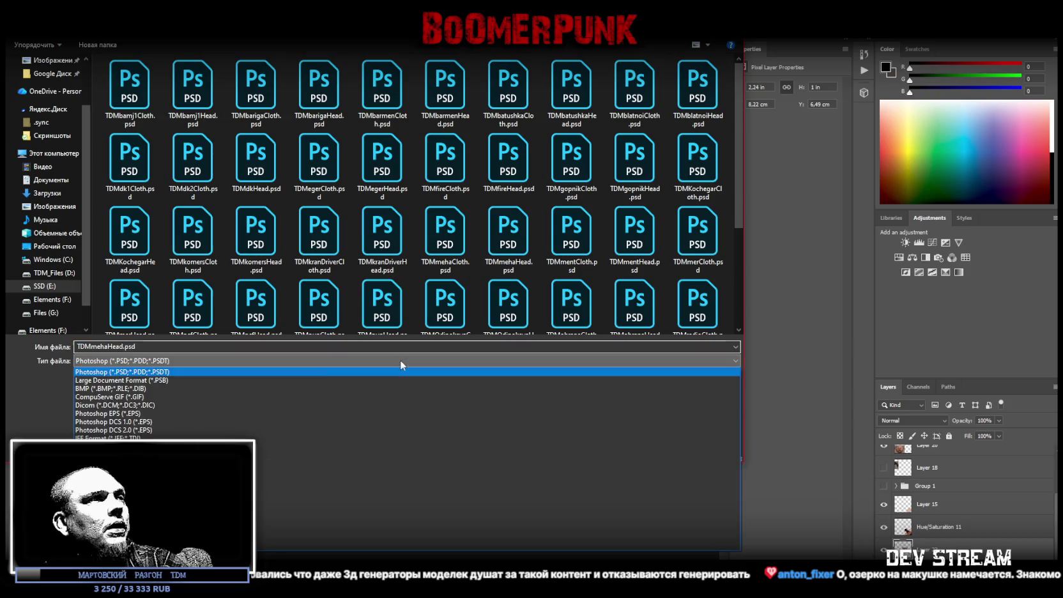
{"action": "left_click", "coordinate": [447, 517]}
{"action": "left_click", "coordinate": [650, 448]}
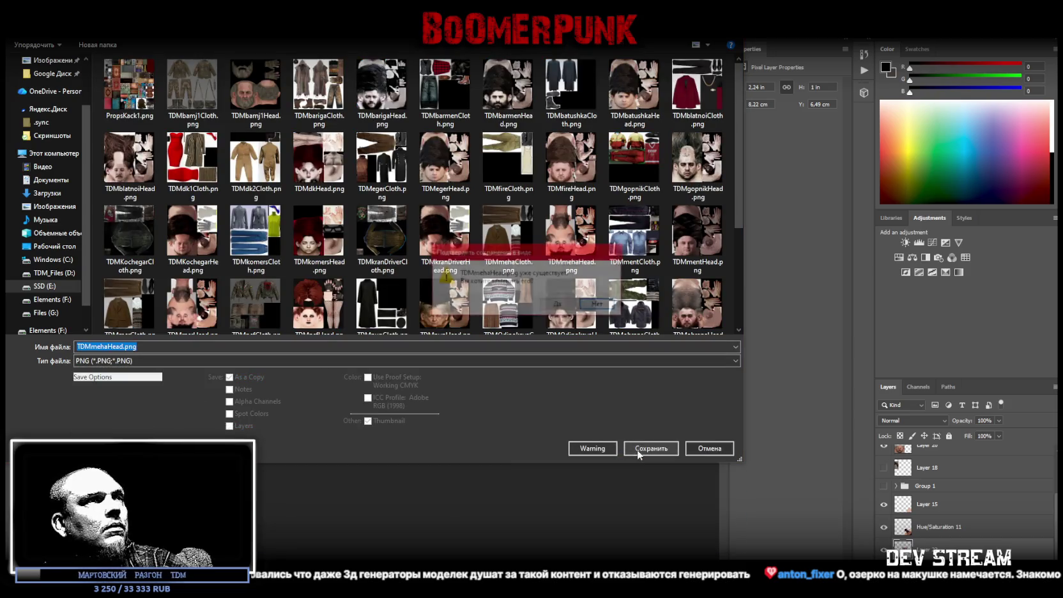
{"action": "left_click", "coordinate": [559, 307]}
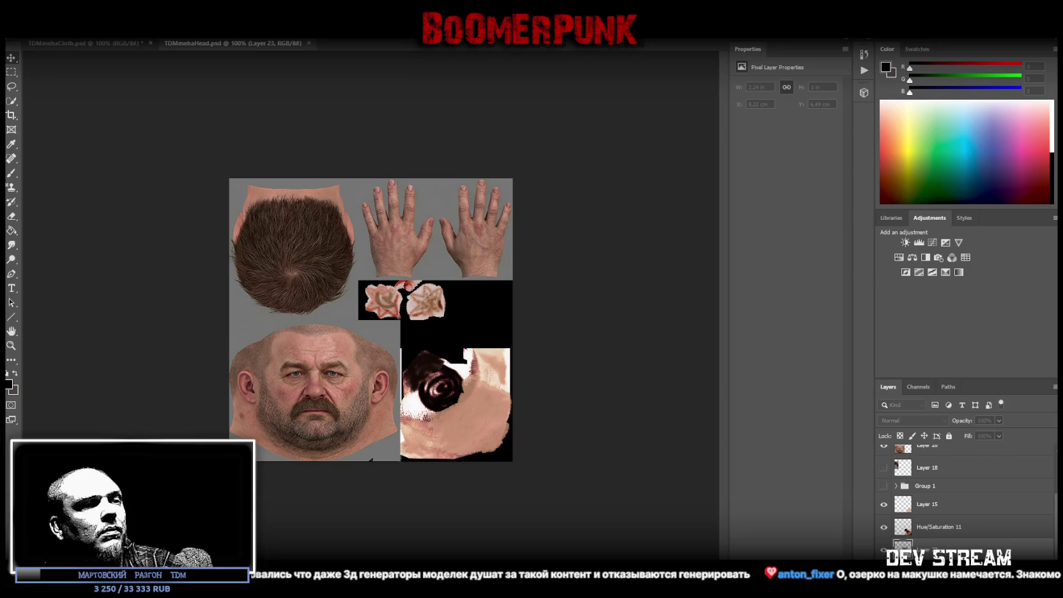
{"action": "scroll", "coordinate": [936, 528], "scroll_direction": "up", "scroll_amount": 3}
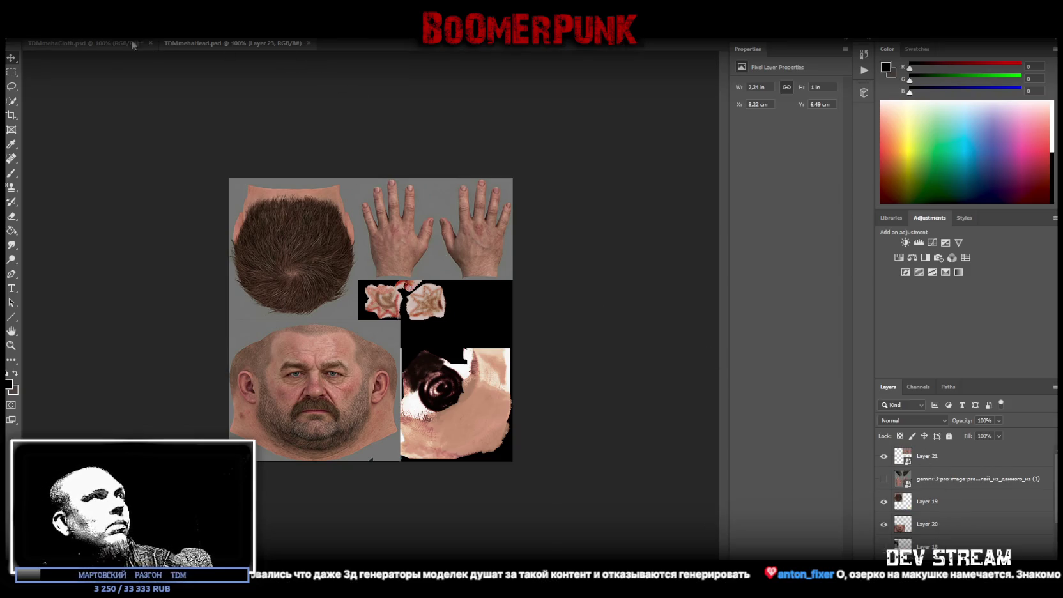
Switch to the TDMmehaCloth.psd document and save it
{"action": "left_click", "coordinate": [106, 43]}
{"action": "key", "text": "ctrl+s"}
{"action": "left_click", "coordinate": [32, 32]}
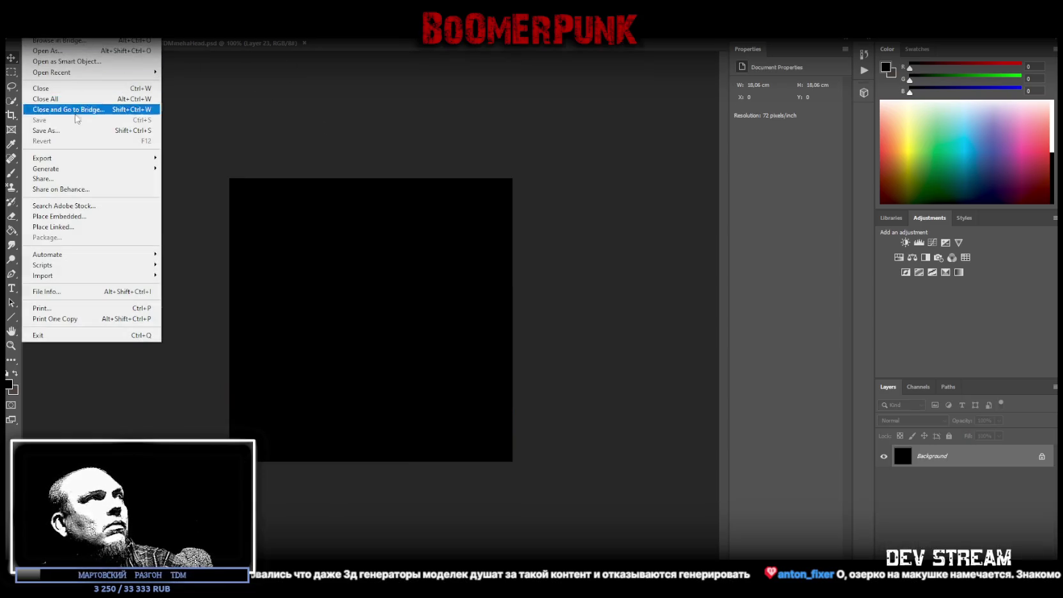
{"action": "left_click", "coordinate": [64, 131]}
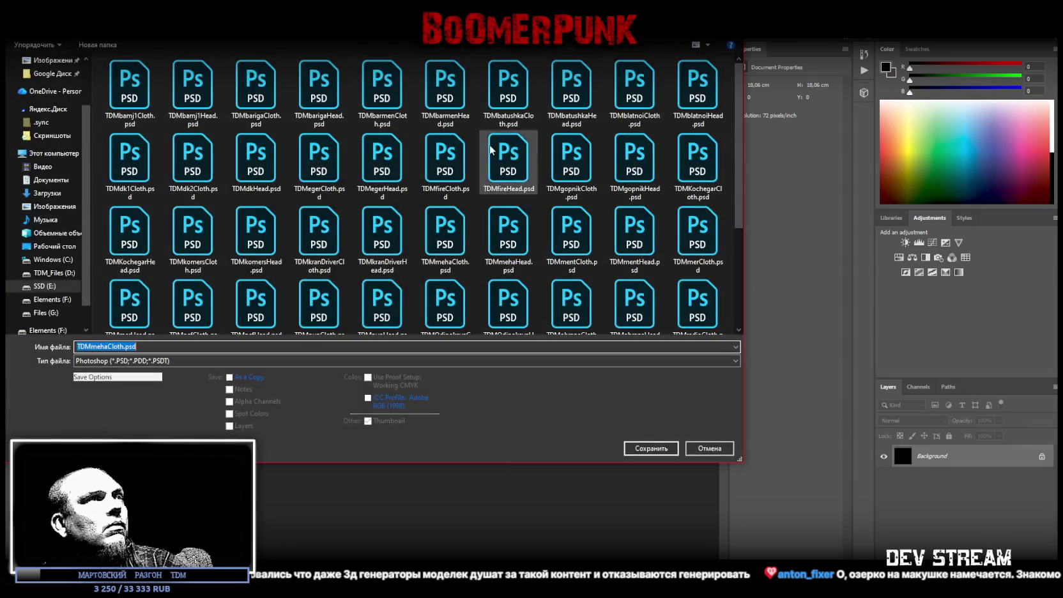
{"action": "key", "text": "Escape"}
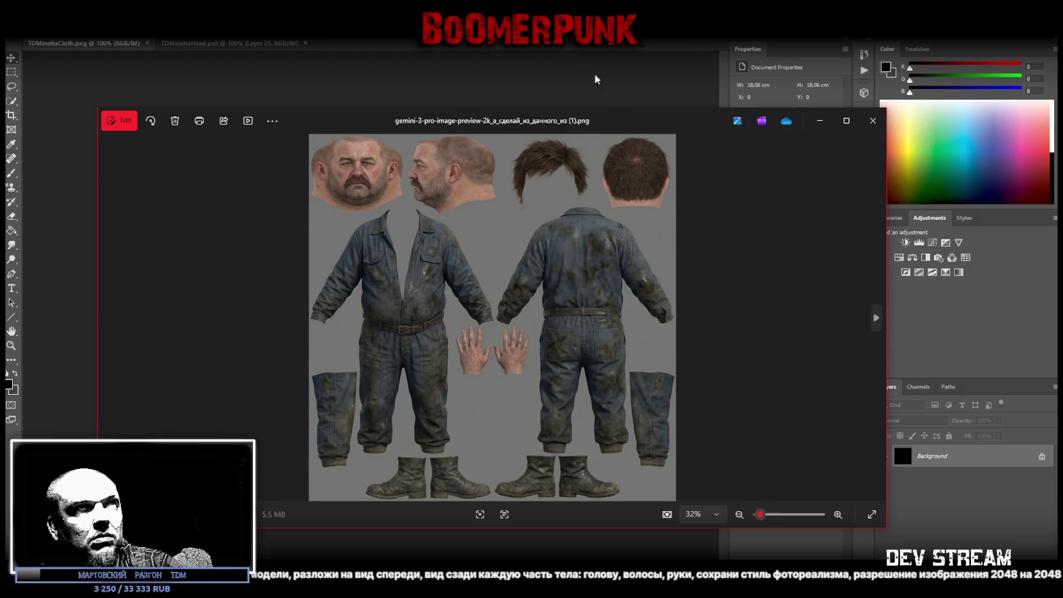
{"action": "left_click_drag", "start_coordinate": [636, 119], "coordinate": [668, 165]}
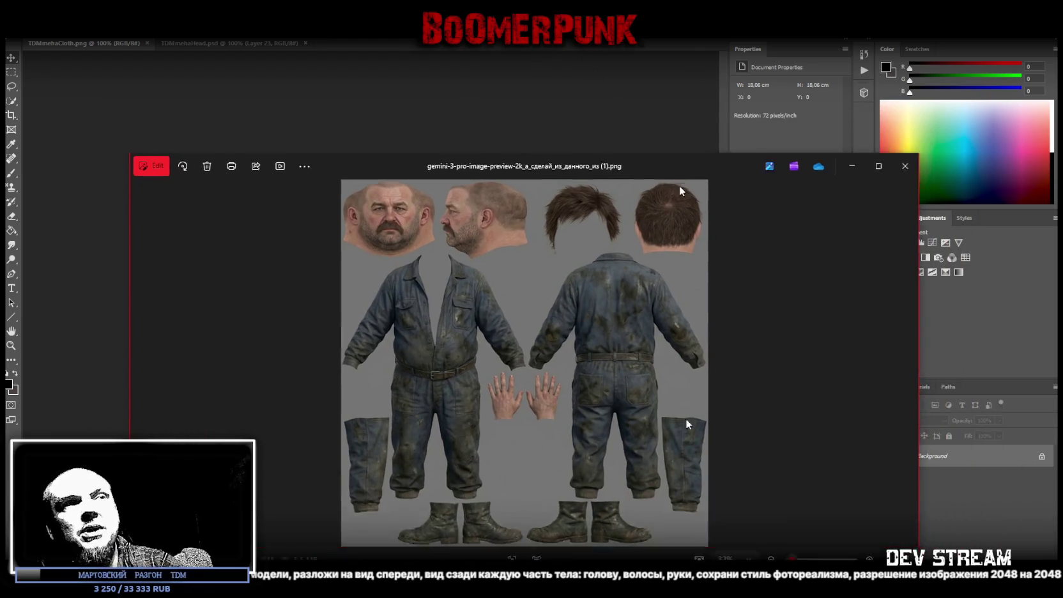
{"action": "key", "text": "alt+Tab"}
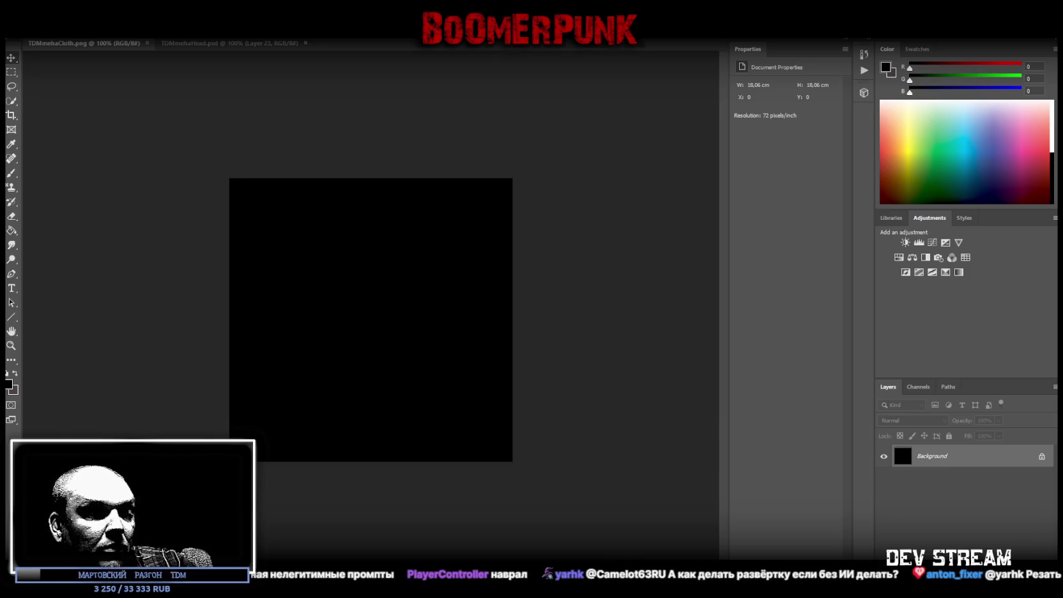
Zoom the TDMfireCloth texture to 177% to examine the pants, boots and tank top
{"action": "key", "text": "super+d"}
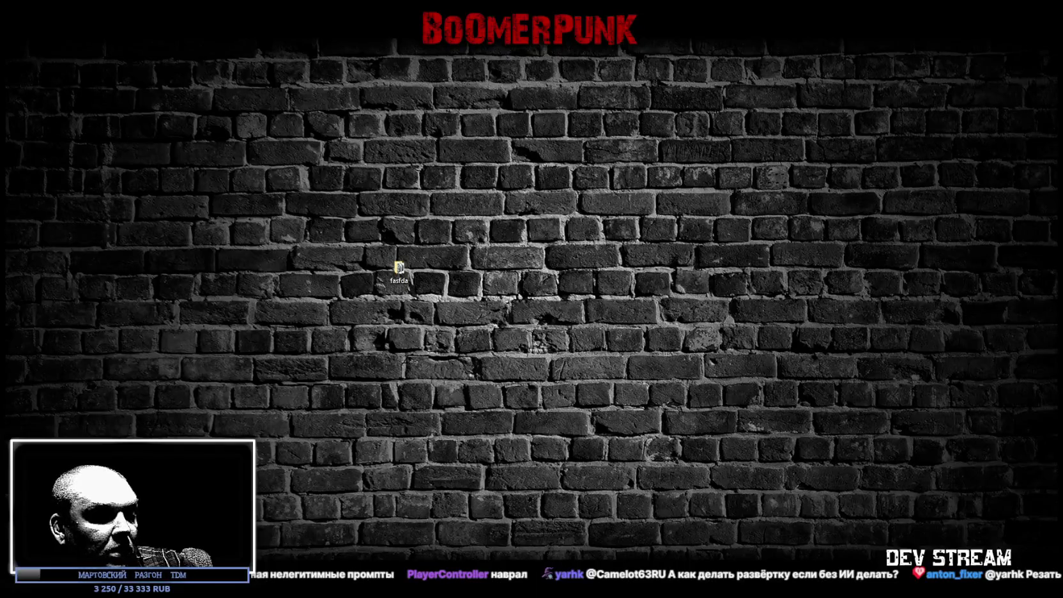
{"action": "key", "text": "super+d"}
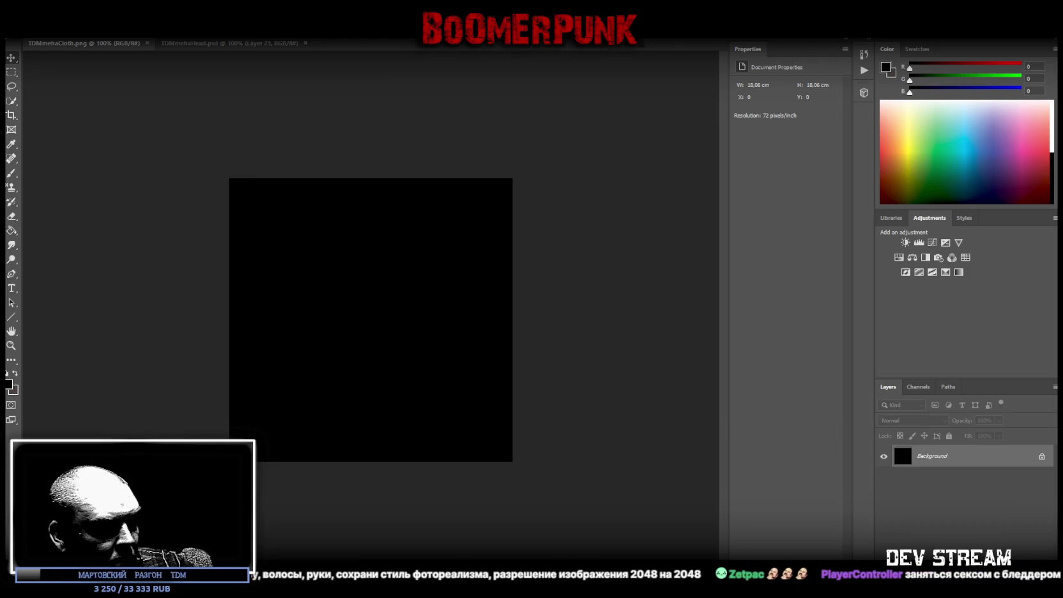
{"action": "key", "text": "i"}
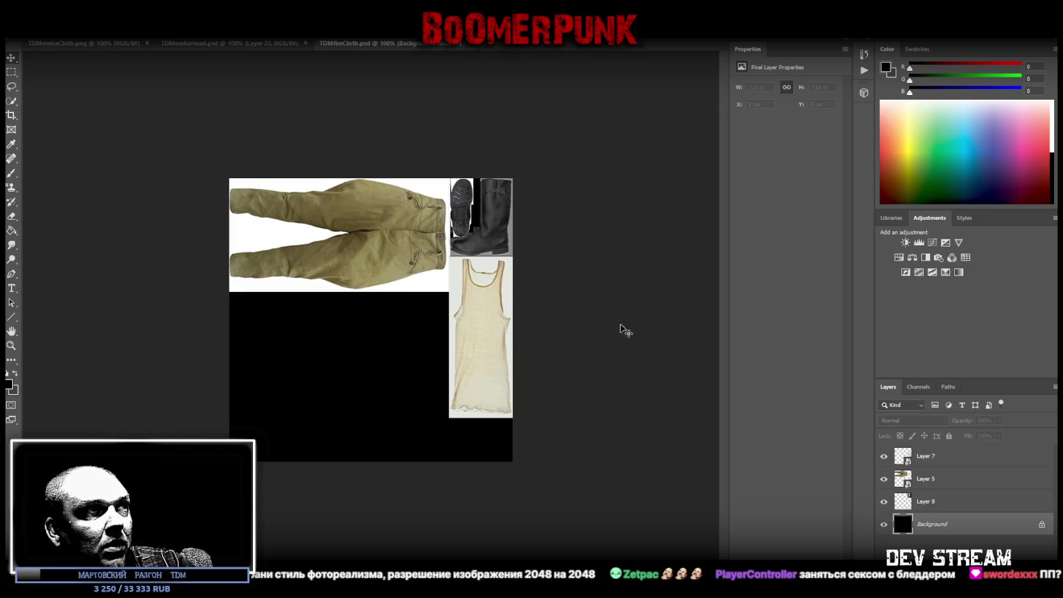
{"action": "left_click", "coordinate": [11, 346]}
{"action": "left_click_drag", "start_coordinate": [419, 351], "coordinate": [459, 337]}
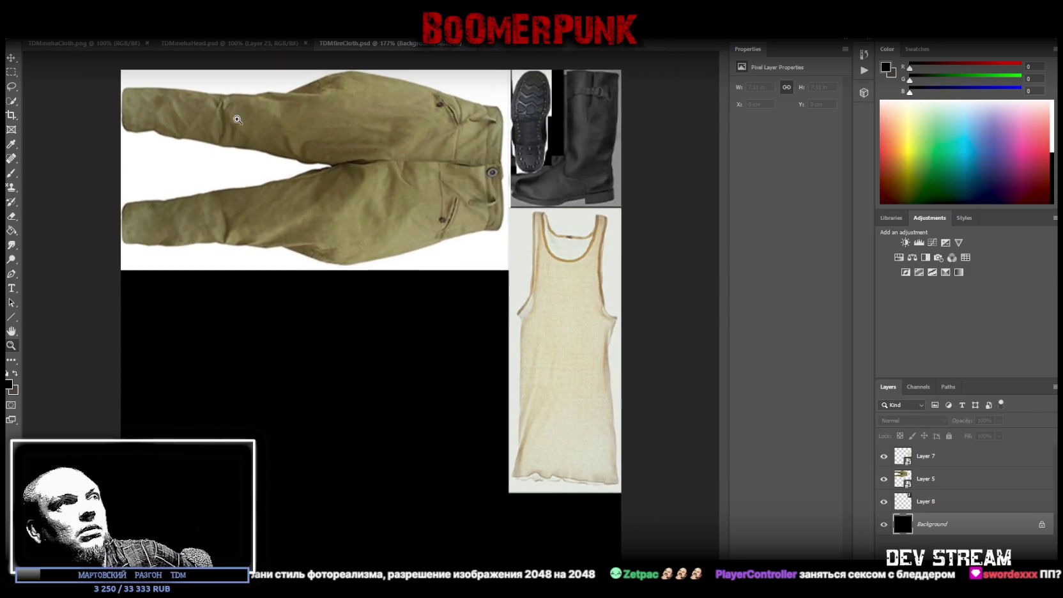
{"action": "key", "text": "alt+Tab"}
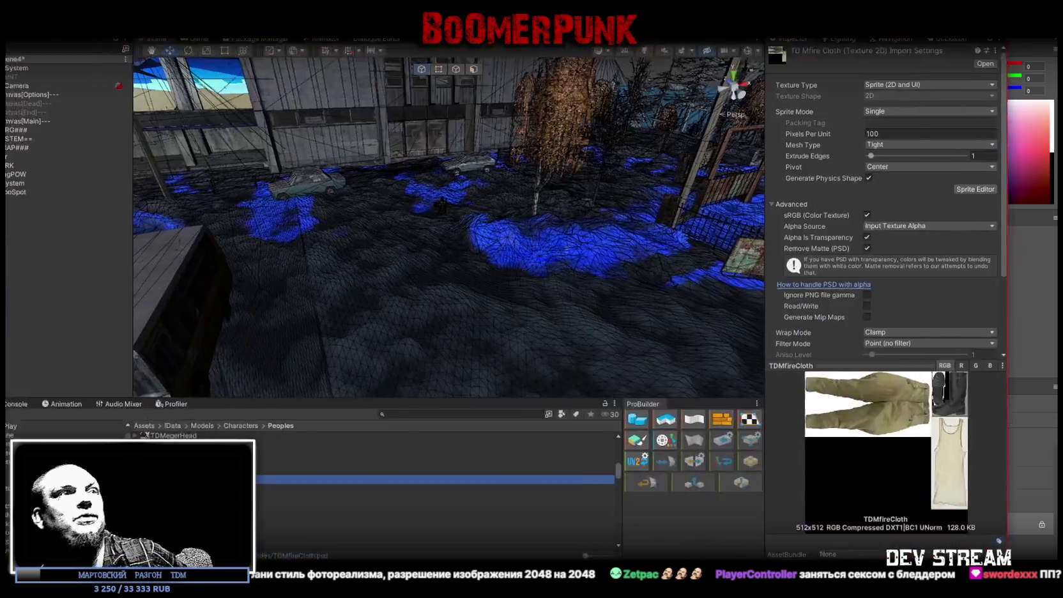
Orbit and fly the Unity Scene camera around the TDMfireCloth character, checking the texture in Photoshop between views
{"action": "mouse_move", "coordinate": [398, 104]}
{"action": "right_mouse_down"}
{"action": "mouse_move", "coordinate": [630, 209]}
{"action": "mouse_move", "coordinate": [800, 180]}
{"action": "mouse_move", "coordinate": [790, 215]}
{"action": "mouse_move", "coordinate": [663, 248]}
{"action": "right_mouse_up"}
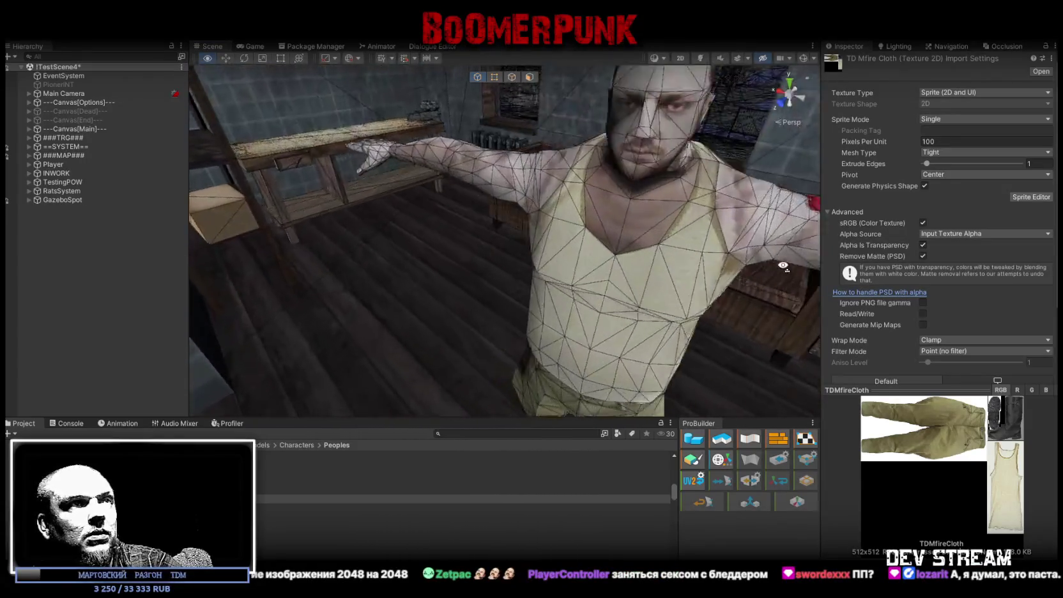
{"action": "mouse_move", "coordinate": [663, 249]}
{"action": "right_mouse_down"}
{"action": "mouse_move", "coordinate": [609, 278]}
{"action": "mouse_move", "coordinate": [631, 264]}
{"action": "right_mouse_up"}
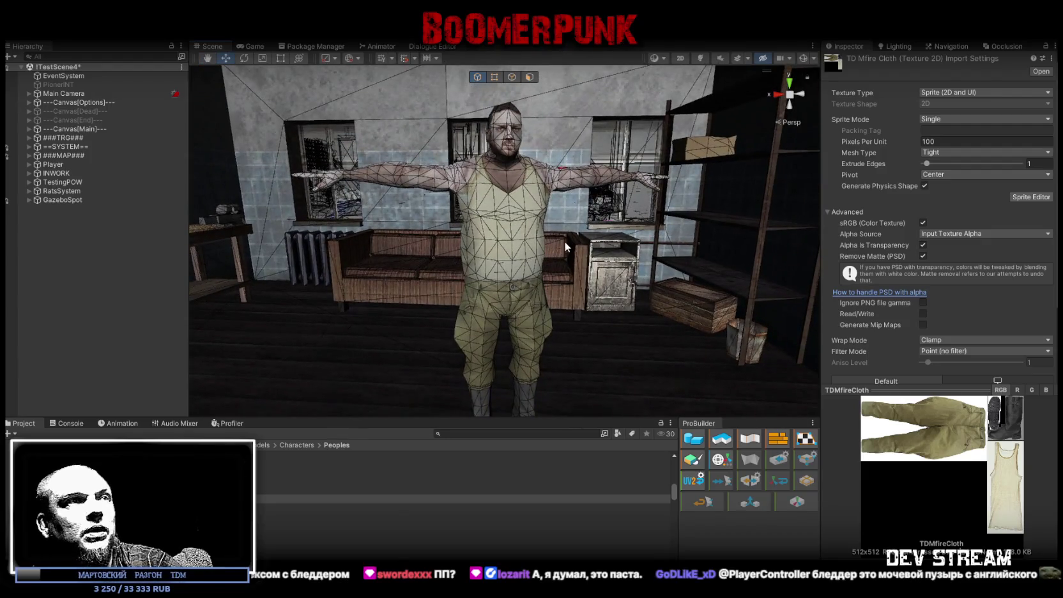
{"action": "right_click_drag", "start_coordinate": [630, 264], "coordinate": [475, 203]}
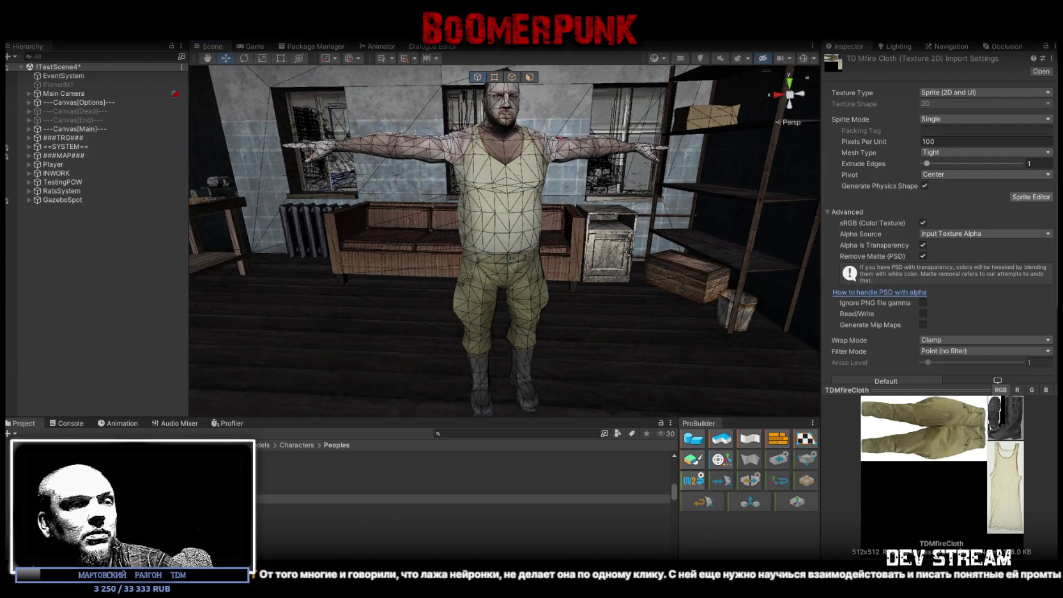
{"action": "right_click_drag", "start_coordinate": [519, 334], "coordinate": [517, 323]}
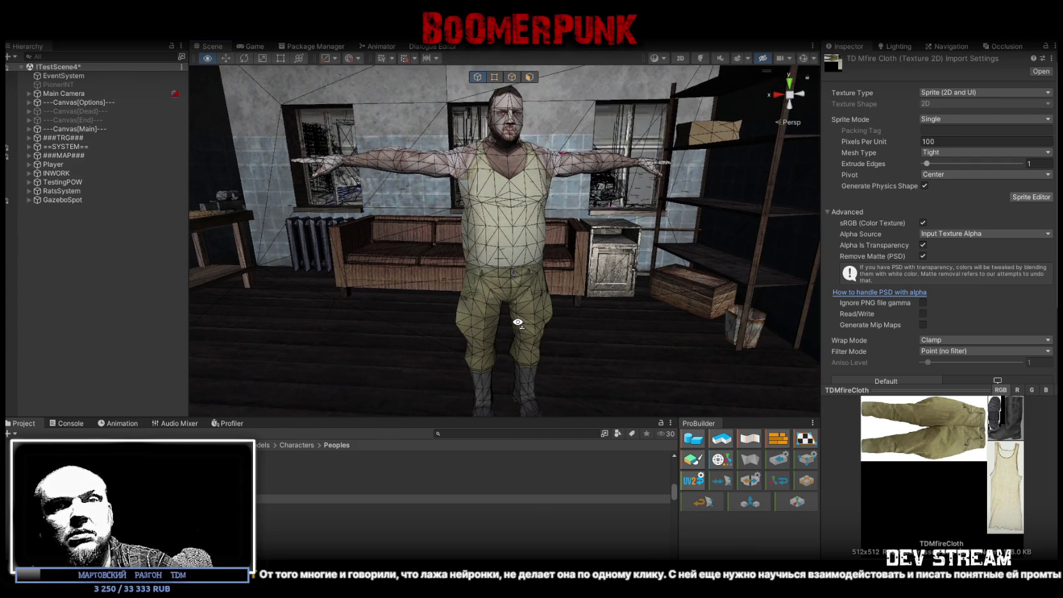
{"action": "right_click_drag", "start_coordinate": [517, 323], "coordinate": [514, 324]}
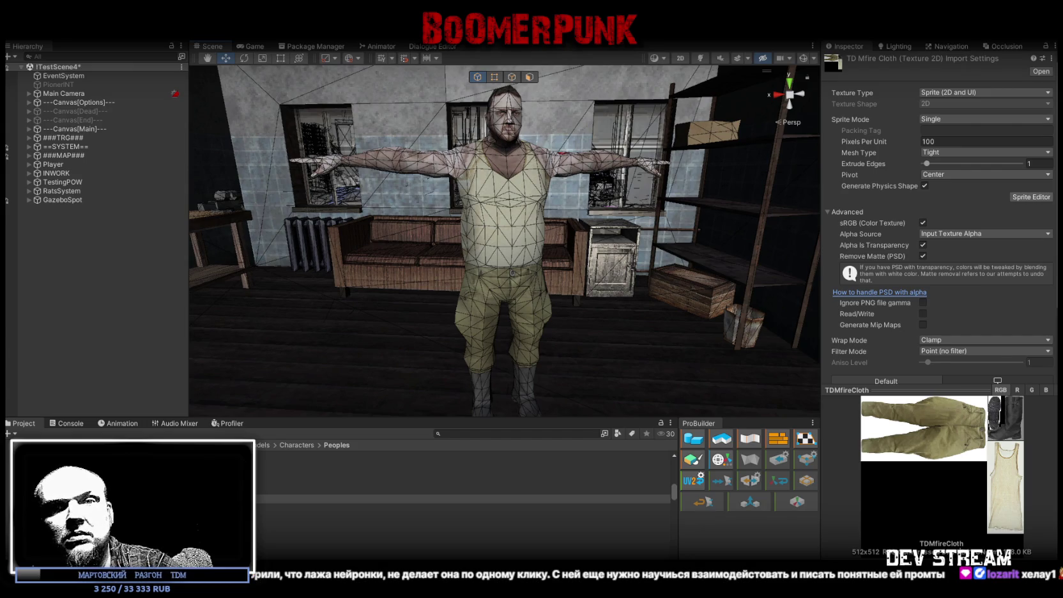
{"action": "key", "text": "alt+Tab"}
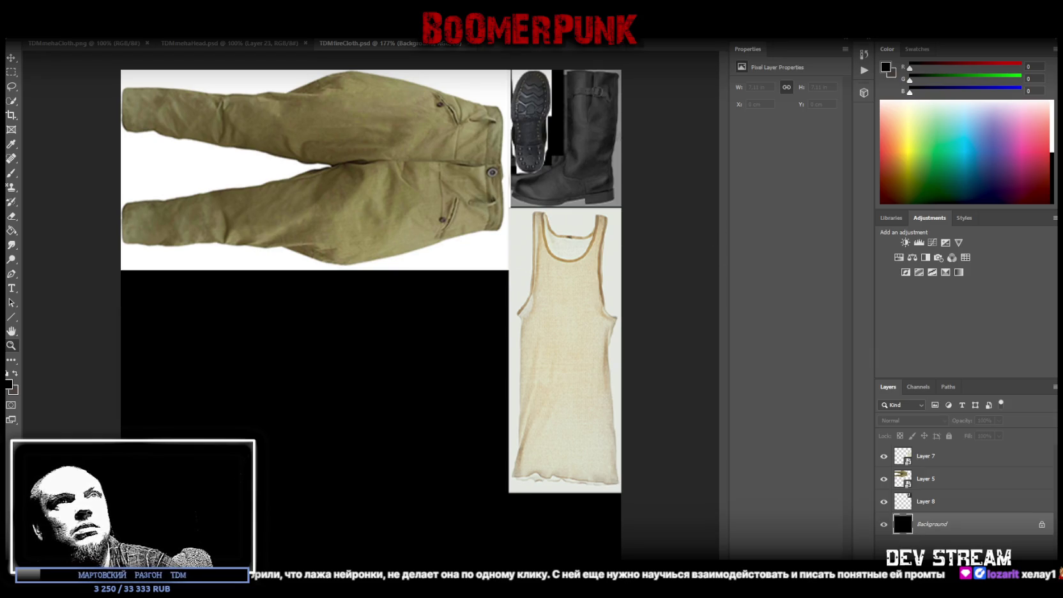
{"action": "key", "text": "alt+Tab"}
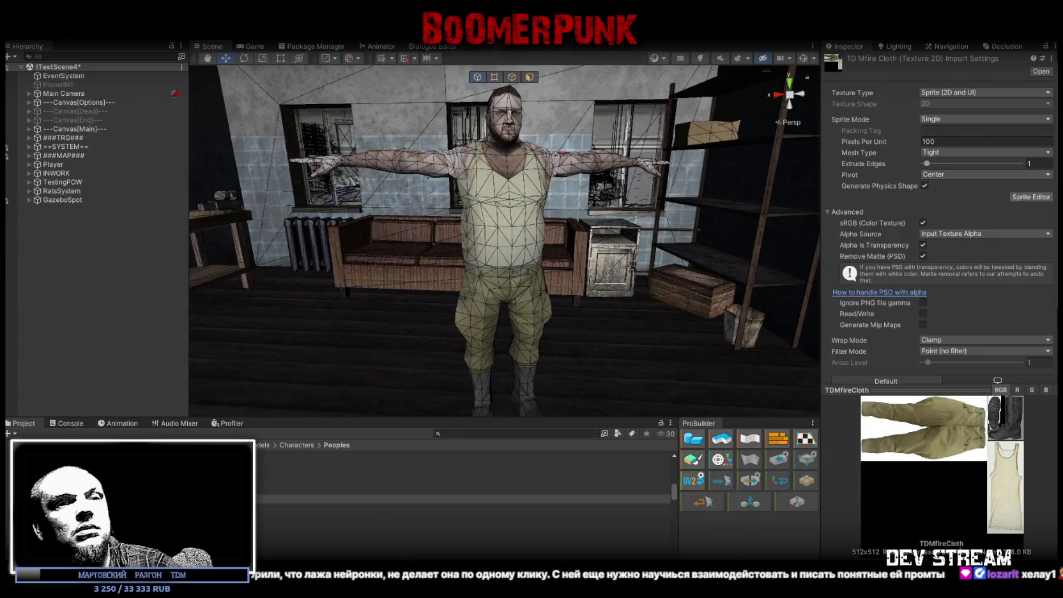
{"action": "key", "text": "alt+Tab"}
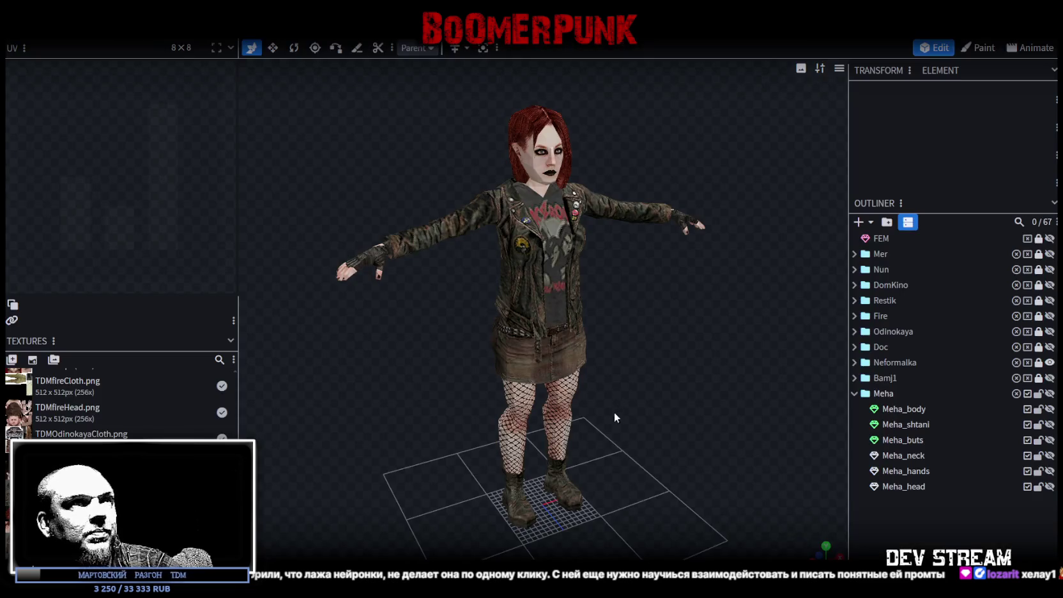
Hide Neformalka, show and unlock the Fire group, and display Fire_body's UV wireframe enlarged
{"action": "left_click", "coordinate": [1049, 363]}
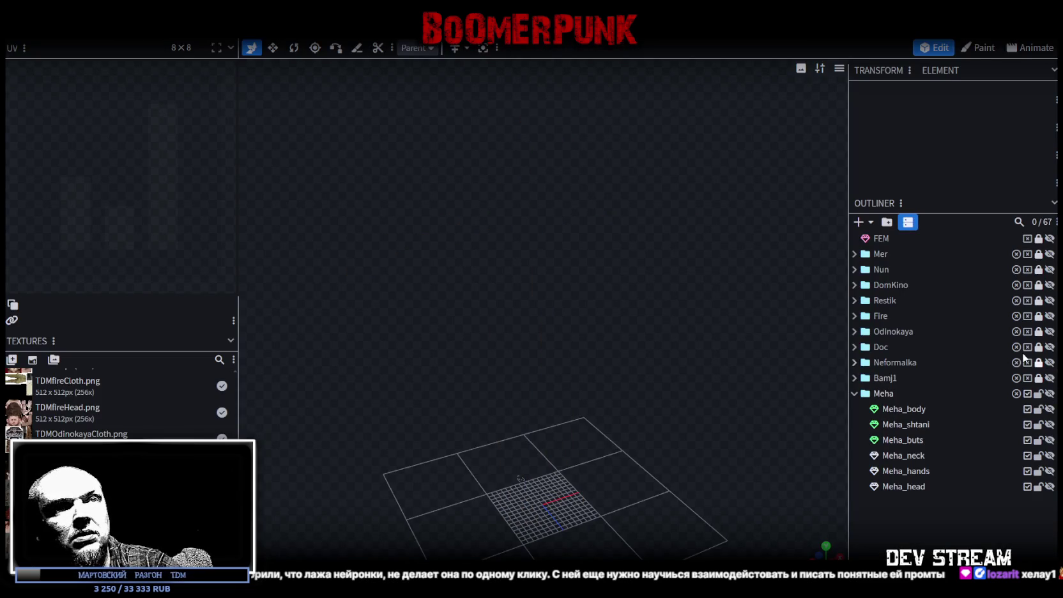
{"action": "left_click", "coordinate": [1049, 316]}
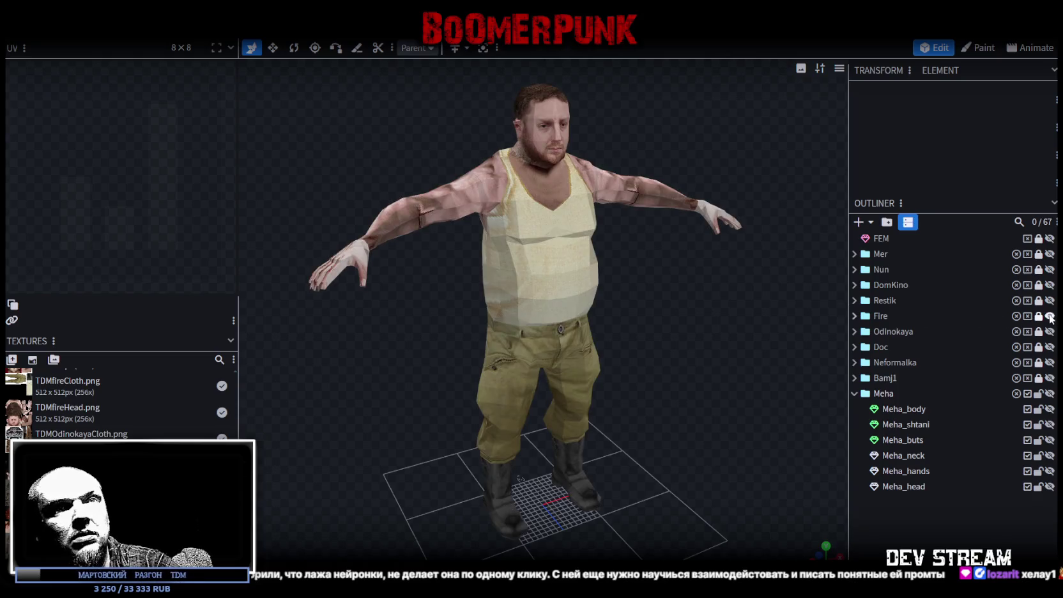
{"action": "left_click", "coordinate": [854, 316]}
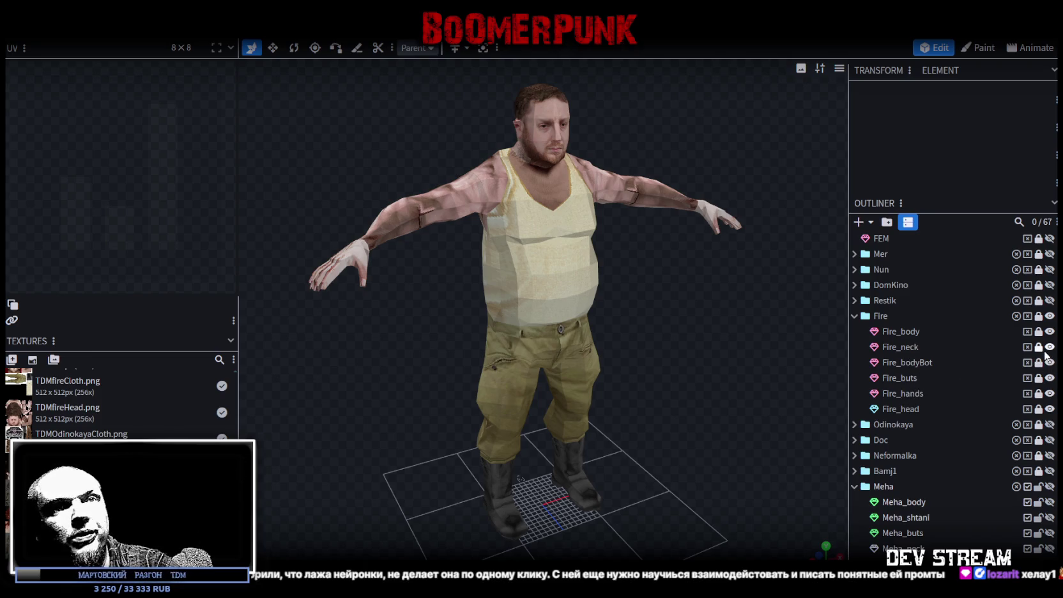
{"action": "left_click", "coordinate": [906, 334]}
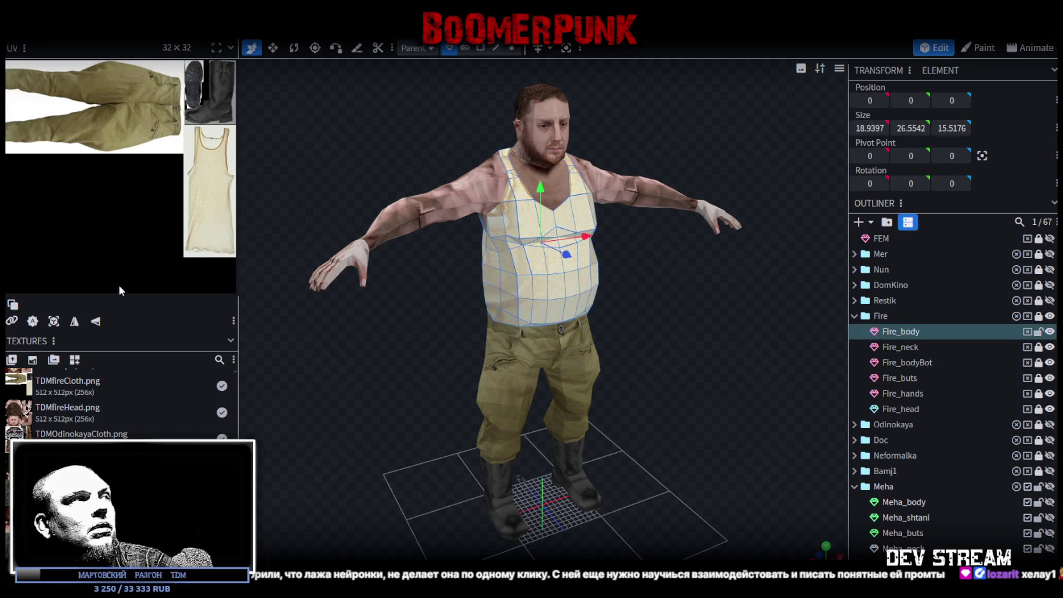
{"action": "left_click", "coordinate": [13, 304]}
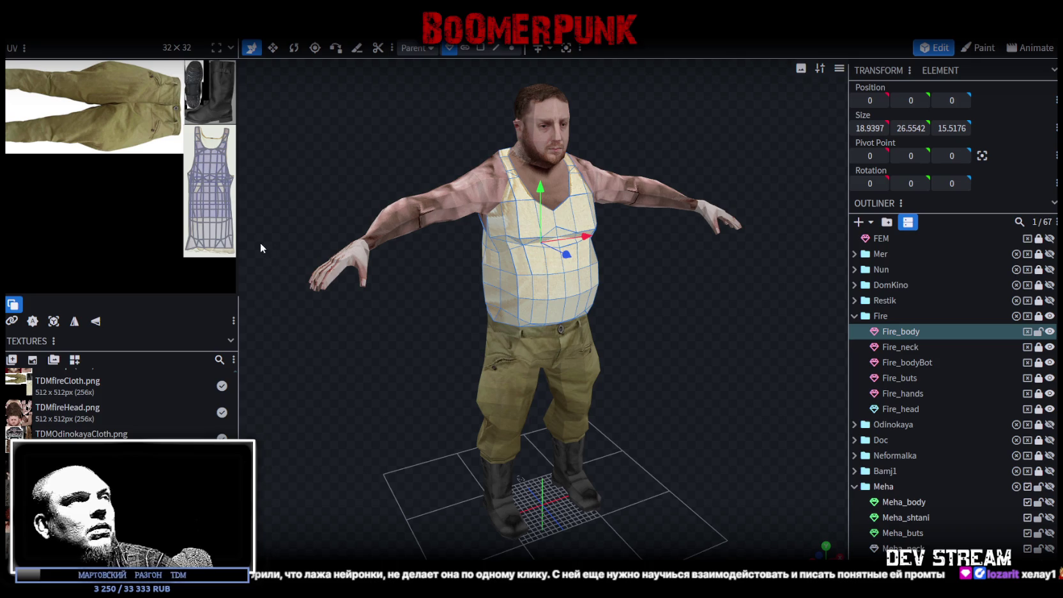
{"action": "left_click_drag", "start_coordinate": [242, 246], "coordinate": [523, 281]}
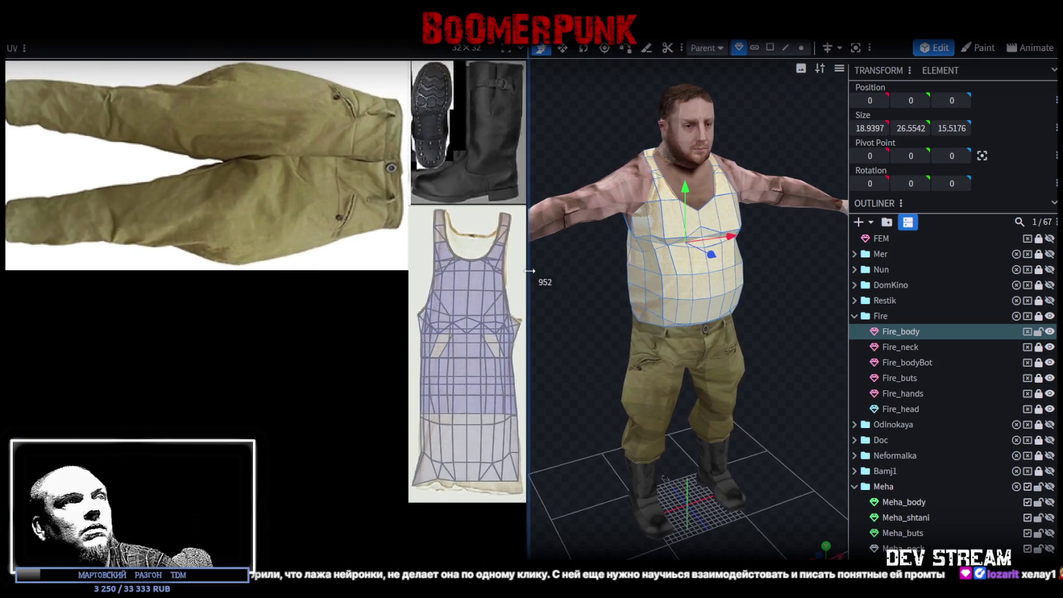
{"action": "left_click", "coordinate": [1038, 316]}
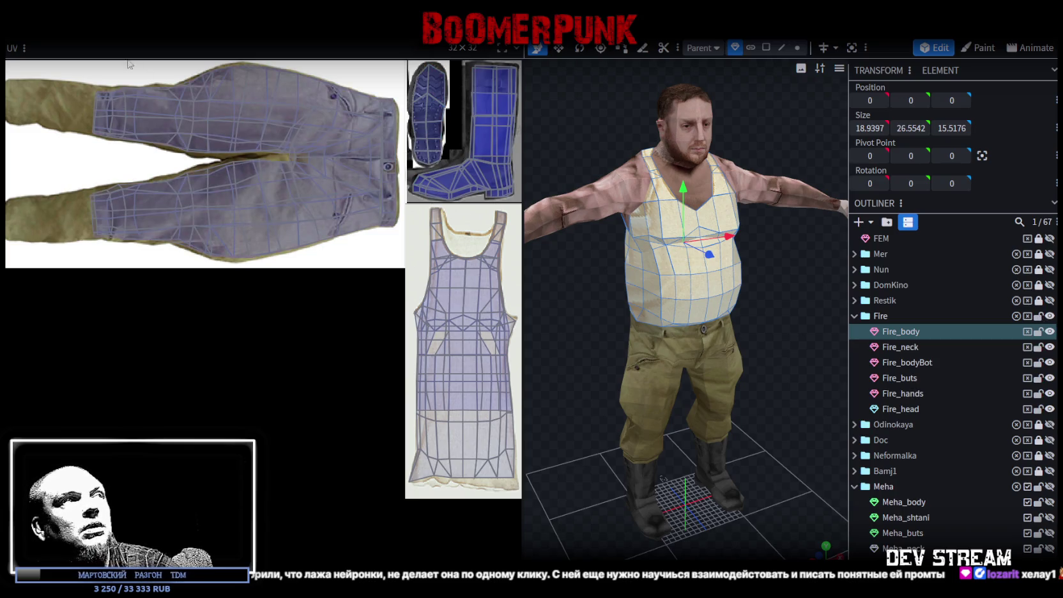
In front view, select the Fire_bodyBot left cuff faces and shift their UVs slightly right
{"action": "scroll", "coordinate": [696, 396], "scroll_direction": "up", "scroll_amount": 2}
{"action": "scroll", "coordinate": [695, 396], "scroll_direction": "up", "scroll_amount": 2}
{"action": "scroll", "coordinate": [696, 397], "scroll_direction": "up", "scroll_amount": 2}
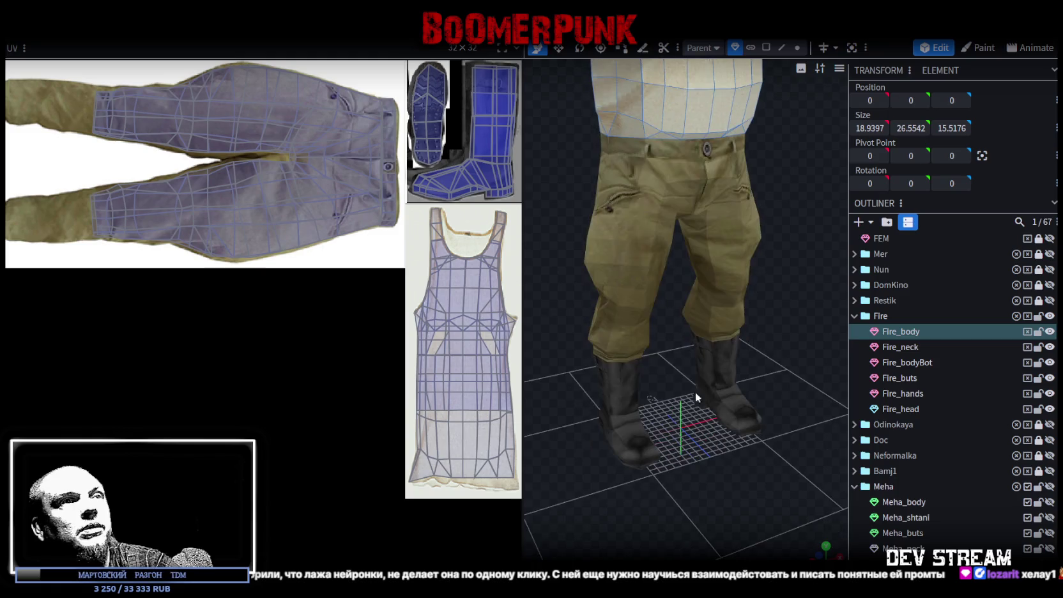
{"action": "key", "text": "KP_1"}
{"action": "left_click", "coordinate": [664, 318]}
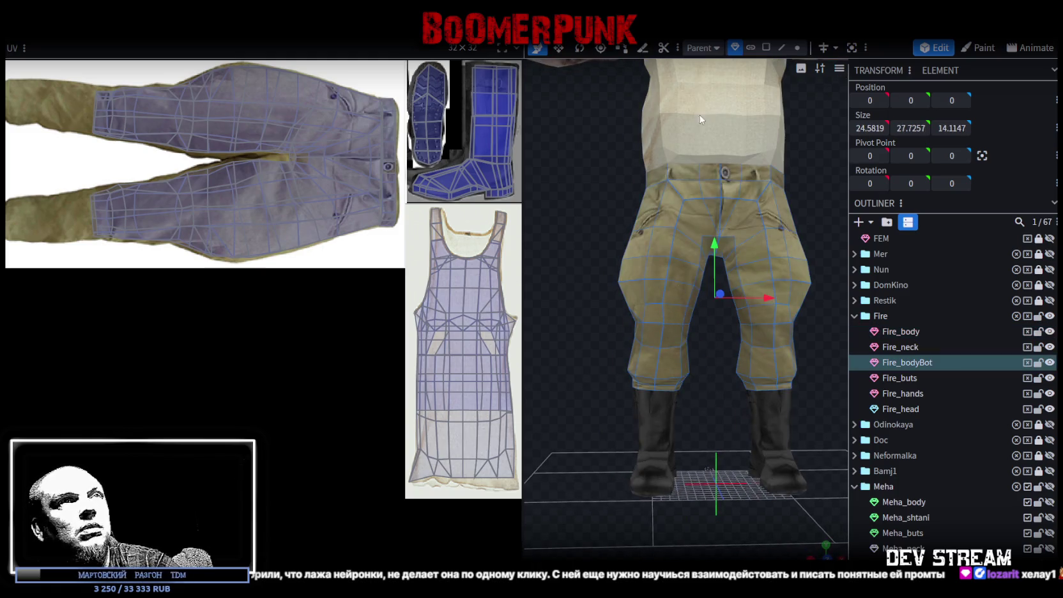
{"action": "left_click", "coordinate": [750, 47]}
{"action": "left_click", "coordinate": [652, 335]}
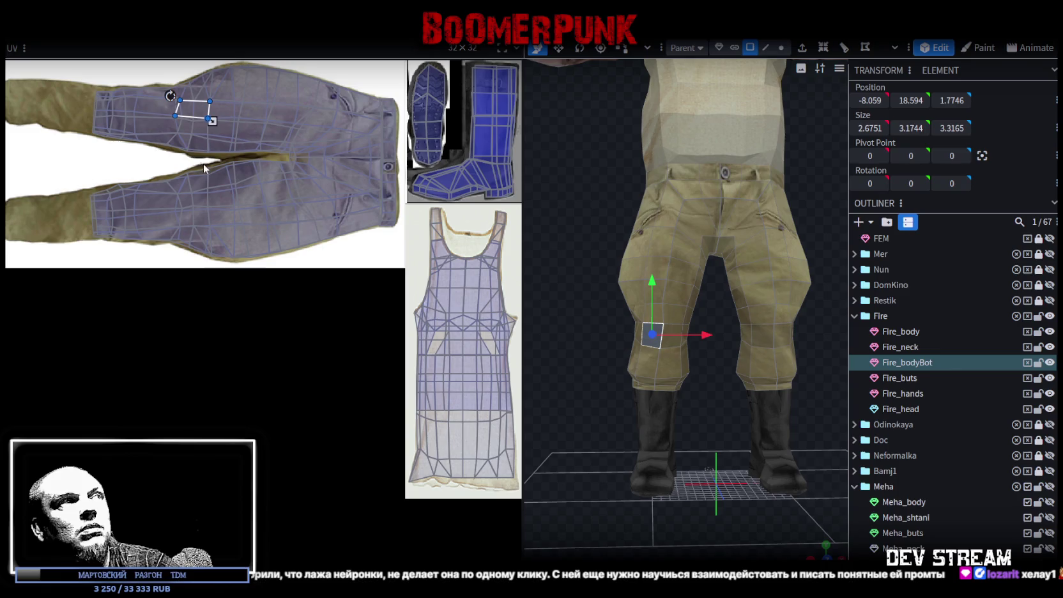
{"action": "left_click_drag", "start_coordinate": [61, 67], "coordinate": [163, 180]}
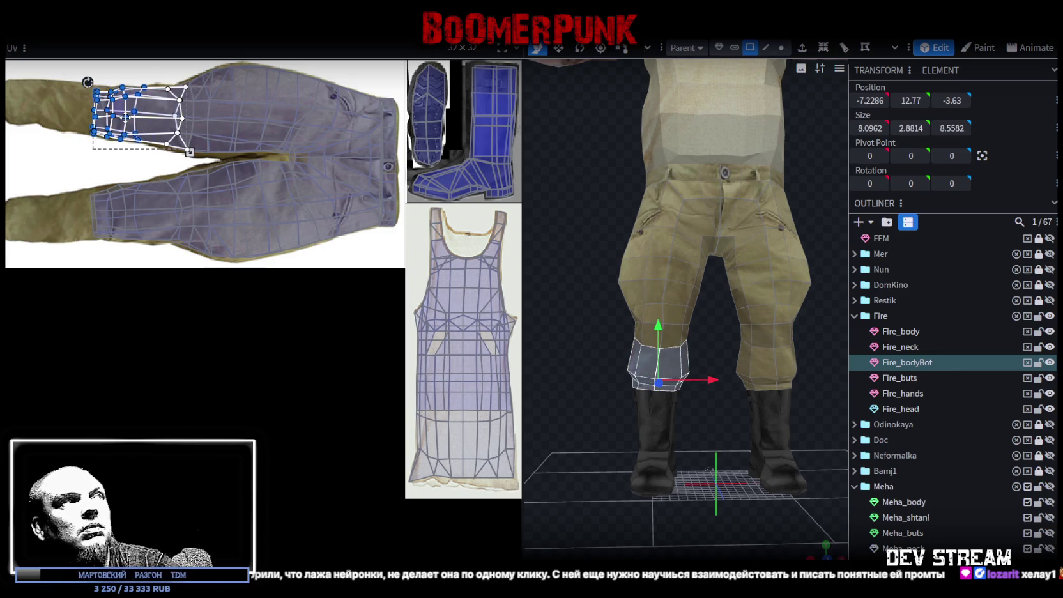
{"action": "mouse_move", "coordinate": [77, 99]}
{"action": "left_mouse_down"}
{"action": "mouse_move", "coordinate": [136, 83]}
{"action": "mouse_move", "coordinate": [125, 83]}
{"action": "left_mouse_up"}
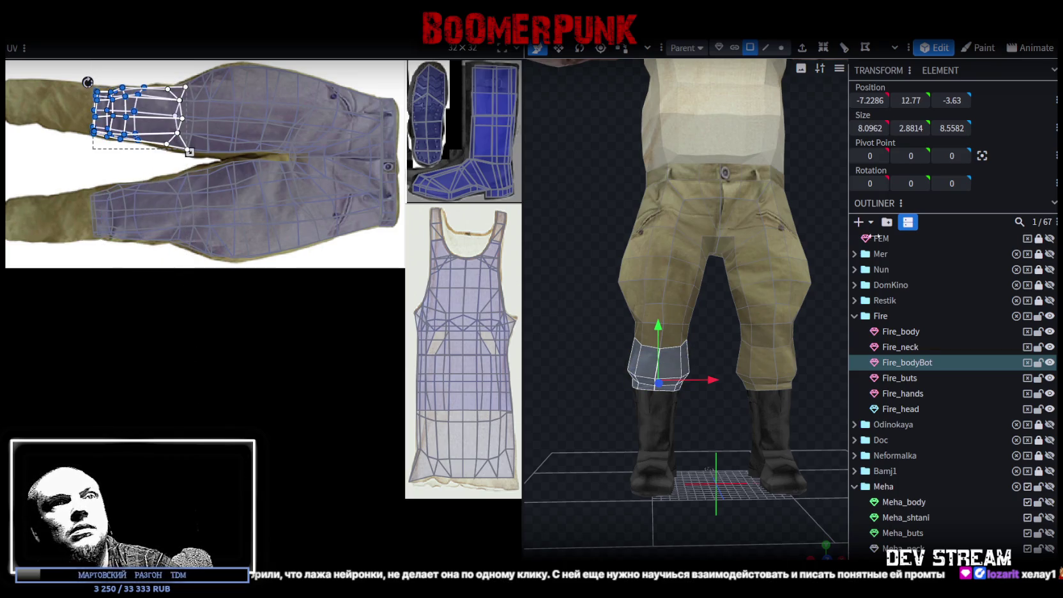
{"action": "left_click", "coordinate": [1038, 316]}
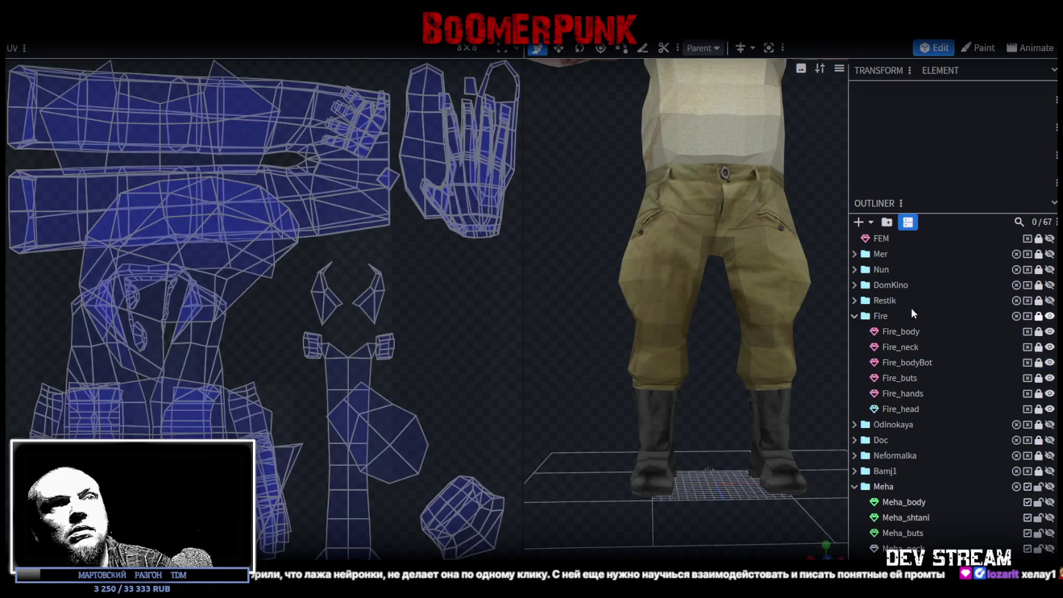
Unlock the Fire group and select Fire_head to display its face, hair and hands texture UVs
{"action": "left_click", "coordinate": [855, 317]}
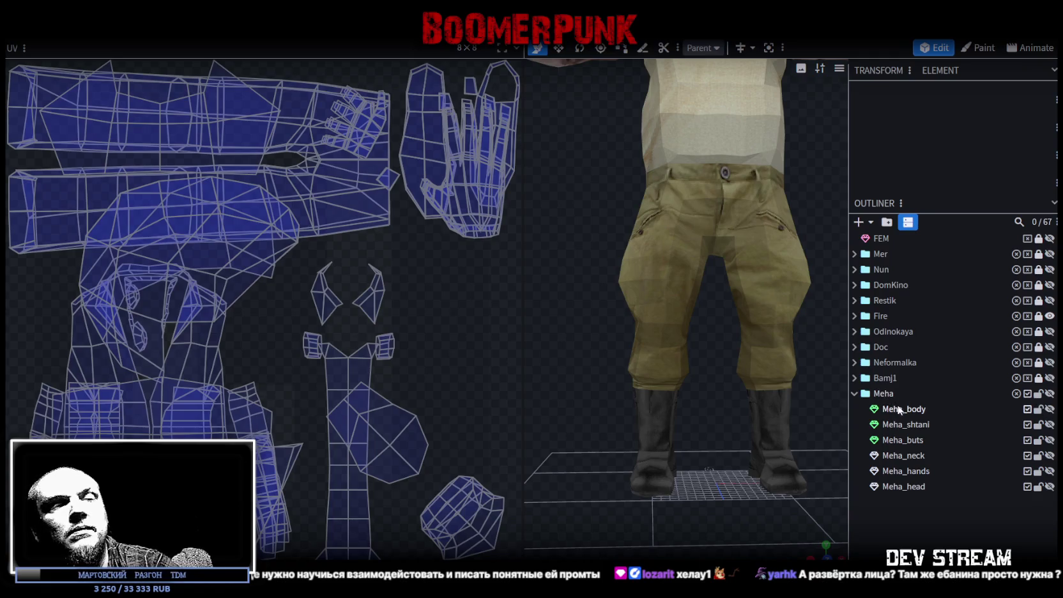
{"action": "left_click", "coordinate": [901, 414]}
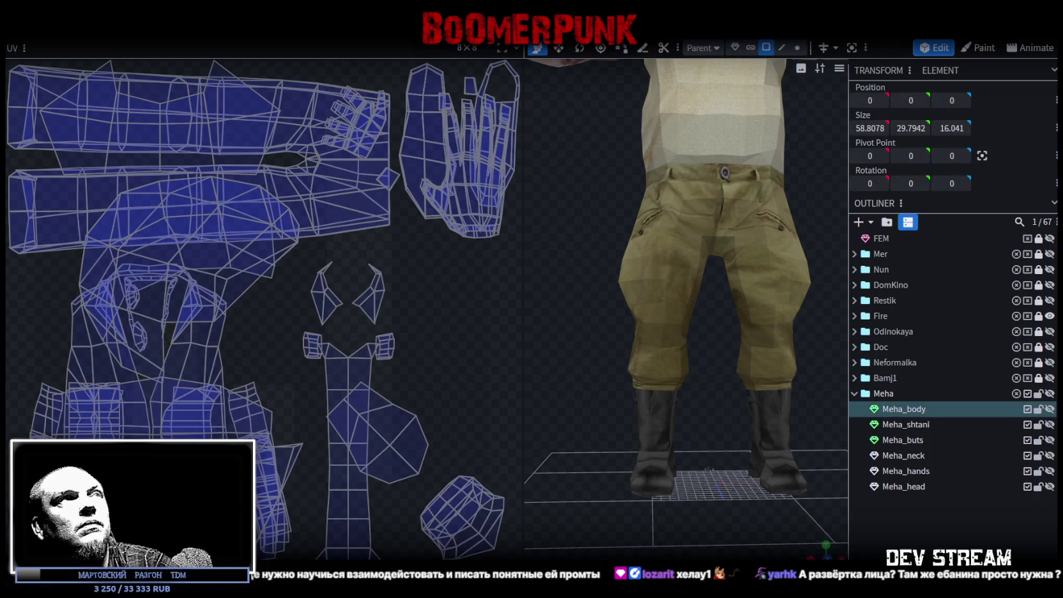
{"action": "key", "text": "alt+Tab"}
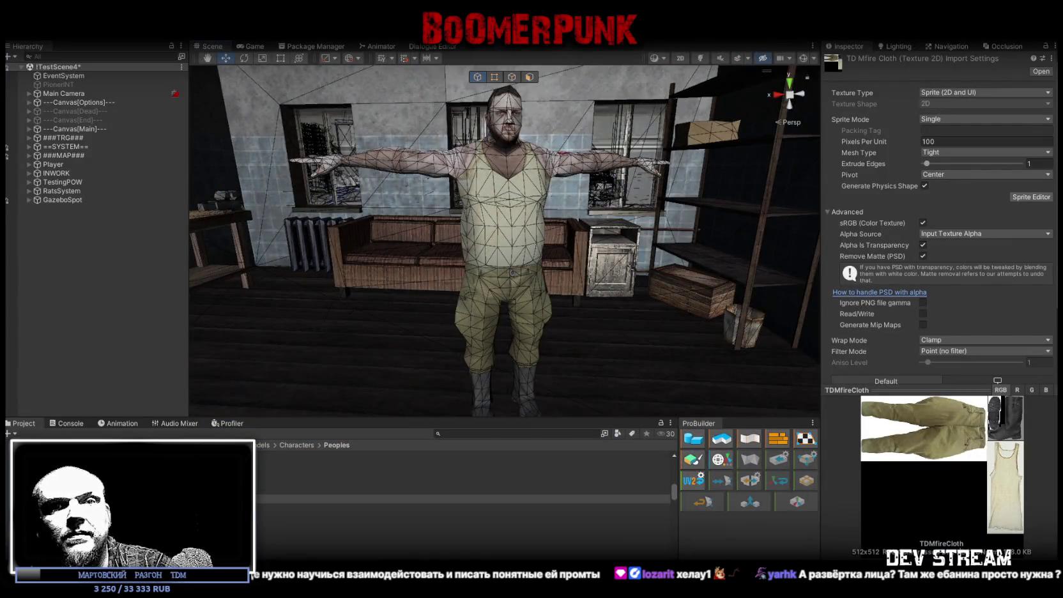
{"action": "key", "text": "alt+Tab"}
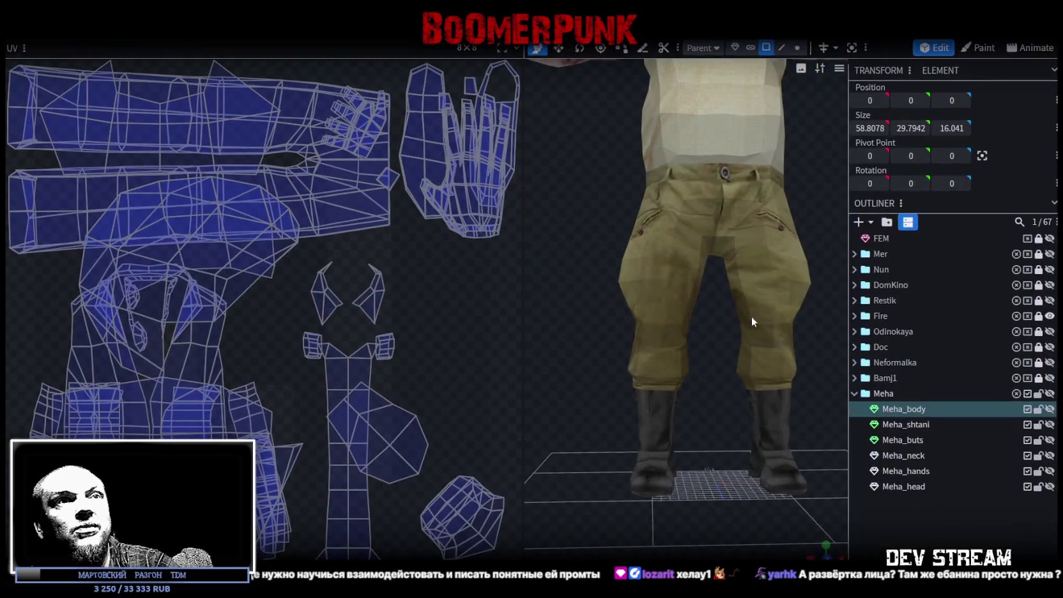
{"action": "left_click", "coordinate": [1038, 315]}
{"action": "left_click", "coordinate": [854, 315]}
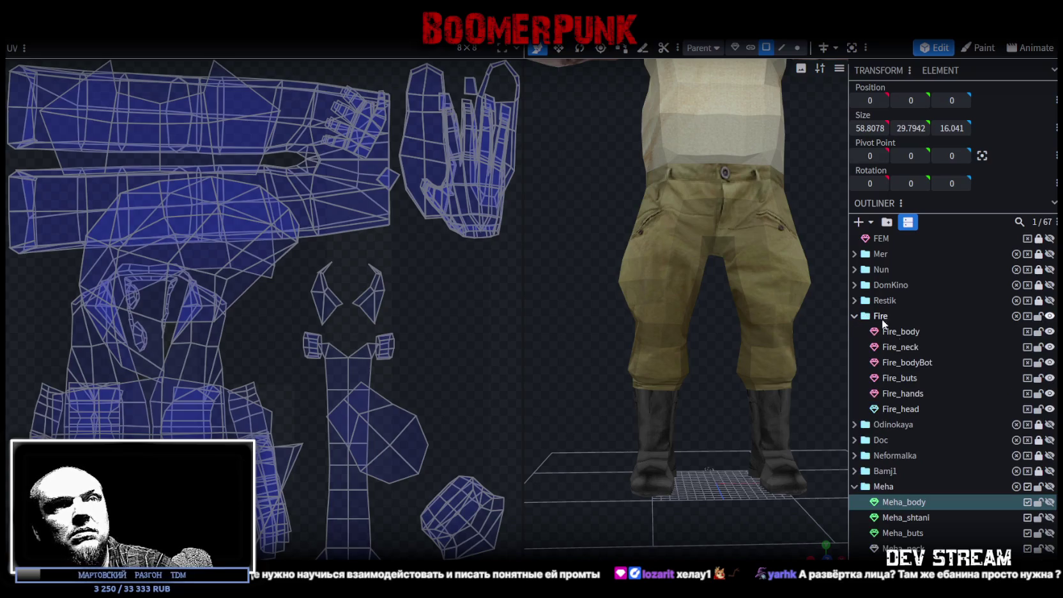
{"action": "left_click", "coordinate": [914, 408]}
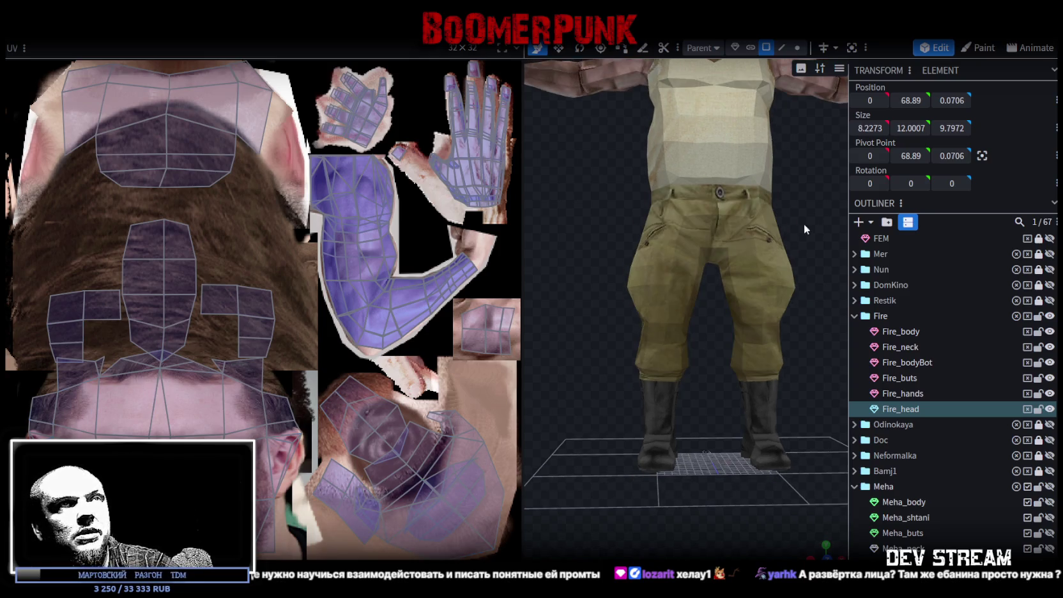
Orbit and zoom around the Fire character's head, checking it from above, front and side
{"action": "scroll", "coordinate": [788, 307], "scroll_direction": "down", "scroll_amount": 3}
{"action": "right_click_drag", "start_coordinate": [788, 307], "coordinate": [782, 431]}
{"action": "left_click_drag", "start_coordinate": [782, 432], "coordinate": [823, 409]}
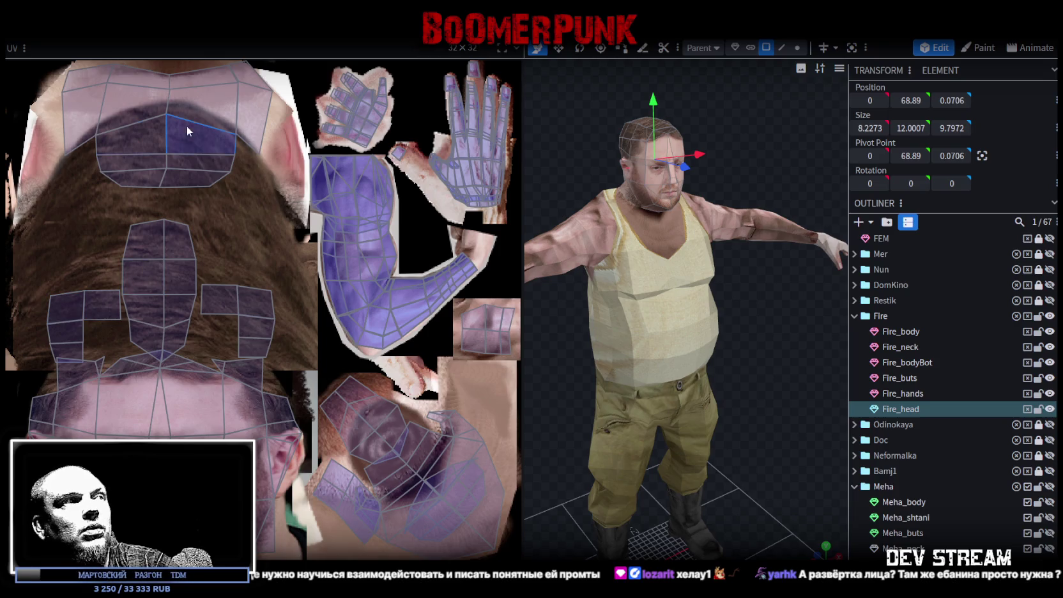
{"action": "left_click_drag", "start_coordinate": [702, 162], "coordinate": [595, 224]}
{"action": "scroll", "coordinate": [647, 264], "scroll_direction": "up", "scroll_amount": 3}
{"action": "mouse_move", "coordinate": [647, 263]}
{"action": "left_mouse_down"}
{"action": "mouse_move", "coordinate": [656, 295]}
{"action": "mouse_move", "coordinate": [679, 267]}
{"action": "mouse_move", "coordinate": [639, 252]}
{"action": "mouse_move", "coordinate": [641, 307]}
{"action": "left_mouse_up"}
{"action": "scroll", "coordinate": [638, 253], "scroll_direction": "up", "scroll_amount": 3}
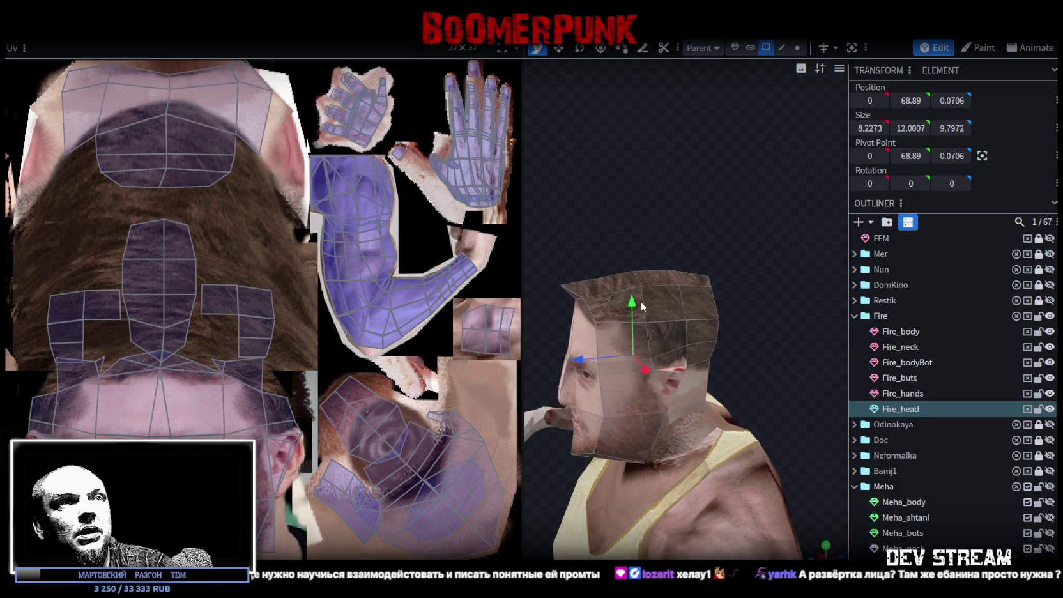
{"action": "mouse_move", "coordinate": [560, 224]}
{"action": "left_mouse_down"}
{"action": "mouse_move", "coordinate": [680, 249]}
{"action": "mouse_move", "coordinate": [729, 182]}
{"action": "left_mouse_up"}
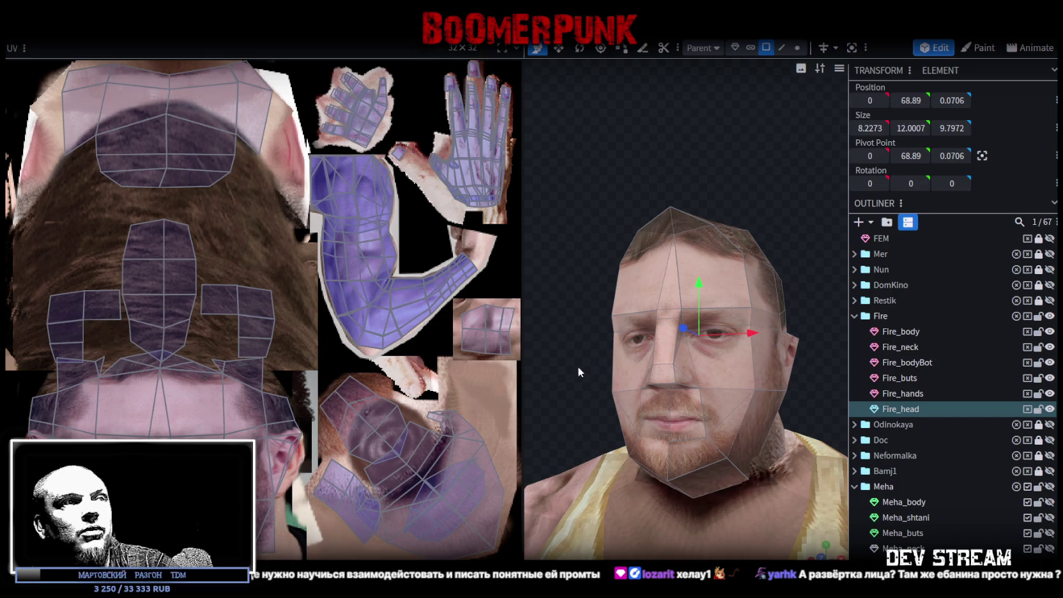
{"action": "left_click_drag", "start_coordinate": [578, 366], "coordinate": [524, 390]}
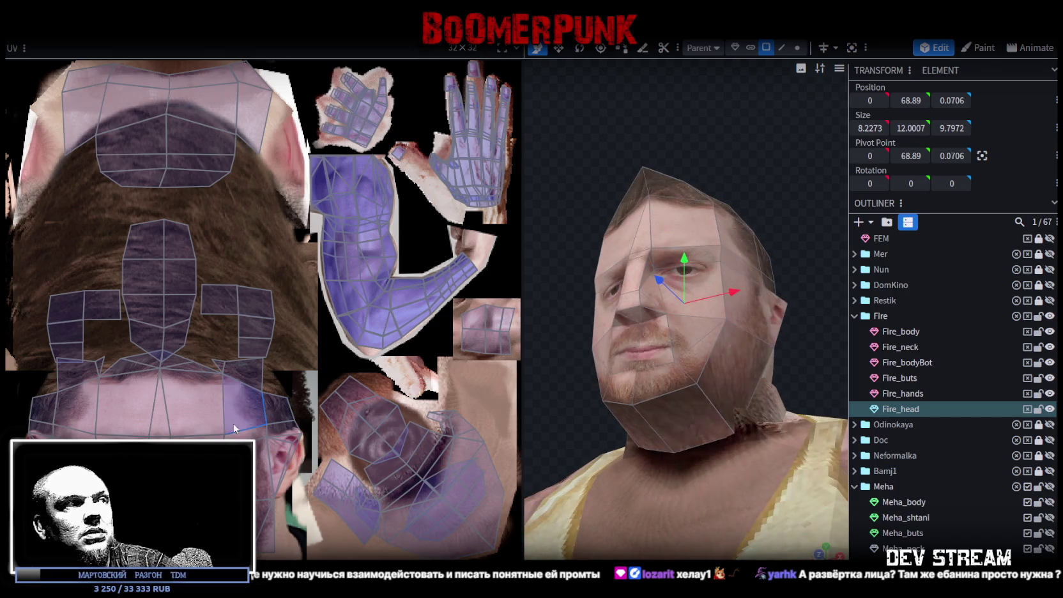
{"action": "mouse_move", "coordinate": [577, 387]}
{"action": "left_mouse_down"}
{"action": "mouse_move", "coordinate": [616, 450]}
{"action": "mouse_move", "coordinate": [838, 457]}
{"action": "mouse_move", "coordinate": [615, 499]}
{"action": "mouse_move", "coordinate": [600, 516]}
{"action": "left_mouse_up"}
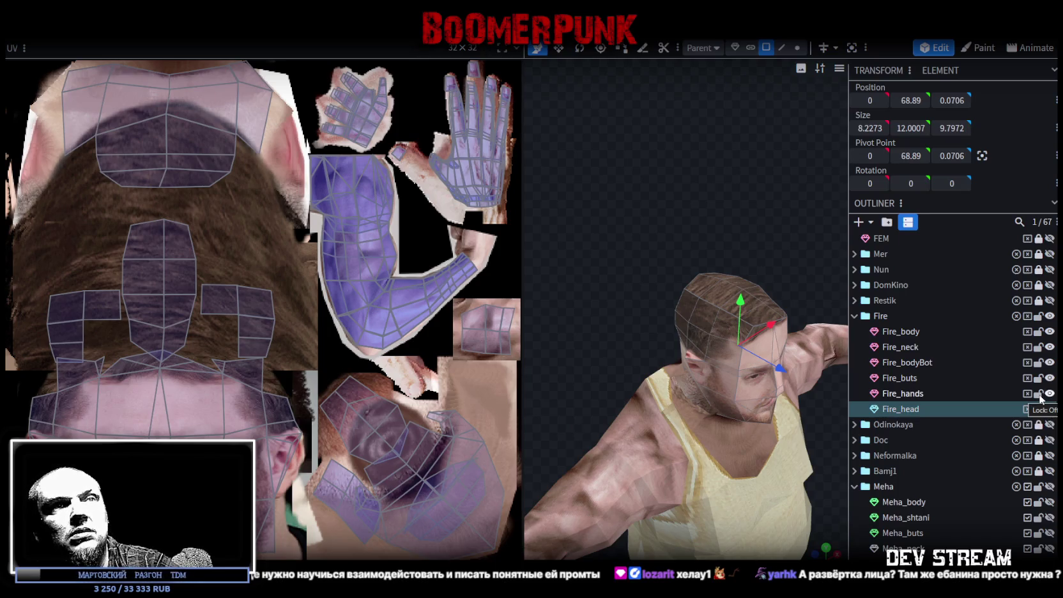
Lock Fire_hands so only the head's UV outlines remain, then bring up the coverall concept sheet
{"action": "left_click", "coordinate": [1038, 394]}
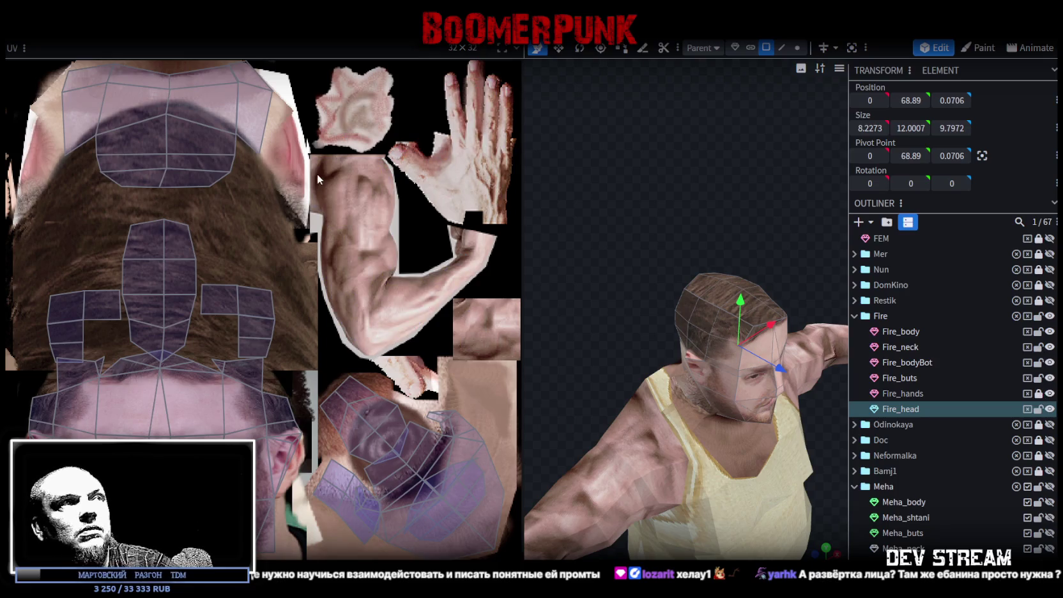
{"action": "mouse_move", "coordinate": [633, 412]}
{"action": "left_mouse_down"}
{"action": "mouse_move", "coordinate": [762, 374]}
{"action": "mouse_move", "coordinate": [594, 295]}
{"action": "left_mouse_up"}
{"action": "scroll", "coordinate": [594, 295], "scroll_direction": "up", "scroll_amount": 3}
{"action": "left_click_drag", "start_coordinate": [596, 261], "coordinate": [656, 311]}
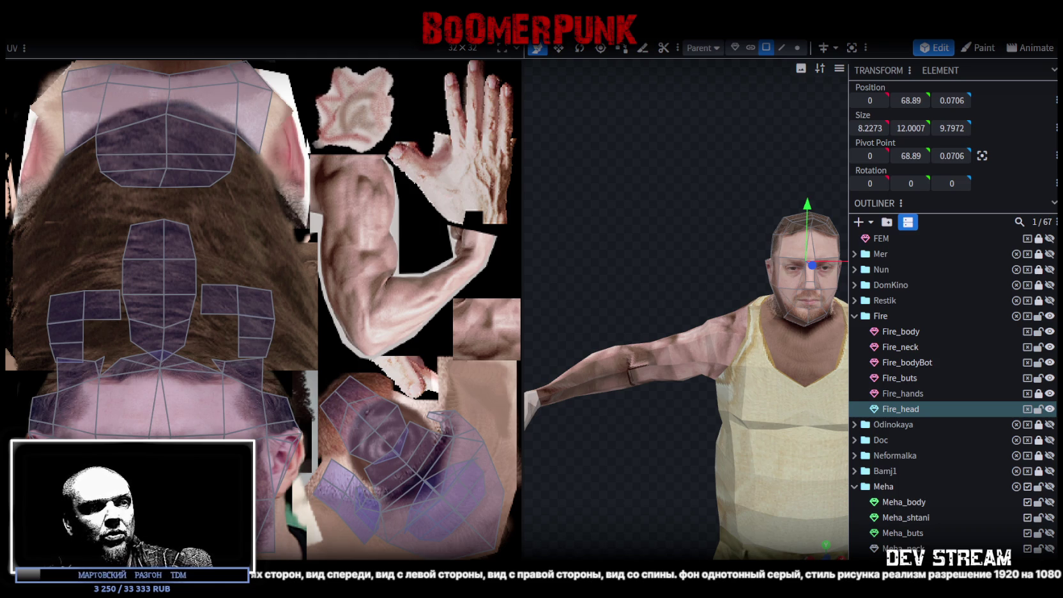
{"action": "key", "text": "alt+Tab"}
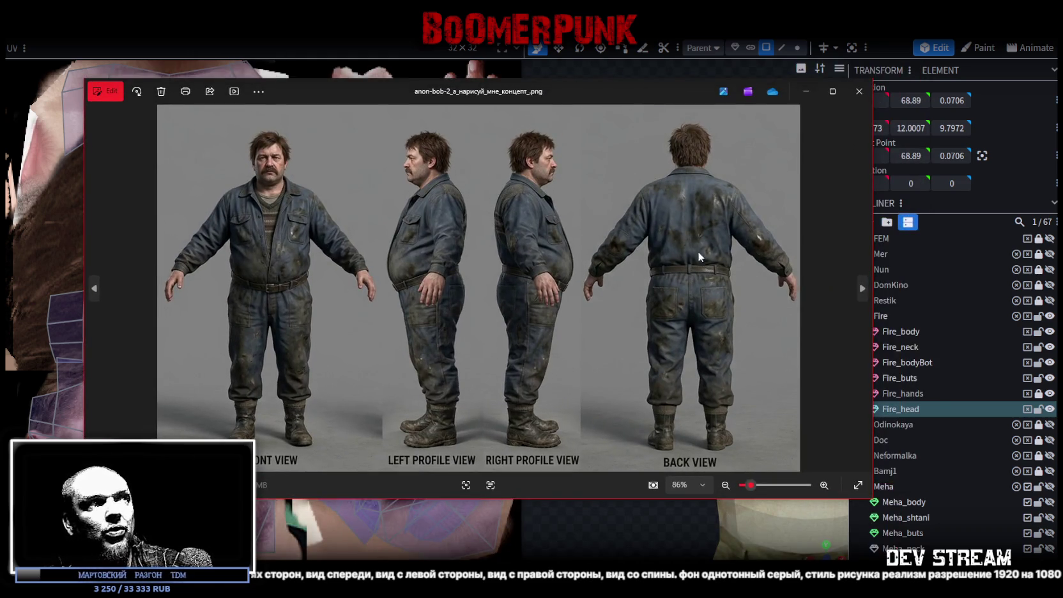
{"action": "mouse_move", "coordinate": [478, 287]}
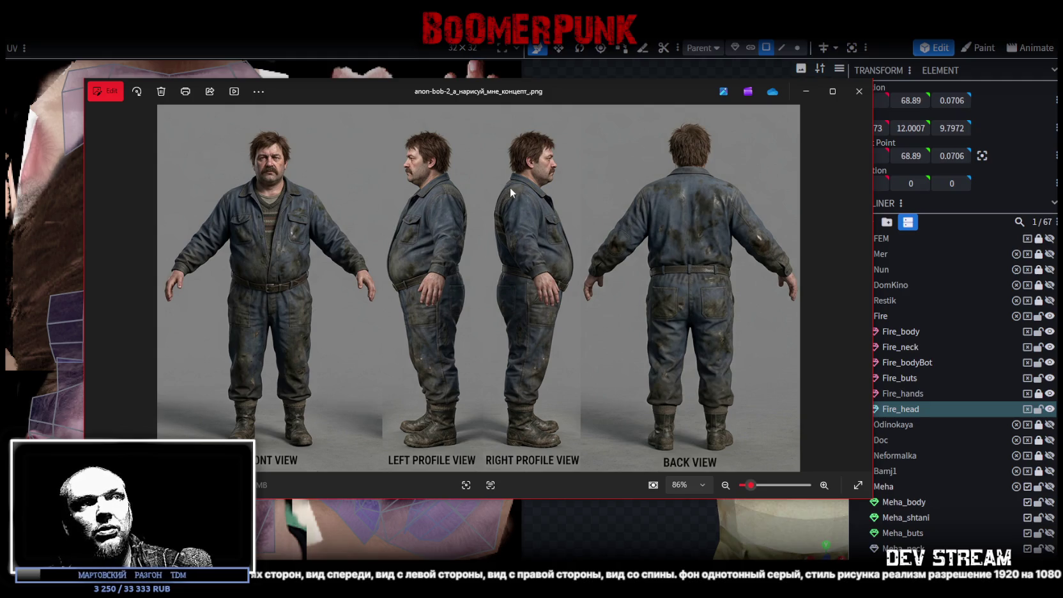
{"action": "key", "text": "alt+Tab"}
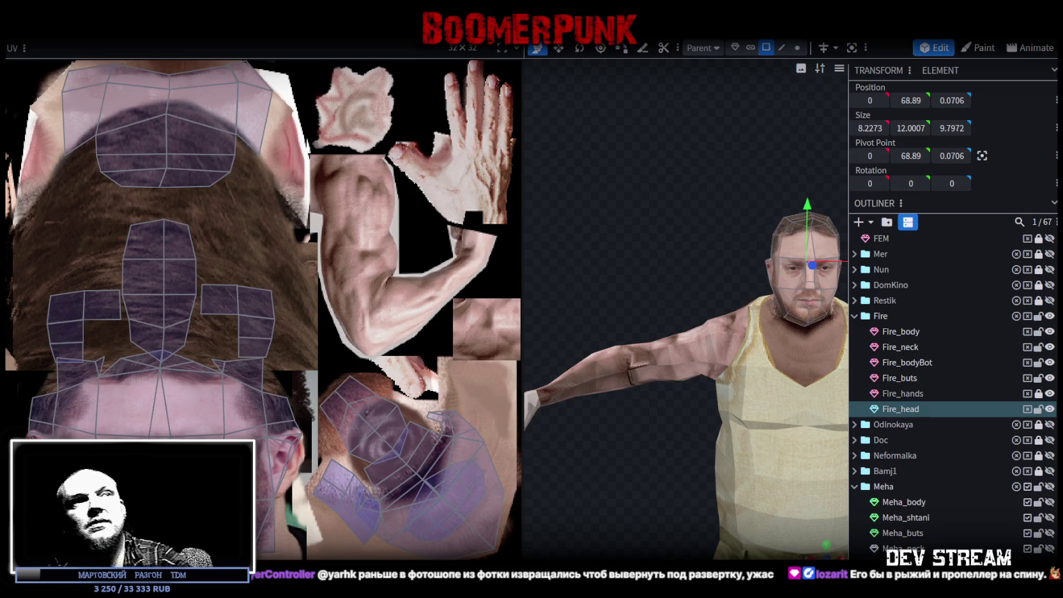
Pull back to view the whole character and save the project with Ctrl+S
{"action": "scroll", "coordinate": [713, 412], "scroll_direction": "down", "scroll_amount": 3}
{"action": "left_click_drag", "start_coordinate": [521, 267], "coordinate": [369, 267]}
{"action": "left_click_drag", "start_coordinate": [575, 320], "coordinate": [611, 307]}
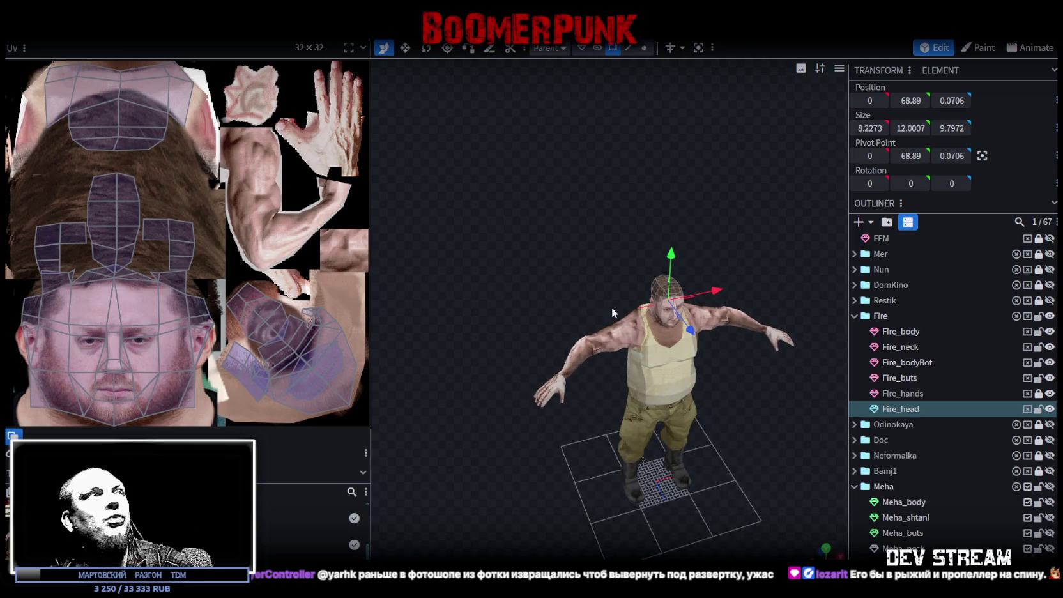
{"action": "key", "text": "ctrl+s"}
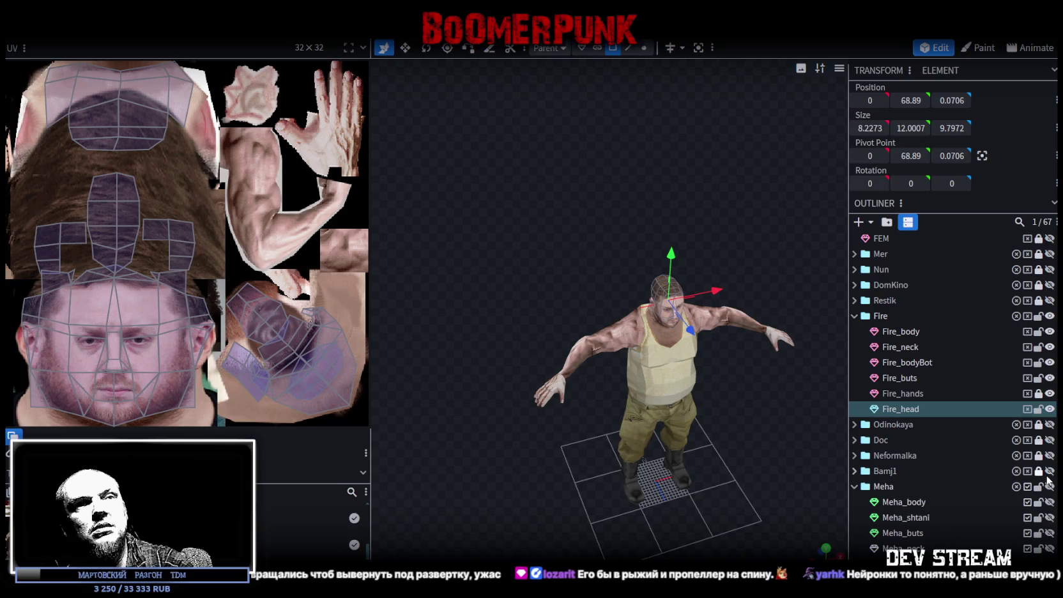
Show Neformalka, lock and hide the Fire character, then unlock and select Neformalka
{"action": "left_click", "coordinate": [1049, 455]}
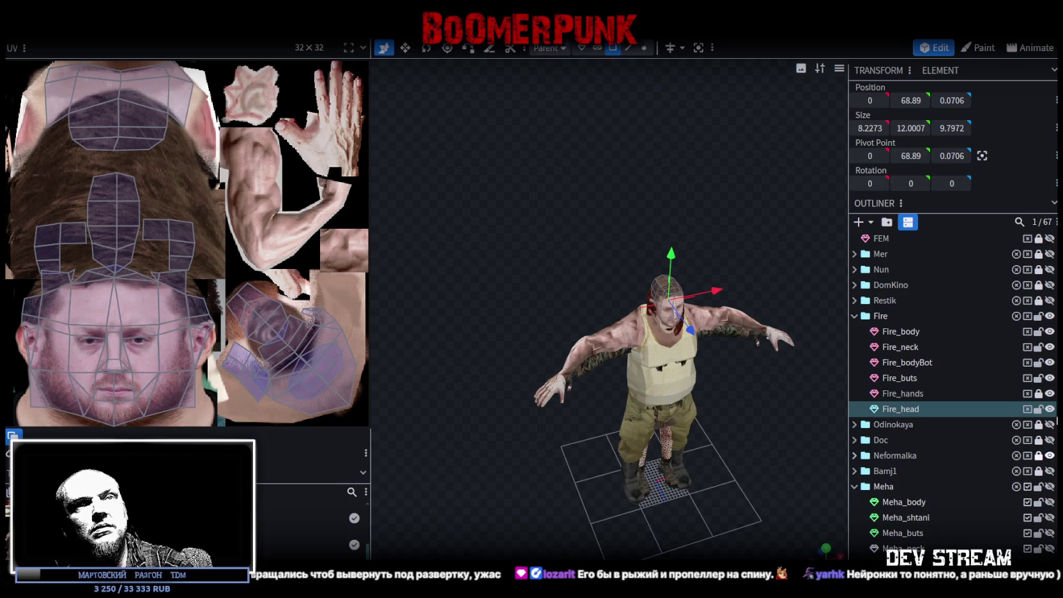
{"action": "left_click", "coordinate": [1038, 315]}
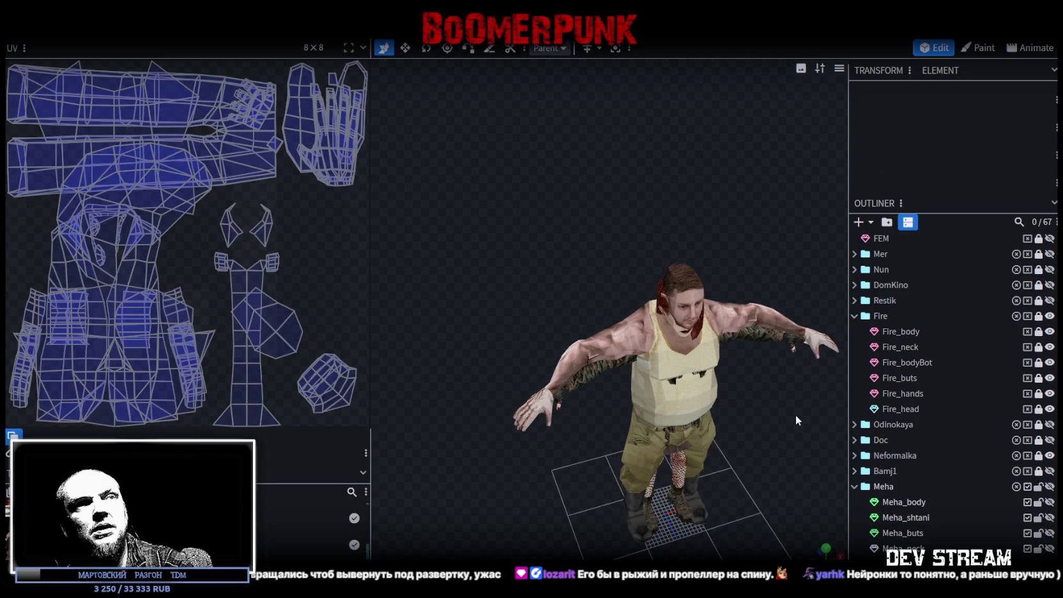
{"action": "left_click", "coordinate": [1049, 316]}
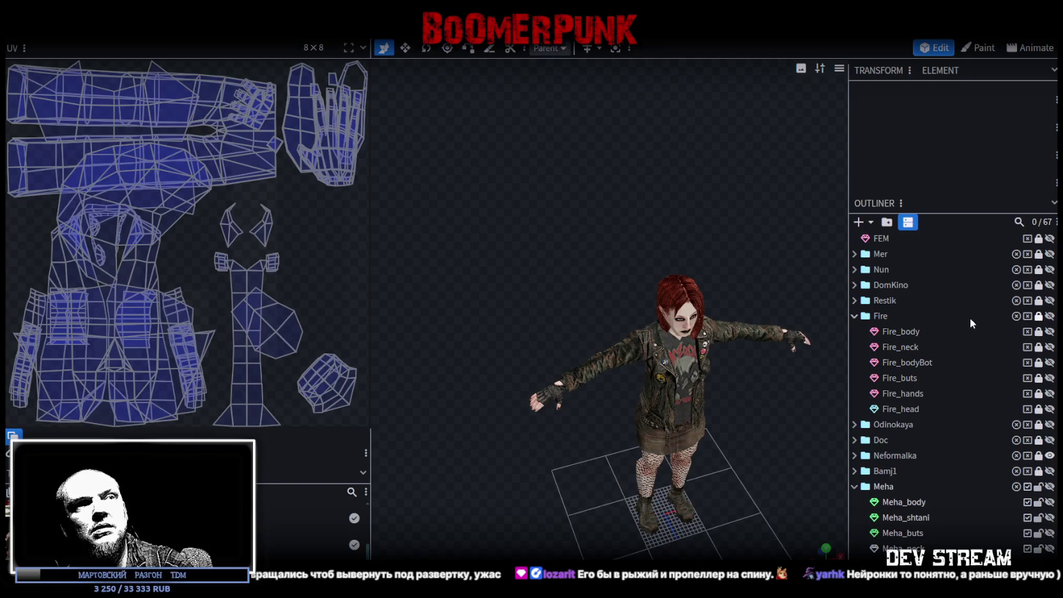
{"action": "left_click_drag", "start_coordinate": [689, 423], "coordinate": [693, 389]}
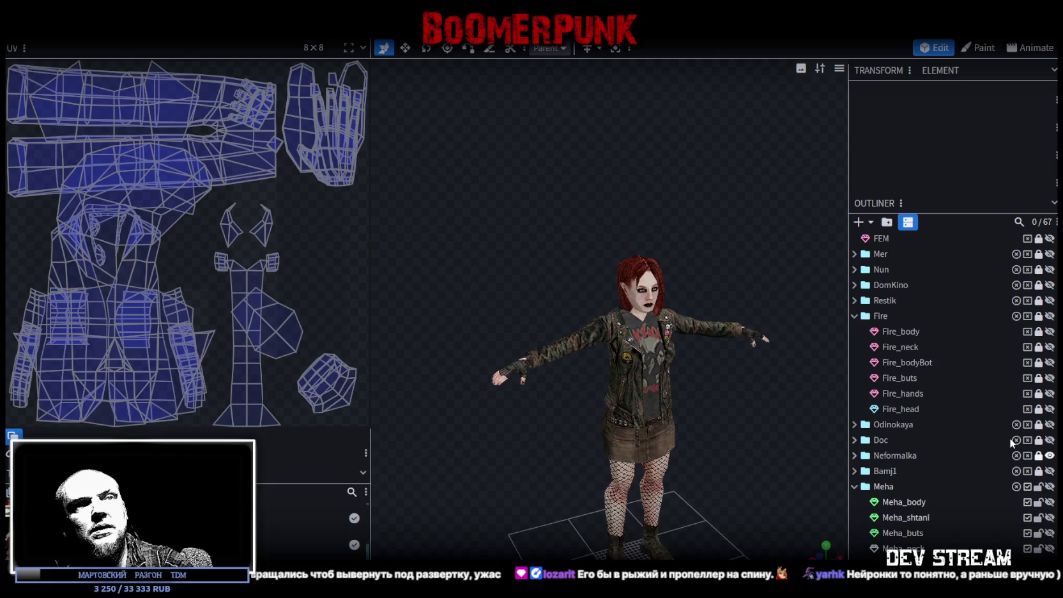
{"action": "left_click", "coordinate": [1038, 455]}
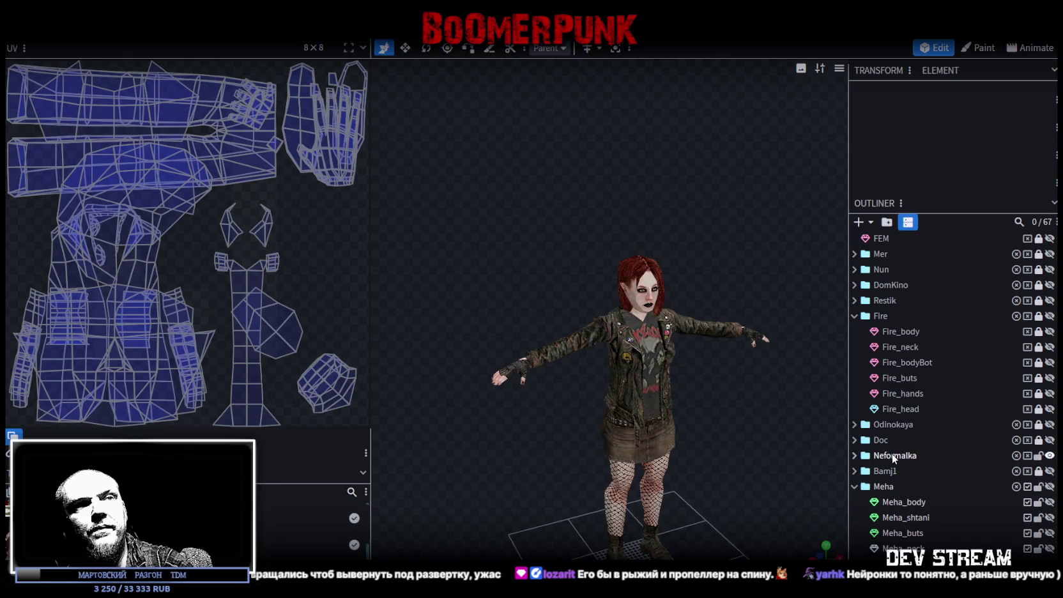
{"action": "left_click", "coordinate": [894, 456]}
Enlarge Neformalka's jacket texture atlas in the UV panel and widen the 3D viewport
{"action": "scroll", "coordinate": [511, 482], "scroll_direction": "up", "scroll_amount": 3}
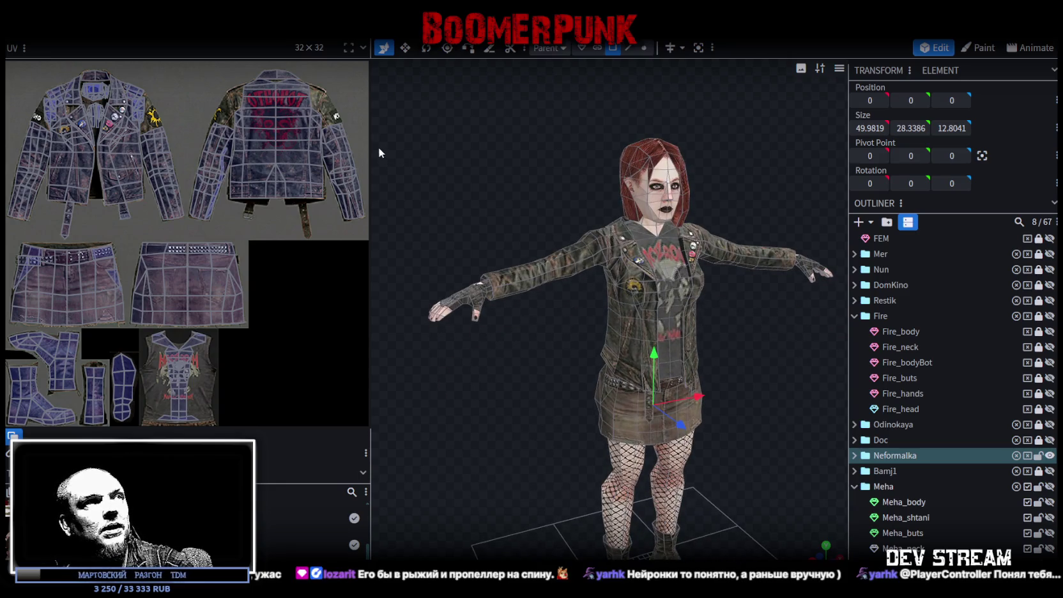
{"action": "mouse_move", "coordinate": [371, 146]}
{"action": "left_mouse_down"}
{"action": "mouse_move", "coordinate": [527, 192]}
{"action": "mouse_move", "coordinate": [628, 255]}
{"action": "left_mouse_up"}
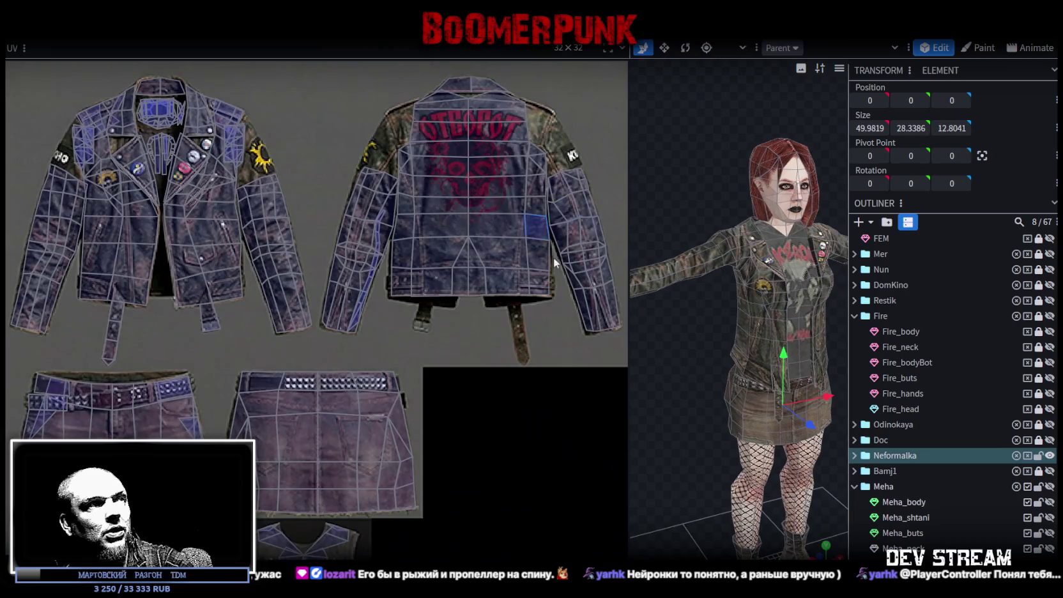
{"action": "left_click_drag", "start_coordinate": [629, 303], "coordinate": [473, 313]}
{"action": "scroll", "coordinate": [528, 410], "scroll_direction": "down", "scroll_amount": 2}
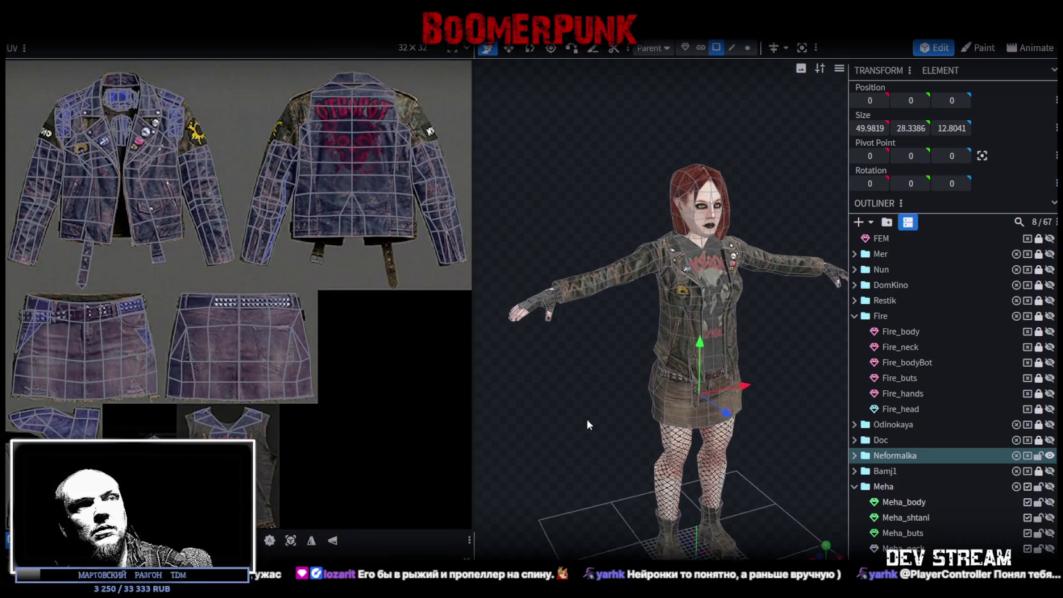
{"action": "scroll", "coordinate": [601, 426], "scroll_direction": "up", "scroll_amount": 1}
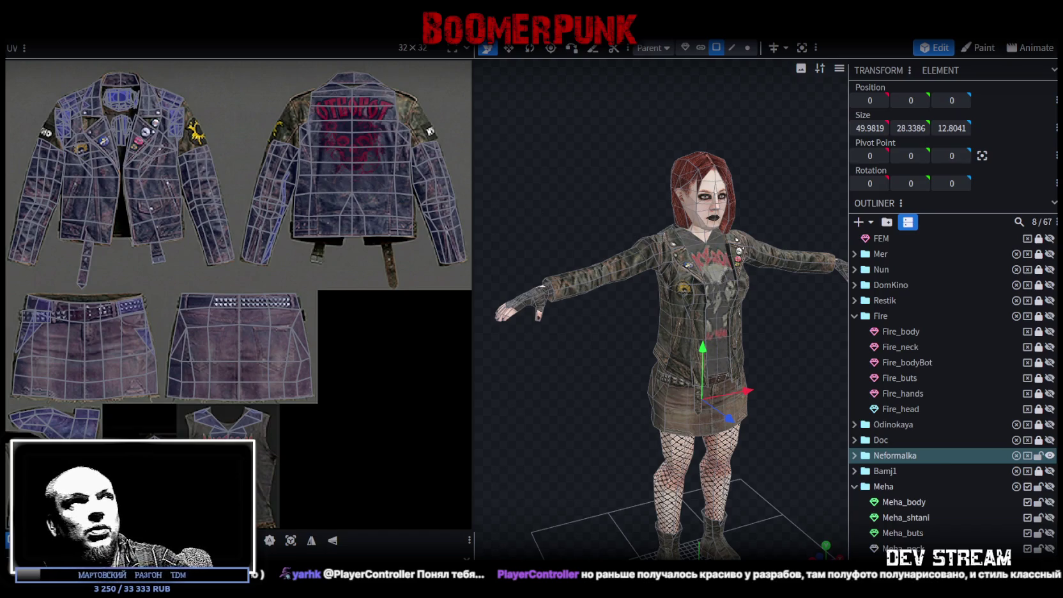
In Unity, select and frame the Player character, then close TDMfireCloth.psd in Photoshop
{"action": "key", "text": "alt+Tab"}
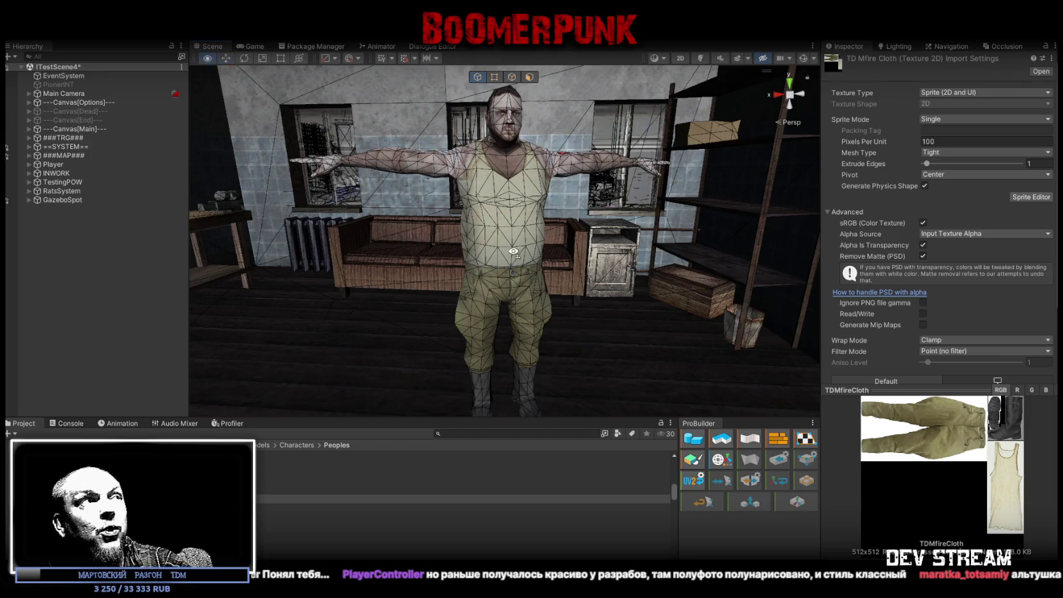
{"action": "scroll", "coordinate": [357, 91], "scroll_direction": "up", "scroll_amount": 1}
{"action": "left_click", "coordinate": [50, 164]}
{"action": "double_click", "coordinate": [49, 164]}
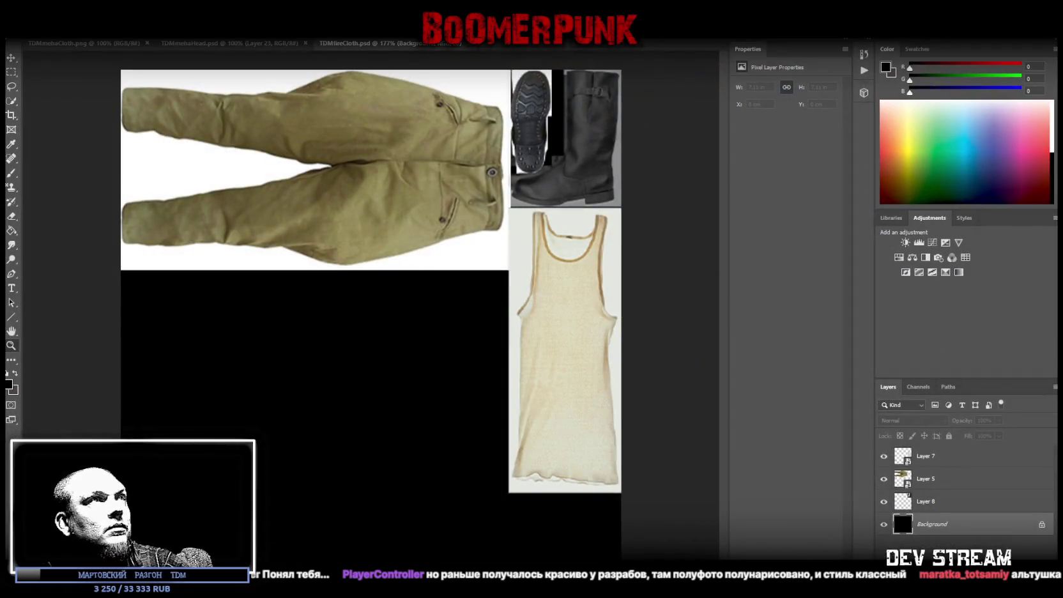
{"action": "left_click", "coordinate": [469, 44]}
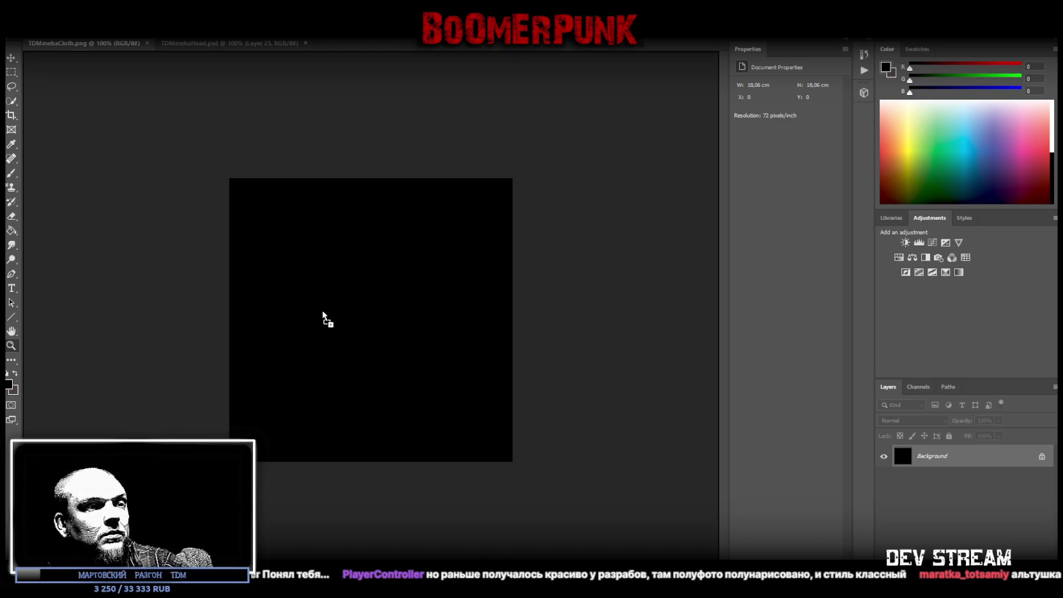
Place the coverall reference sheet on the black canvas, scaled to about 940 px wide and aligned
{"action": "left_click_drag", "start_coordinate": [323, 313], "coordinate": [340, 322]}
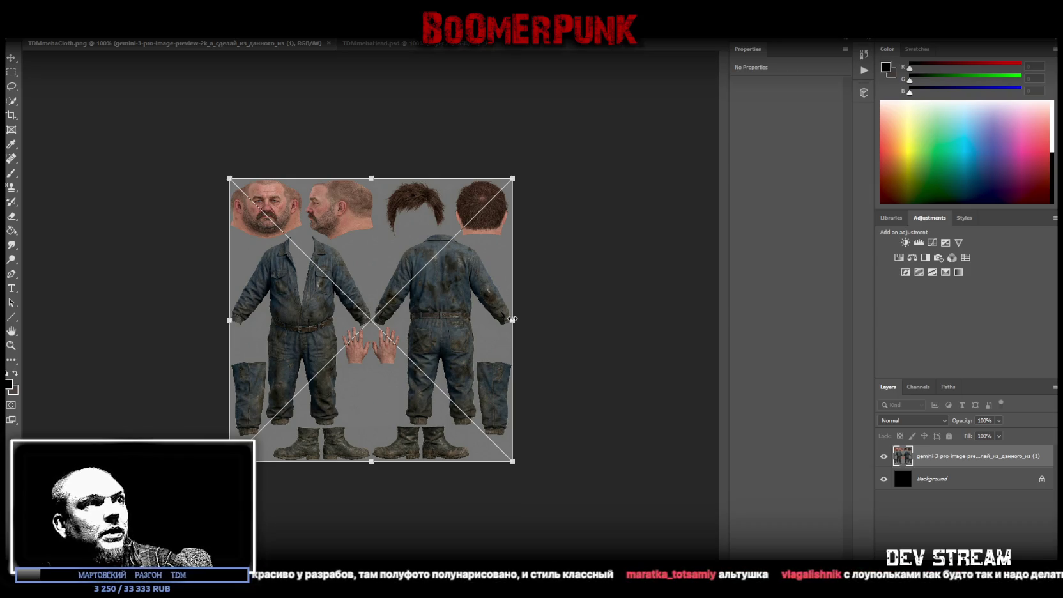
{"action": "left_click_drag", "start_coordinate": [513, 319], "coordinate": [598, 326]}
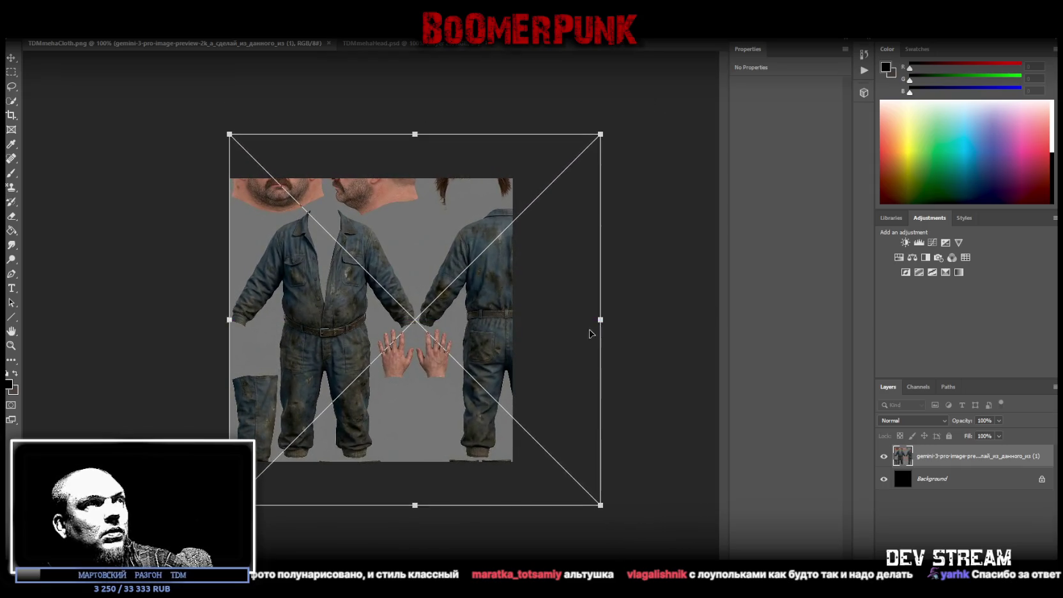
{"action": "left_click_drag", "start_coordinate": [508, 378], "coordinate": [508, 349]}
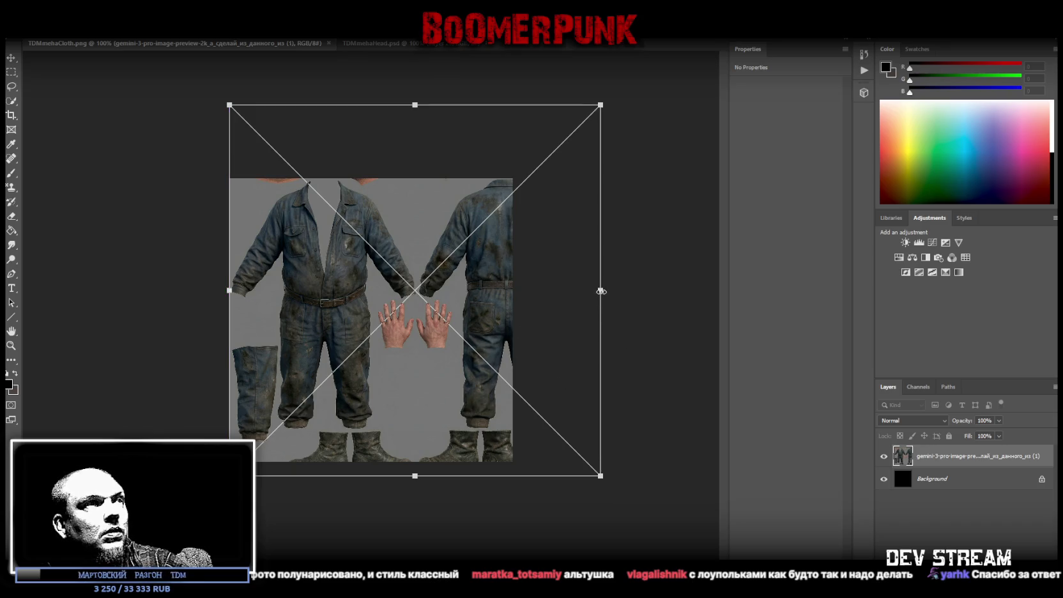
{"action": "left_click_drag", "start_coordinate": [381, 205], "coordinate": [382, 210]}
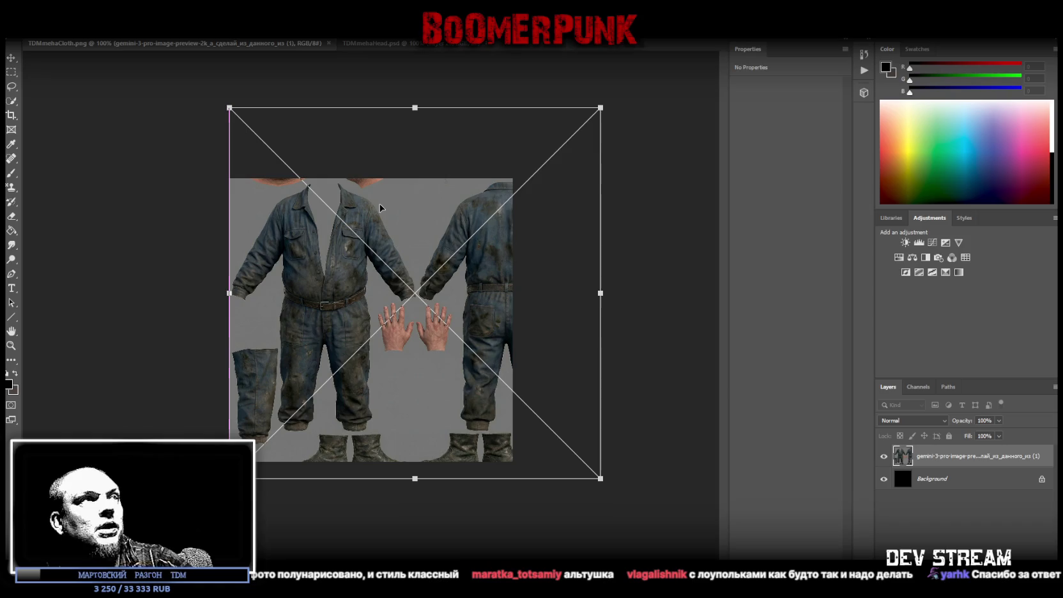
{"action": "left_click", "coordinate": [12, 72]}
{"action": "mouse_move", "coordinate": [230, 179]}
{"action": "left_mouse_down"}
{"action": "mouse_move", "coordinate": [417, 428]}
{"action": "mouse_move", "coordinate": [418, 453]}
{"action": "mouse_move", "coordinate": [417, 444]}
{"action": "left_mouse_up"}
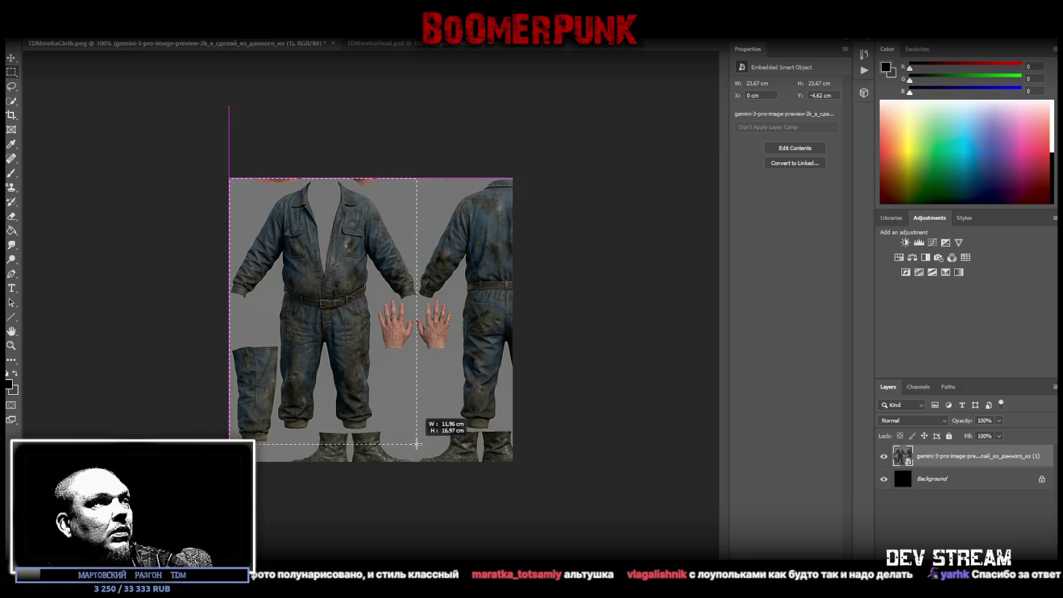
Marquee the front coverall figure without the hands and copy it to a new Layer 1
{"action": "left_click_drag", "start_coordinate": [416, 443], "coordinate": [373, 300]}
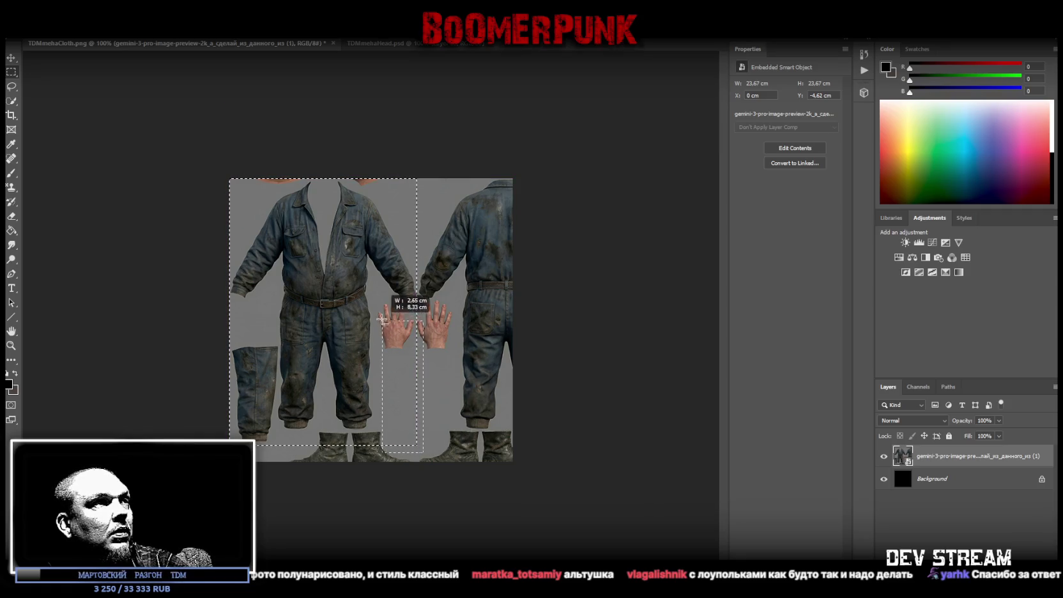
{"action": "left_click_drag", "start_coordinate": [373, 300], "coordinate": [373, 299], "text": "shift"}
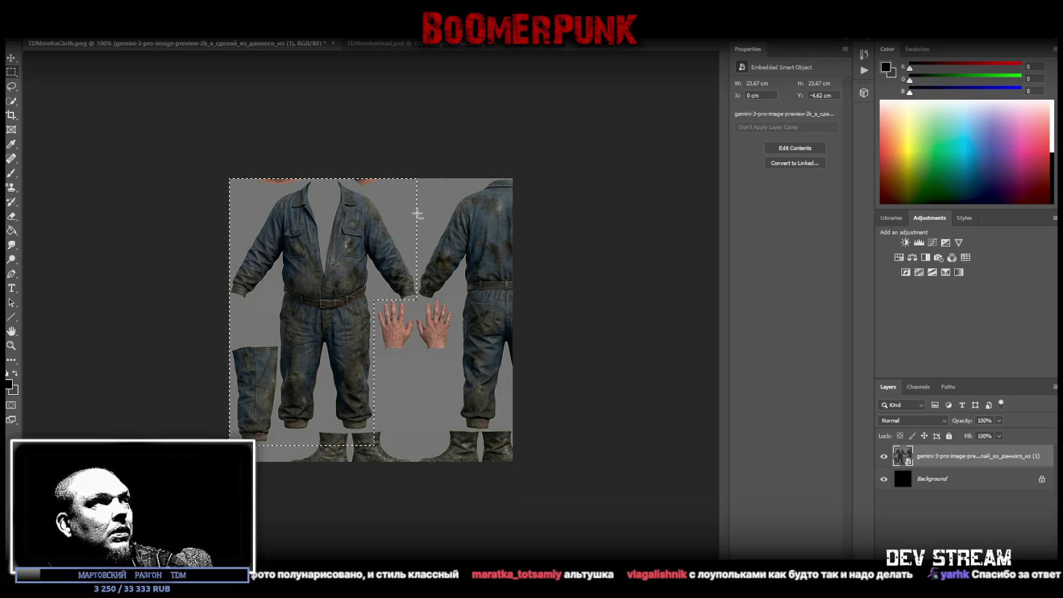
{"action": "left_click_drag", "start_coordinate": [230, 179], "coordinate": [351, 186], "text": "shift"}
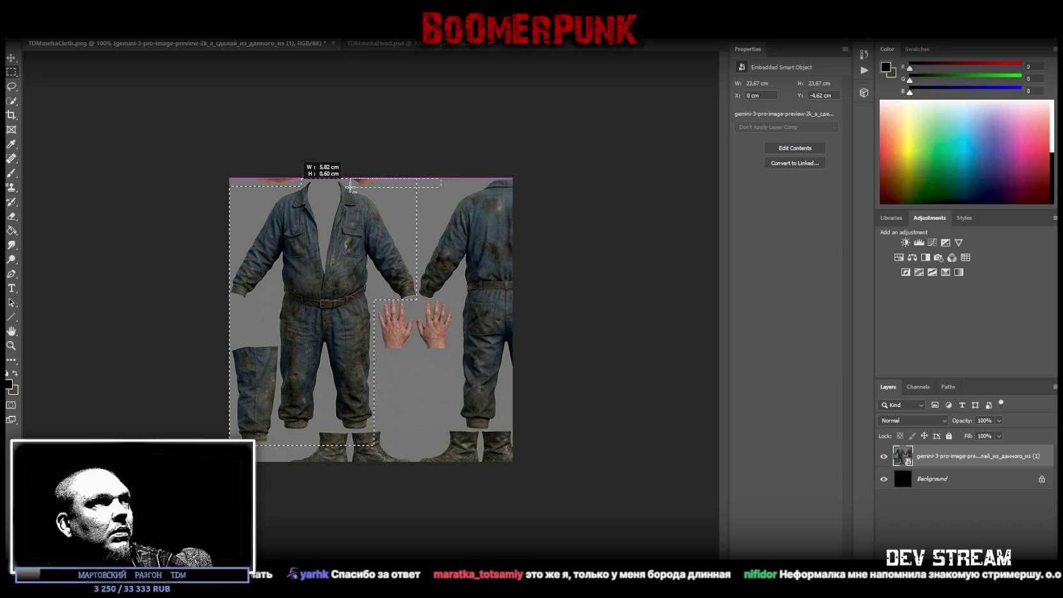
{"action": "left_click_drag", "start_coordinate": [350, 186], "coordinate": [350, 186], "text": "shift"}
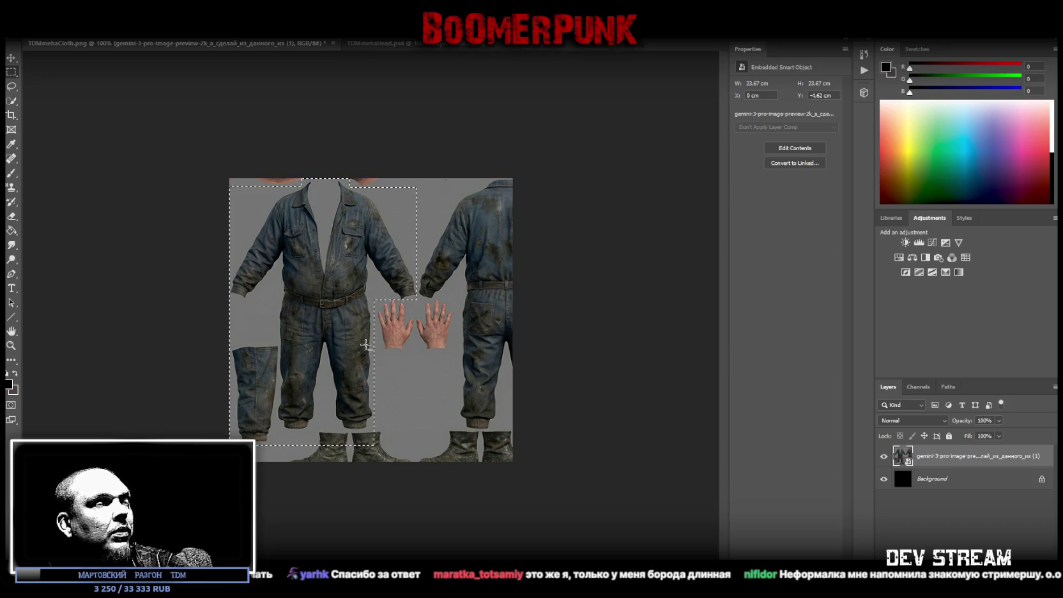
{"action": "right_click", "coordinate": [302, 332]}
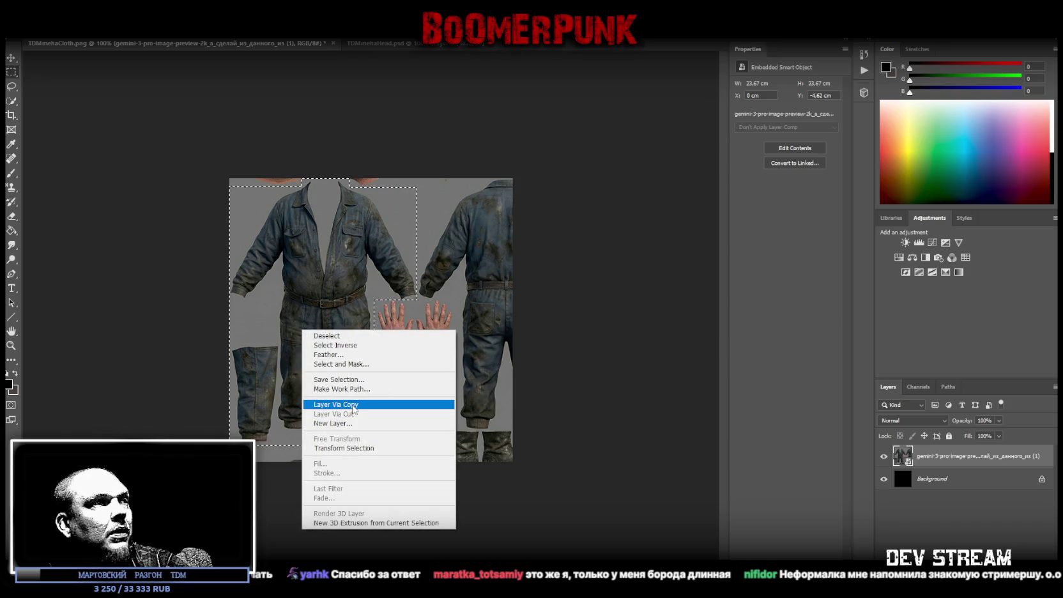
{"action": "left_click", "coordinate": [353, 405]}
{"action": "left_click", "coordinate": [930, 481]}
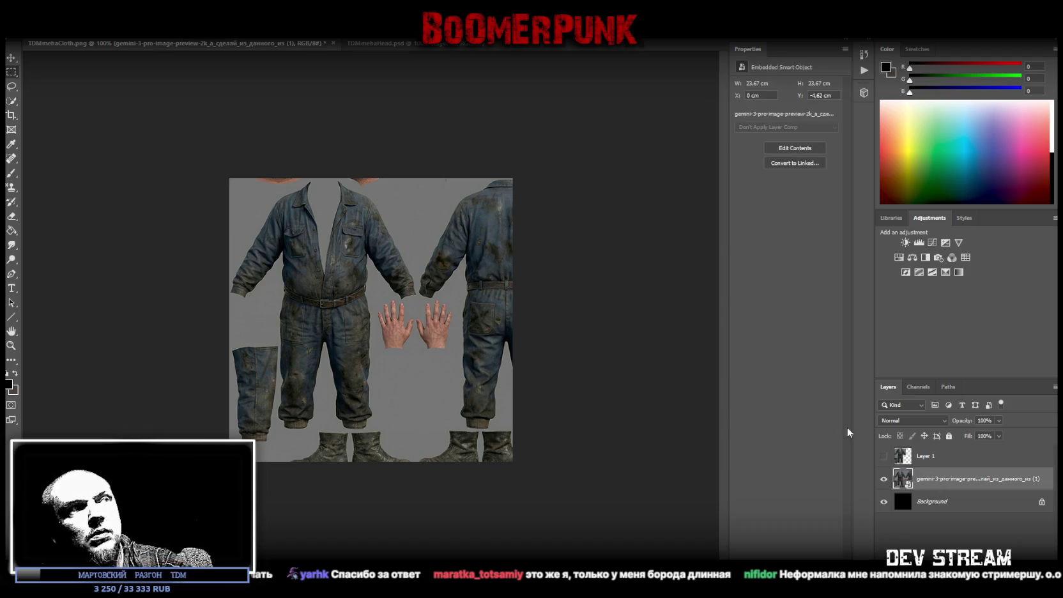
{"action": "key", "text": "ctrl+t"}
Shift the source smart object left to line up the back coverall figure
{"action": "left_click_drag", "start_coordinate": [539, 312], "coordinate": [456, 312]}
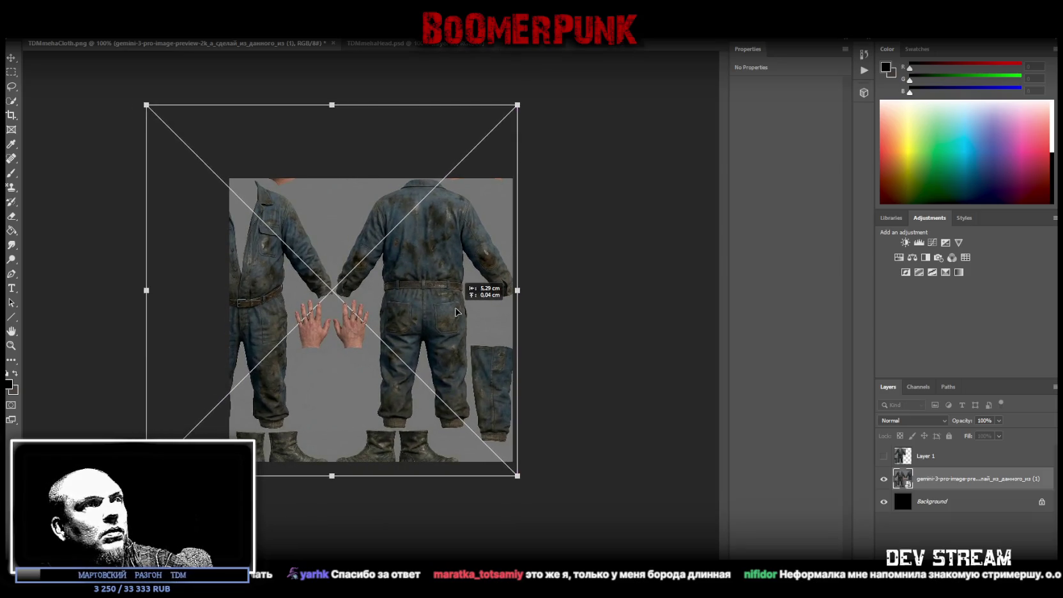
{"action": "key", "text": "Return"}
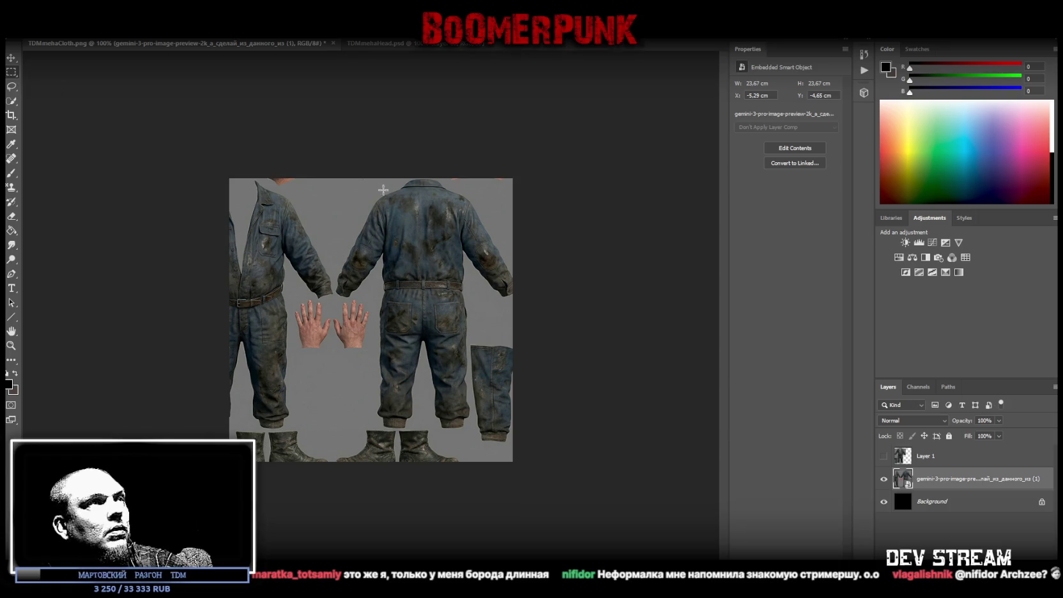
{"action": "left_click_drag", "start_coordinate": [336, 155], "coordinate": [523, 443]}
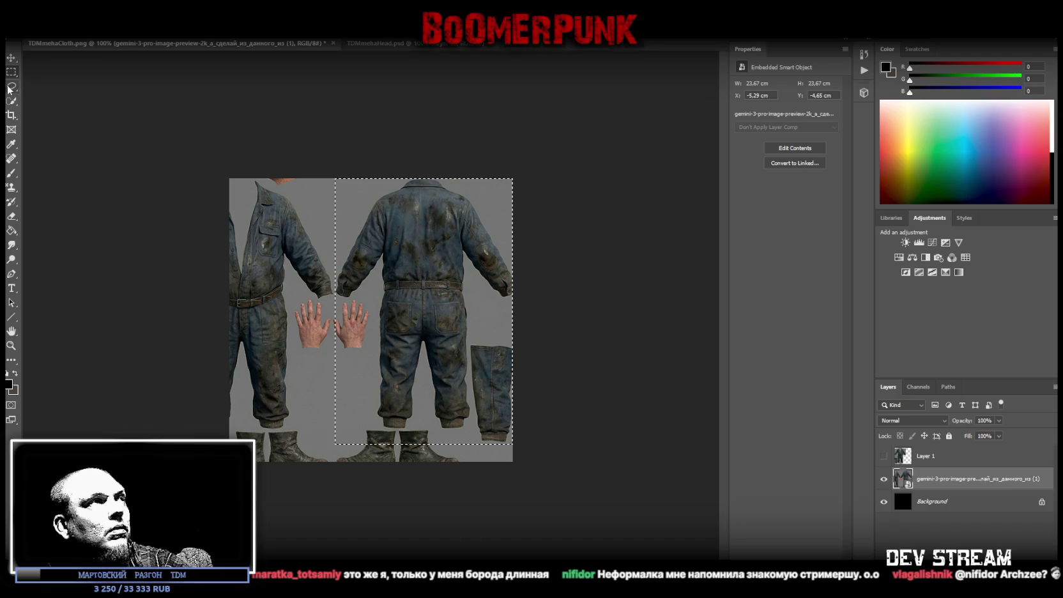
{"action": "key", "text": "ctrl+t"}
{"action": "left_click_drag", "start_coordinate": [480, 330], "coordinate": [474, 326]}
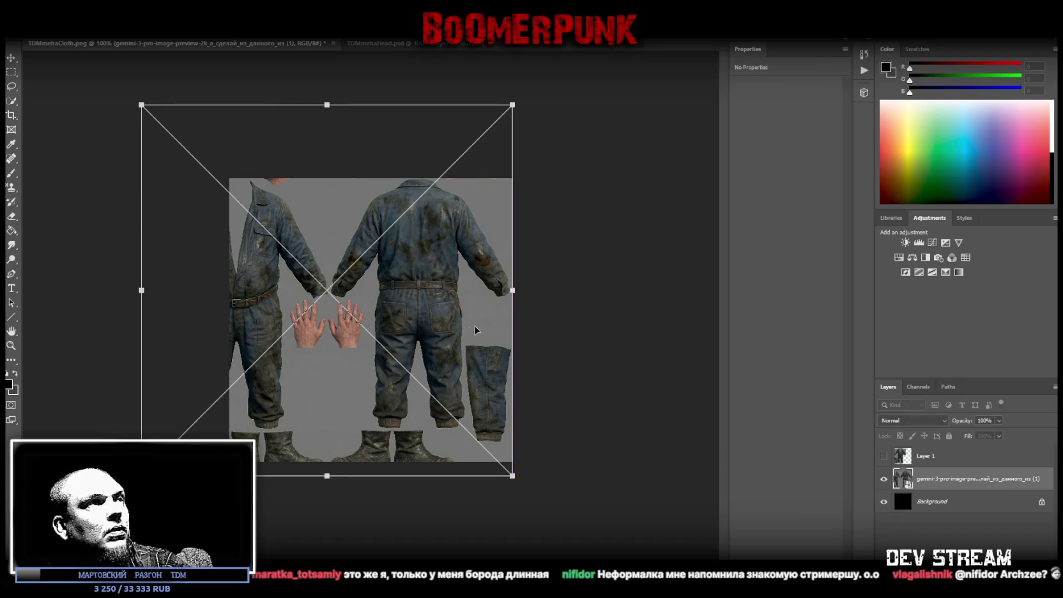
{"action": "key", "text": "Return"}
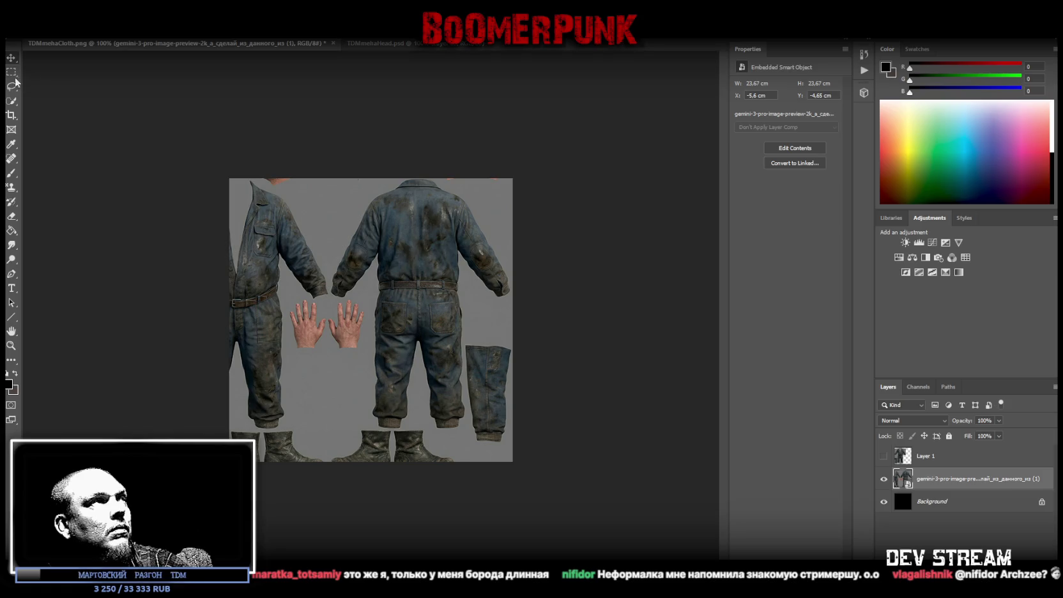
Copy the back coverall and leg piece, minus the hands, to Layer 2 and hide the original
{"action": "mouse_move", "coordinate": [512, 178]}
{"action": "left_mouse_down"}
{"action": "mouse_move", "coordinate": [329, 448]}
{"action": "mouse_move", "coordinate": [370, 300]}
{"action": "left_mouse_up"}
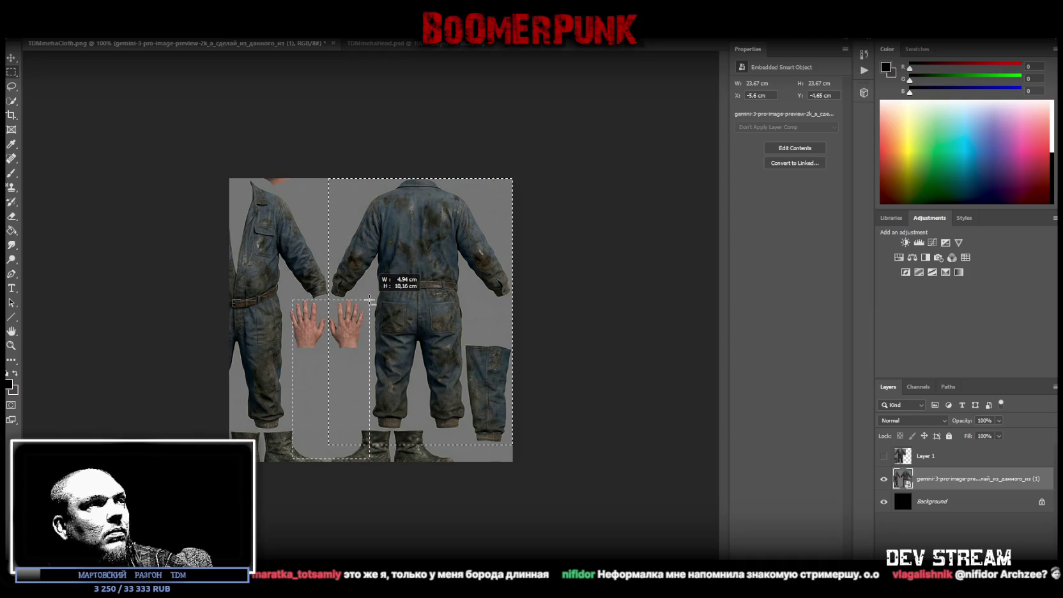
{"action": "left_click_drag", "start_coordinate": [370, 300], "coordinate": [369, 300], "text": "alt"}
{"action": "mouse_move", "coordinate": [351, 458]}
{"action": "left_mouse_down"}
{"action": "mouse_move", "coordinate": [466, 429]}
{"action": "mouse_move", "coordinate": [415, 451]}
{"action": "left_mouse_up"}
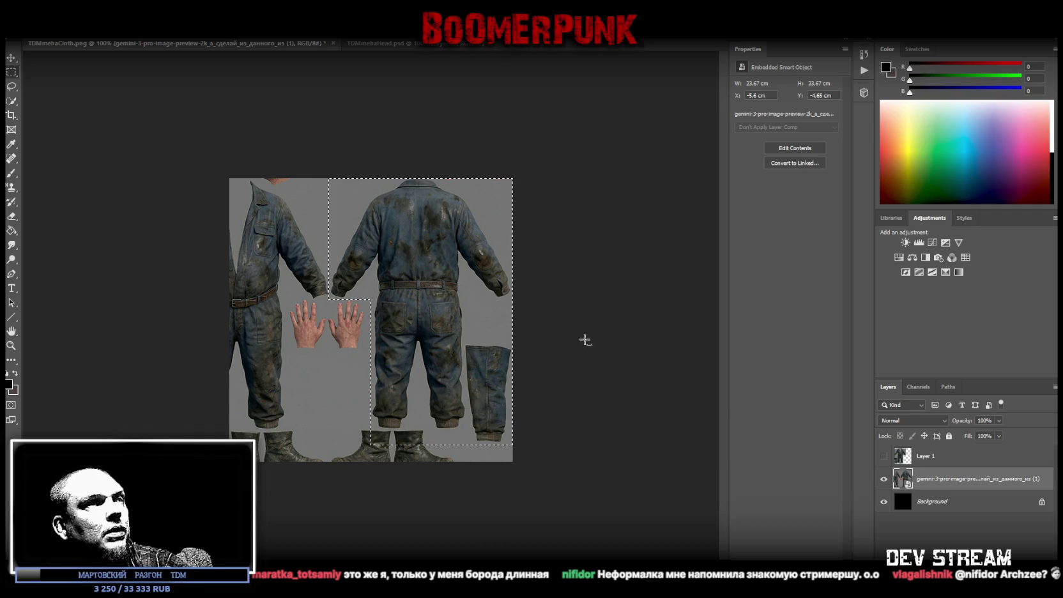
{"action": "right_click", "coordinate": [434, 279]}
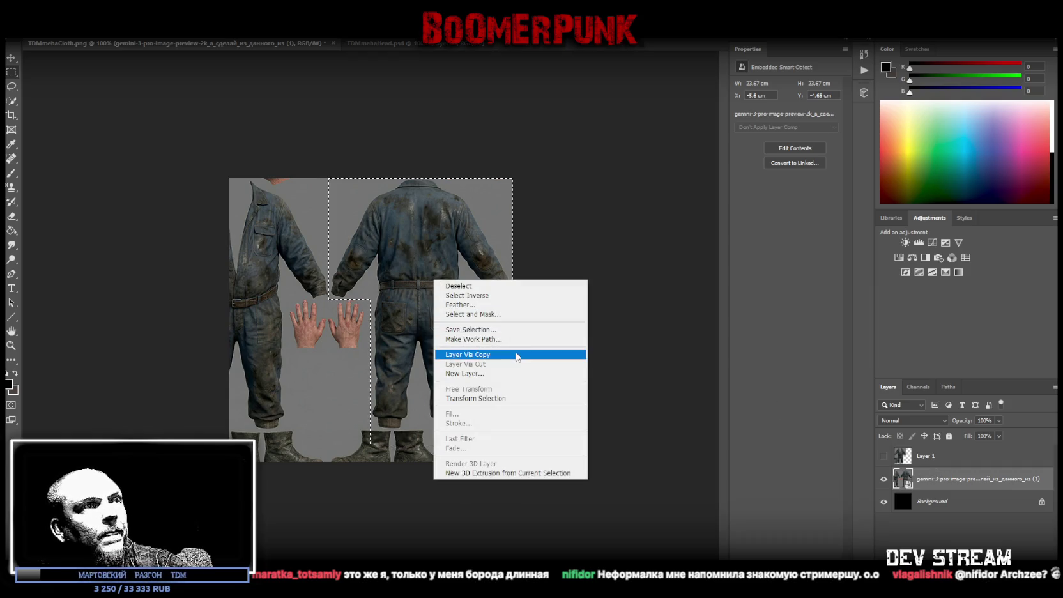
{"action": "left_click", "coordinate": [516, 356]}
{"action": "left_click", "coordinate": [883, 502]}
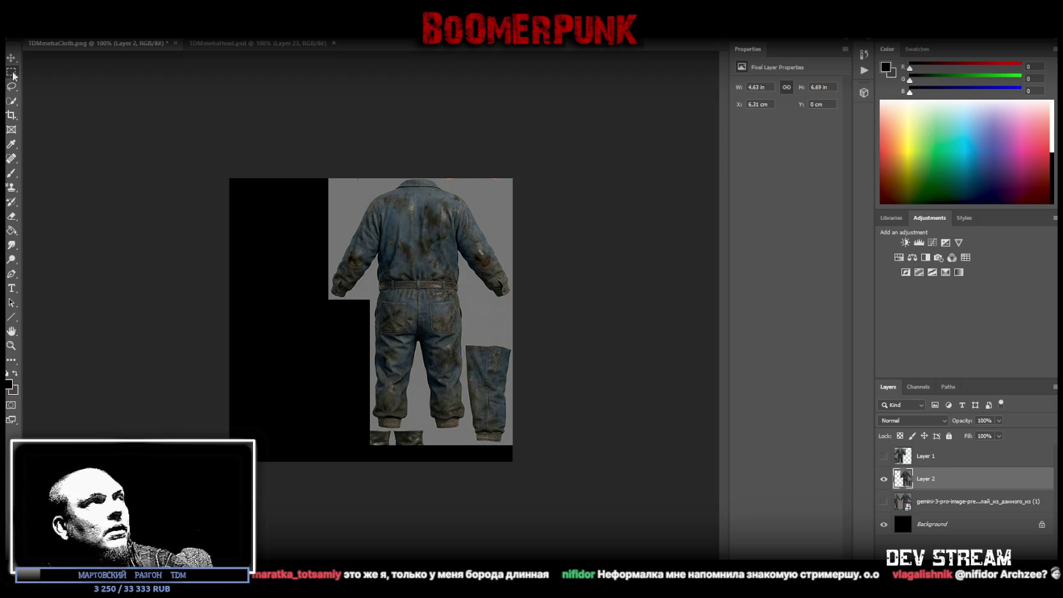
Select the loose leg piece and copy it onto a new hidden Layer 3
{"action": "left_click_drag", "start_coordinate": [518, 336], "coordinate": [465, 479]}
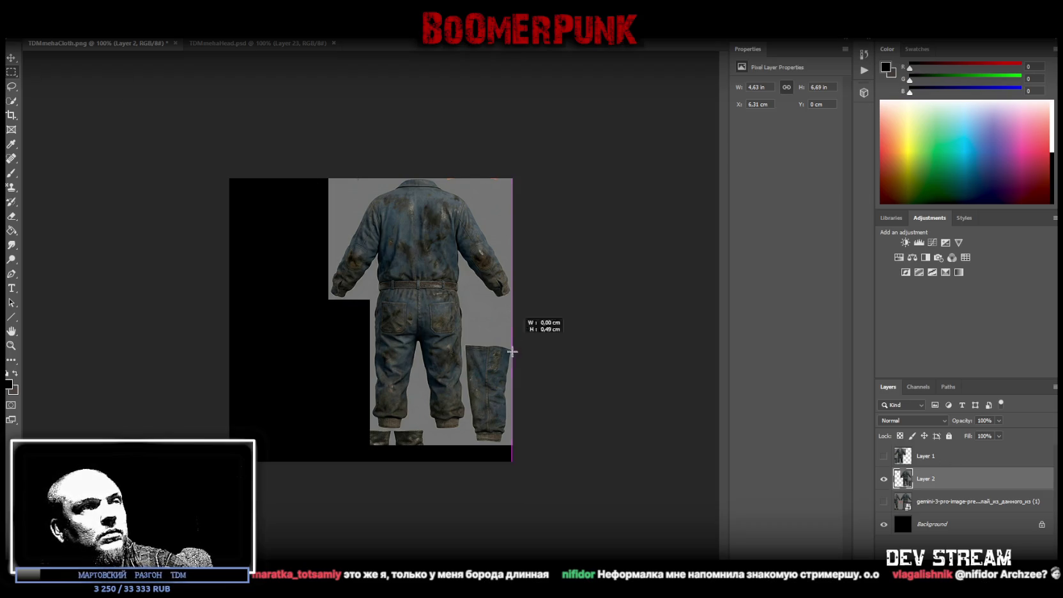
{"action": "left_click_drag", "start_coordinate": [465, 479], "coordinate": [467, 479]}
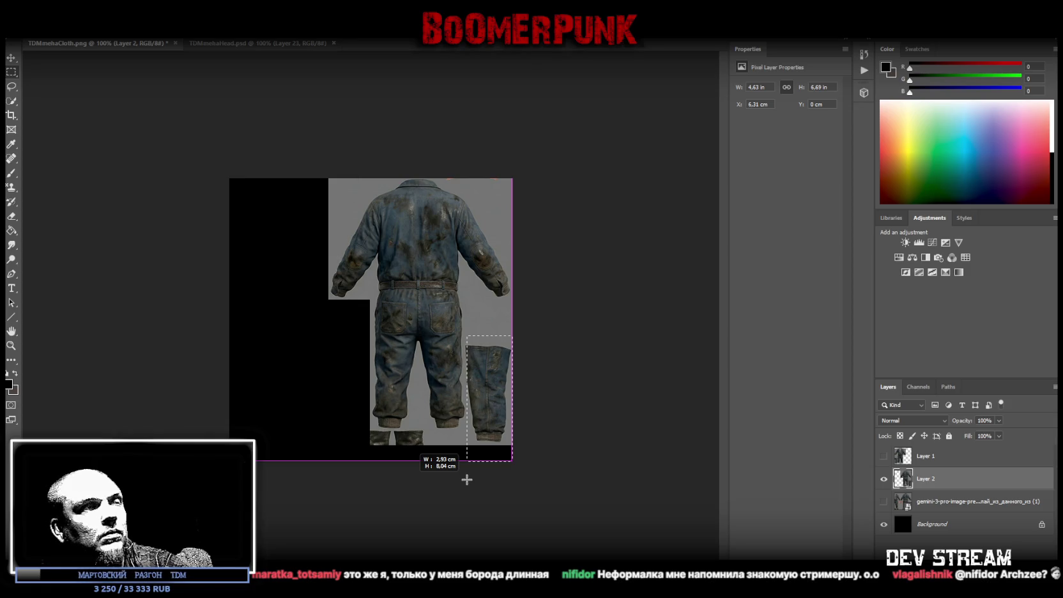
{"action": "left_click", "coordinate": [10, 345]}
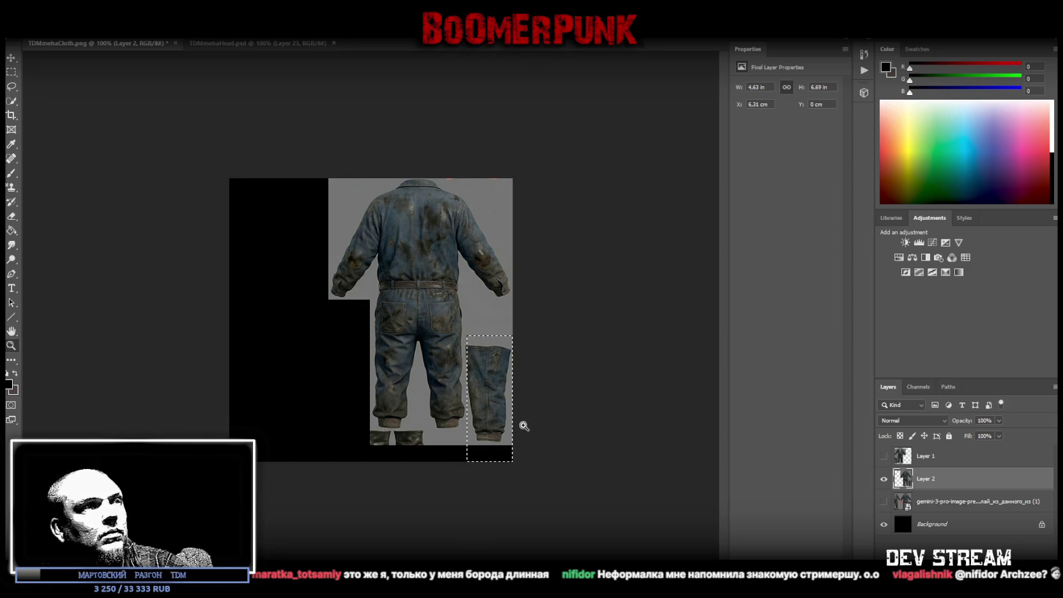
{"action": "left_click_drag", "start_coordinate": [523, 425], "coordinate": [527, 425]}
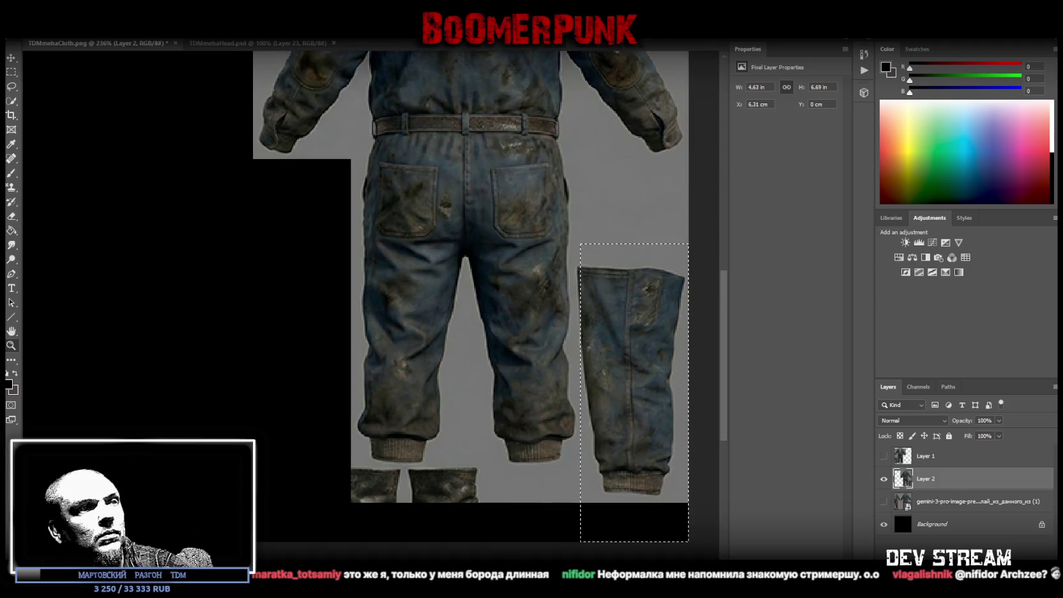
{"action": "scroll", "coordinate": [528, 425], "scroll_direction": "right", "scroll_amount": 5}
{"action": "left_click", "coordinate": [12, 73]}
{"action": "left_click_drag", "start_coordinate": [386, 241], "coordinate": [414, 393], "text": "shift"}
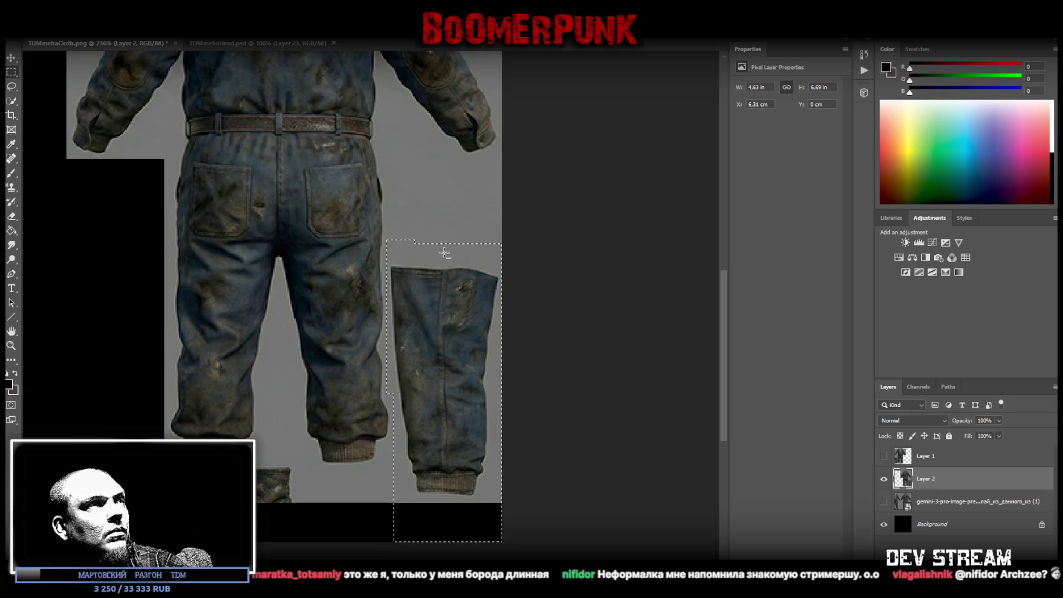
{"action": "left_click_drag", "start_coordinate": [514, 226], "coordinate": [357, 264], "text": "alt"}
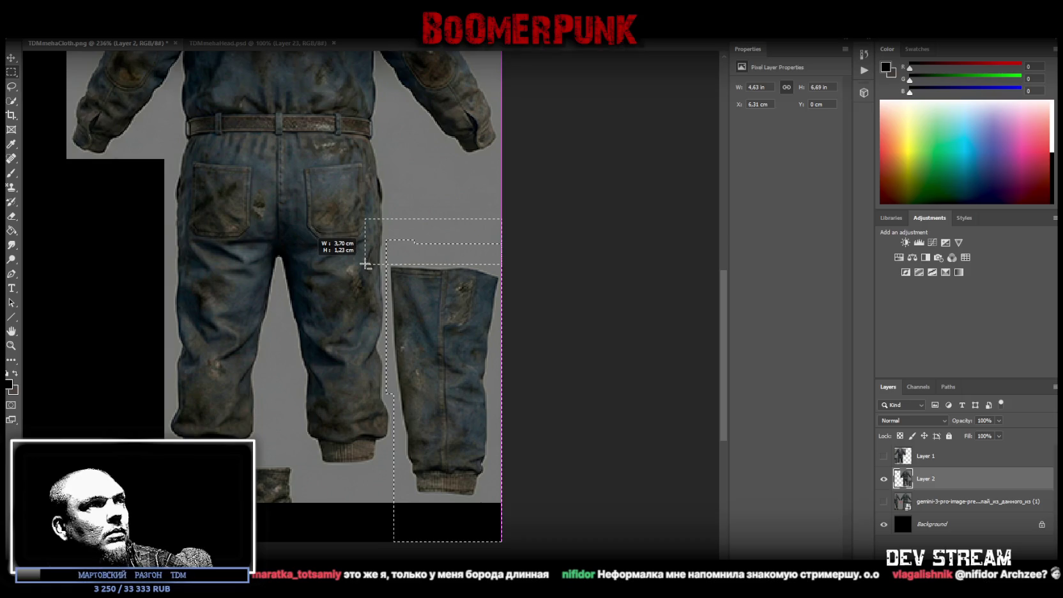
{"action": "left_click_drag", "start_coordinate": [426, 532], "coordinate": [569, 494], "text": "alt"}
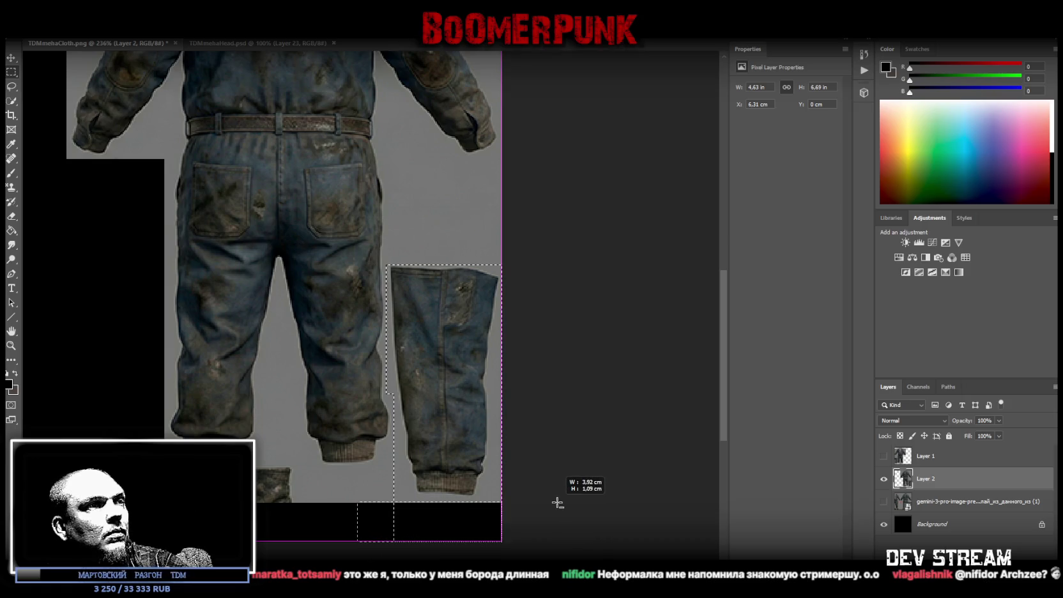
{"action": "right_click", "coordinate": [441, 376]}
{"action": "left_click", "coordinate": [469, 460]}
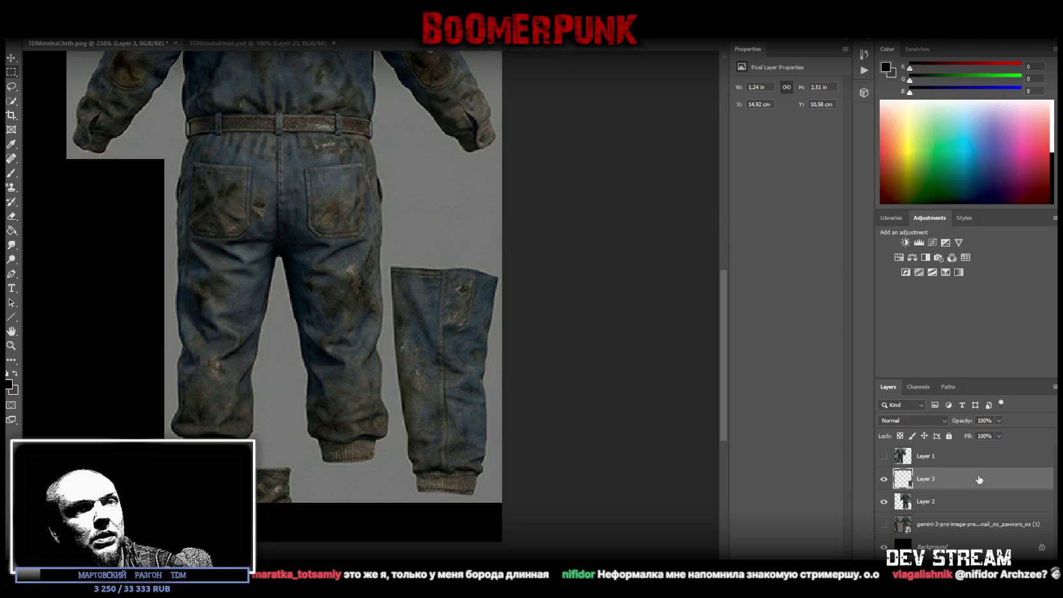
{"action": "left_click", "coordinate": [883, 480]}
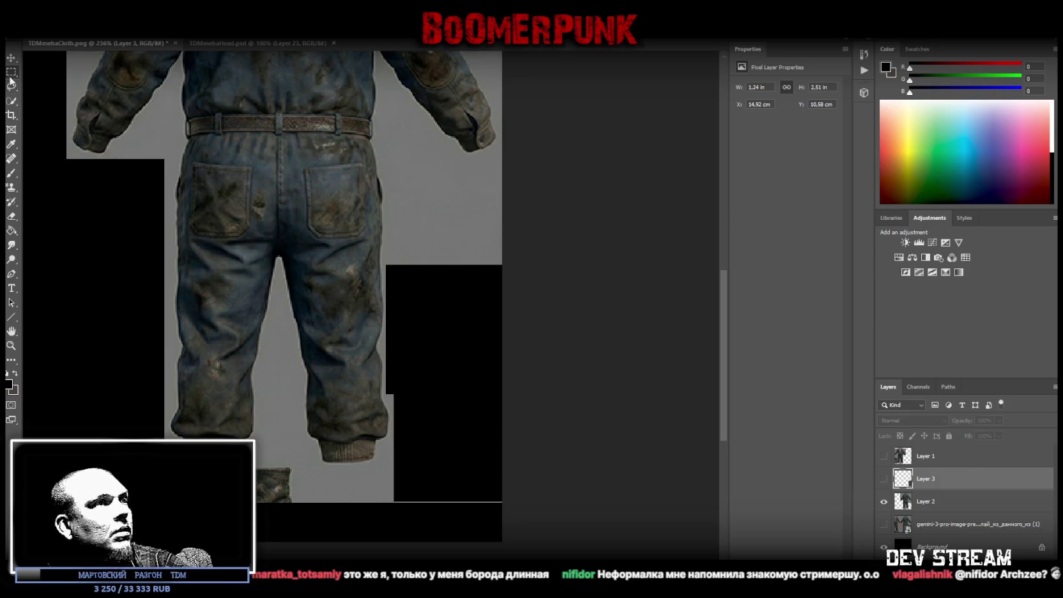
On Layer 2, delete the strip along the bottom so it shows black
{"action": "left_click_drag", "start_coordinate": [230, 531], "coordinate": [604, 465]}
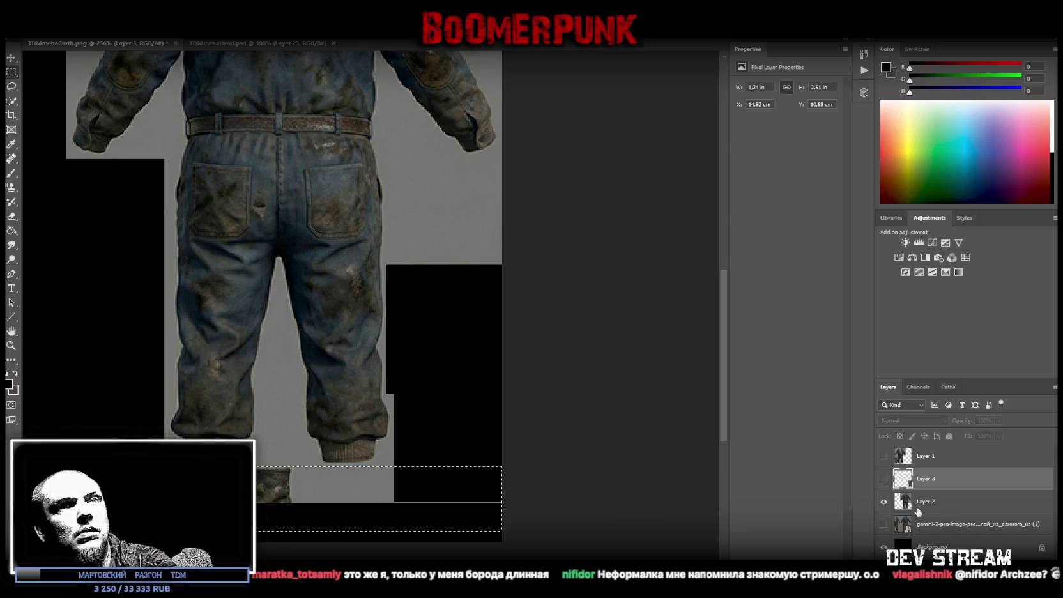
{"action": "key", "text": "ctrl+d"}
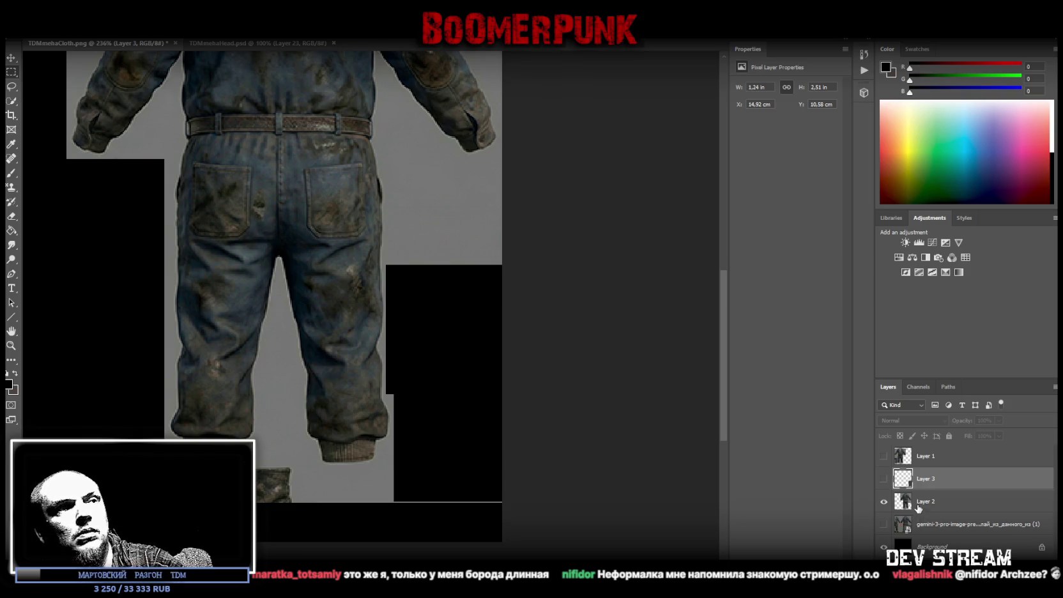
{"action": "left_click", "coordinate": [884, 478]}
{"action": "left_click", "coordinate": [884, 478]}
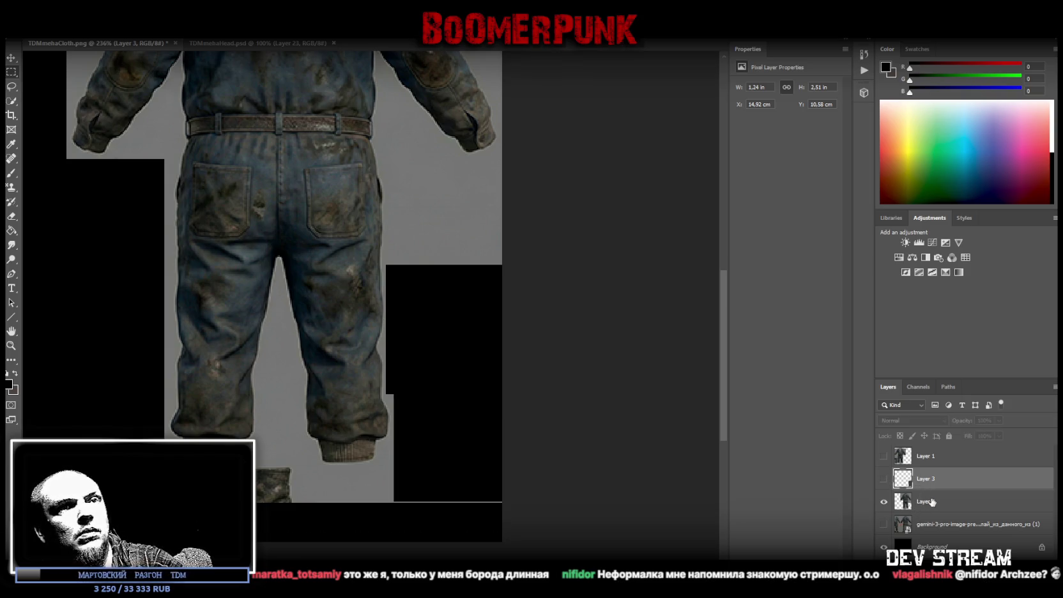
{"action": "left_click", "coordinate": [925, 501]}
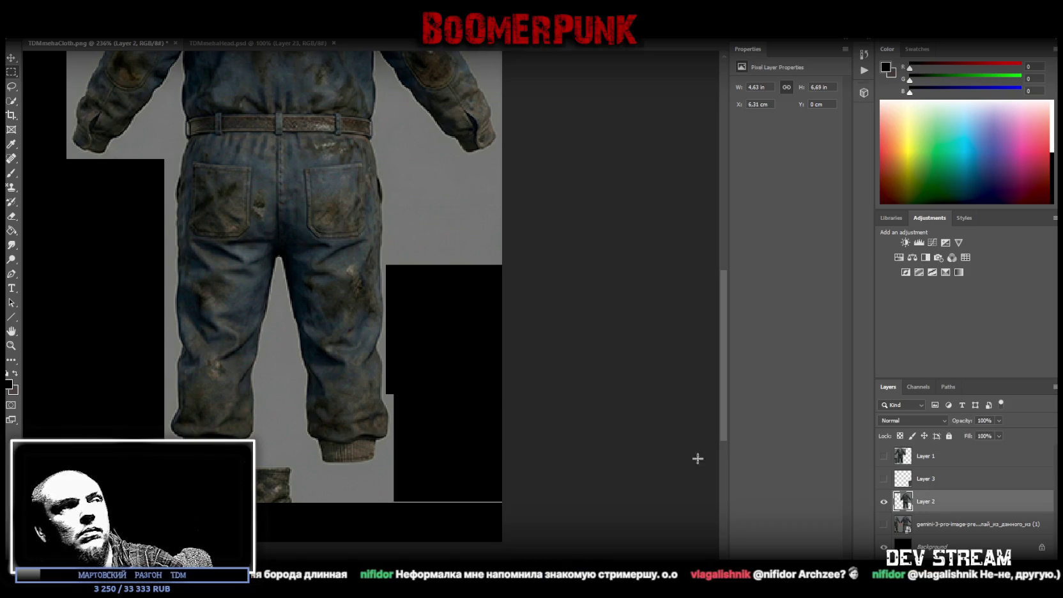
{"action": "left_click_drag", "start_coordinate": [160, 533], "coordinate": [588, 466]}
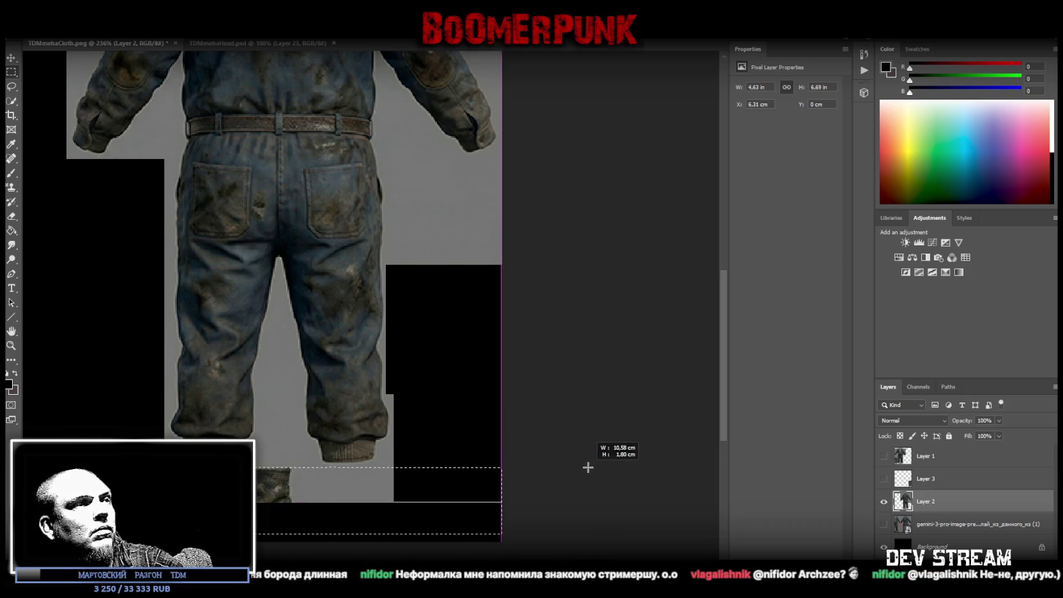
{"action": "key", "text": "Delete"}
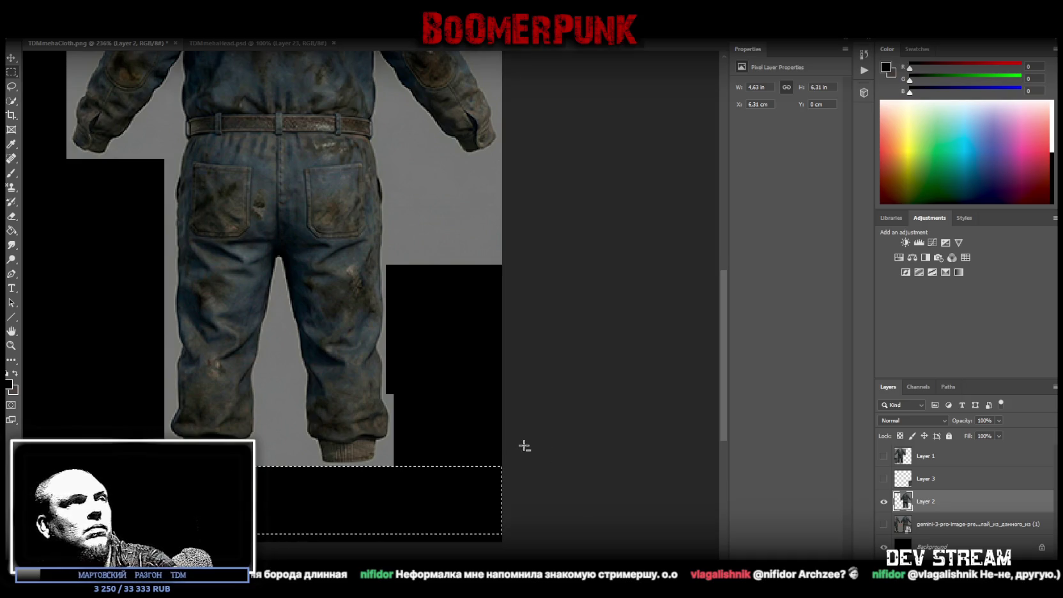
{"action": "key", "text": "ctrl+d"}
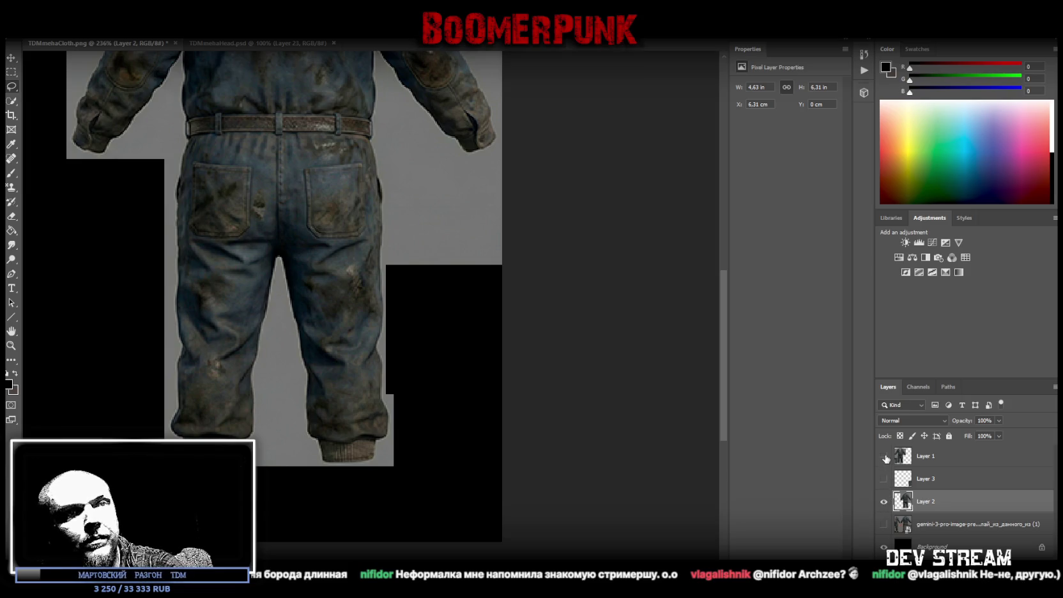
Show Layer 1, hide Layer 2 and marquee the loose leg piece on the left
{"action": "left_click", "coordinate": [884, 456]}
{"action": "left_click", "coordinate": [883, 501]}
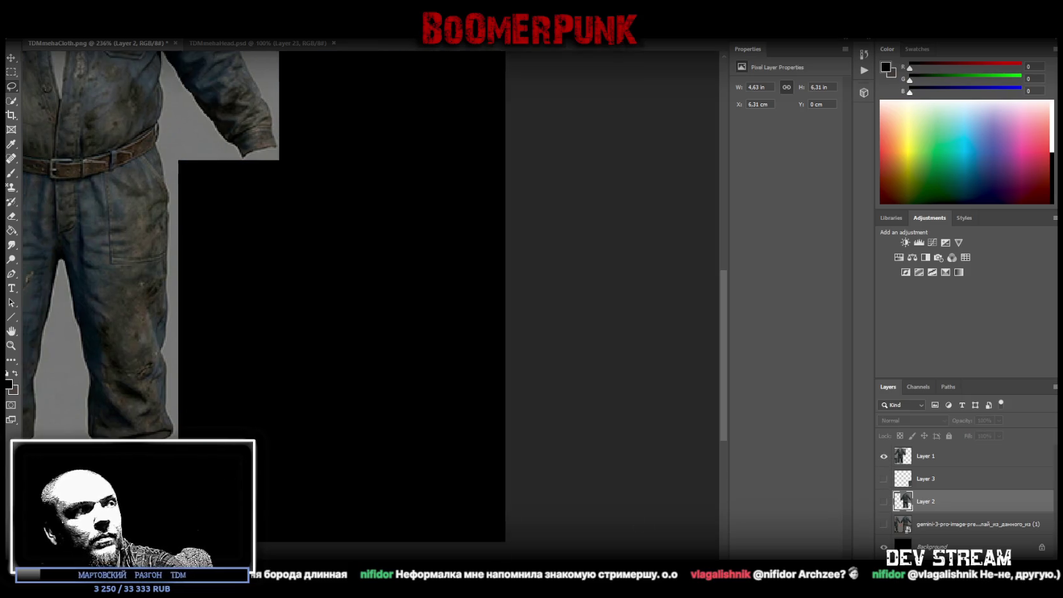
{"action": "scroll", "coordinate": [89, 76], "scroll_direction": "left", "scroll_amount": 5, "text": "ctrl"}
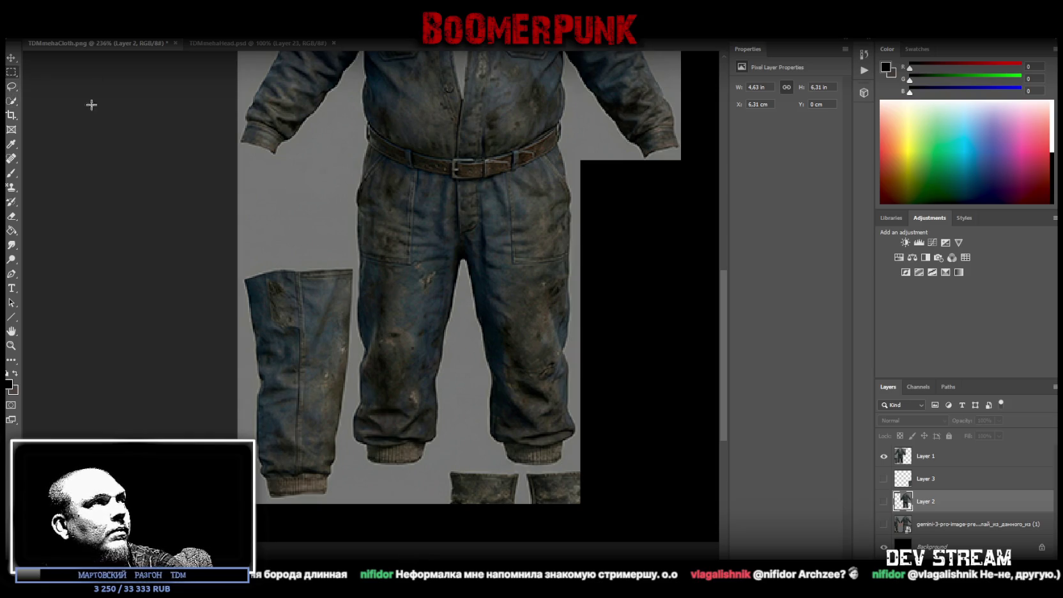
{"action": "left_click_drag", "start_coordinate": [238, 238], "coordinate": [353, 526]}
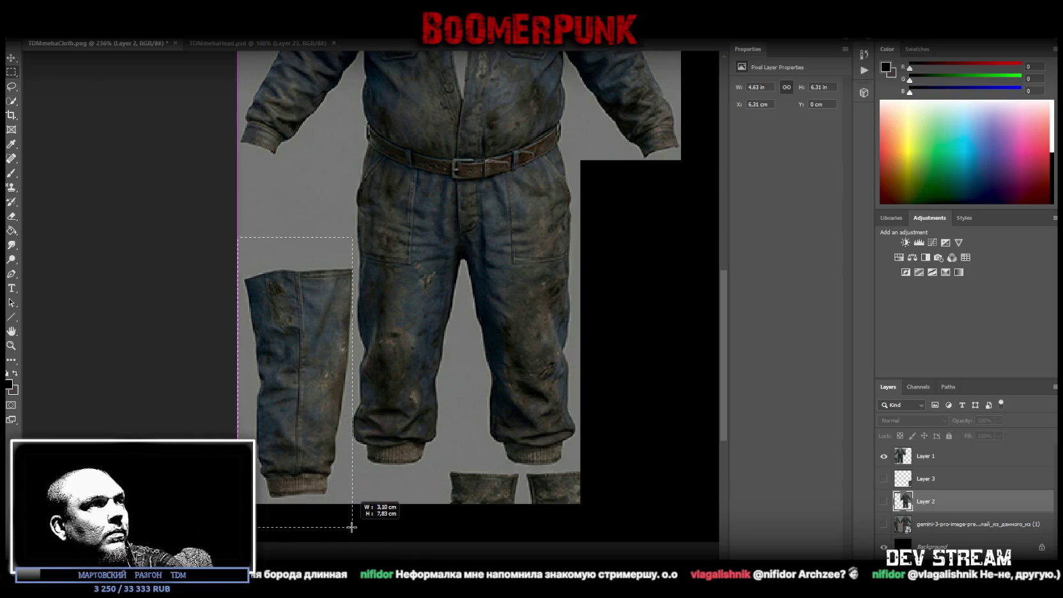
{"action": "left_click_drag", "start_coordinate": [353, 526], "coordinate": [348, 527]}
{"action": "left_click_drag", "start_coordinate": [213, 251], "coordinate": [353, 332], "text": "shift"}
{"action": "left_click_drag", "start_coordinate": [213, 199], "coordinate": [396, 268], "text": "shift"}
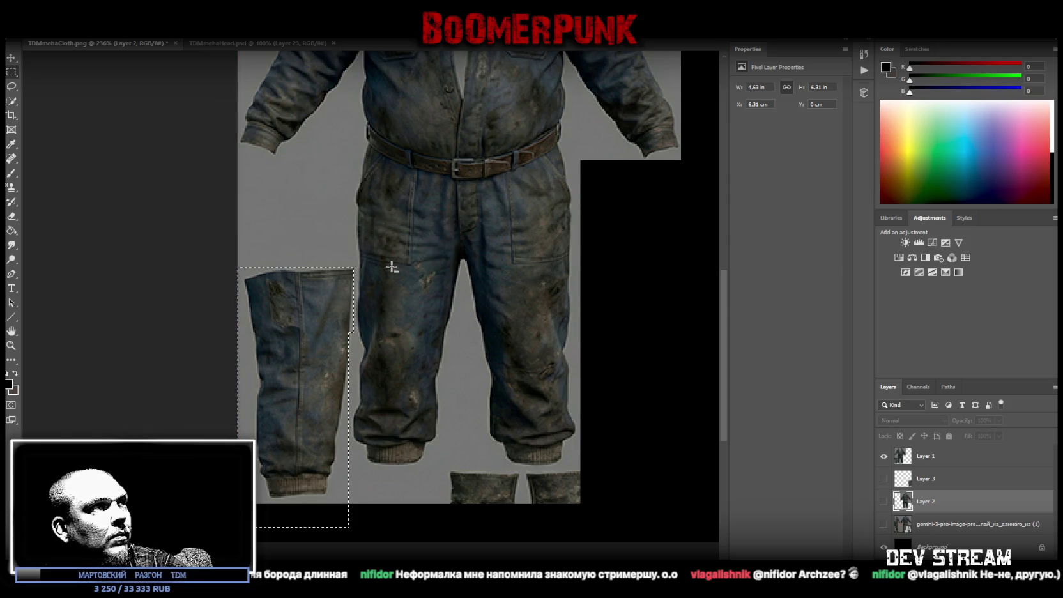
Cut the leg piece from Layer 1 into a hidden Layer 4 and zoom out to the whole texture
{"action": "right_click", "coordinate": [292, 385]}
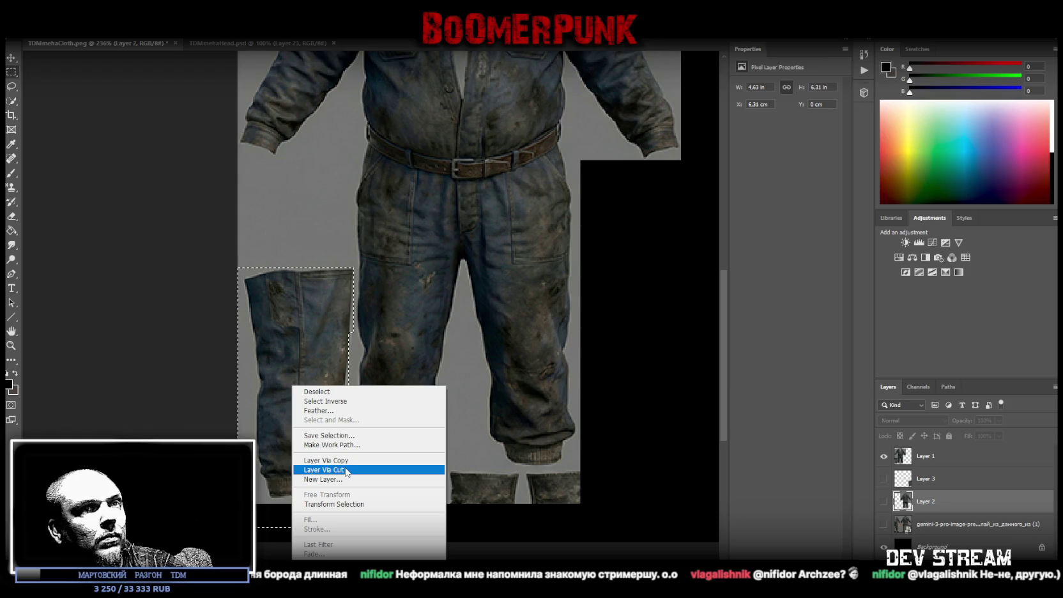
{"action": "left_click", "coordinate": [947, 455]}
{"action": "left_click", "coordinate": [946, 455]}
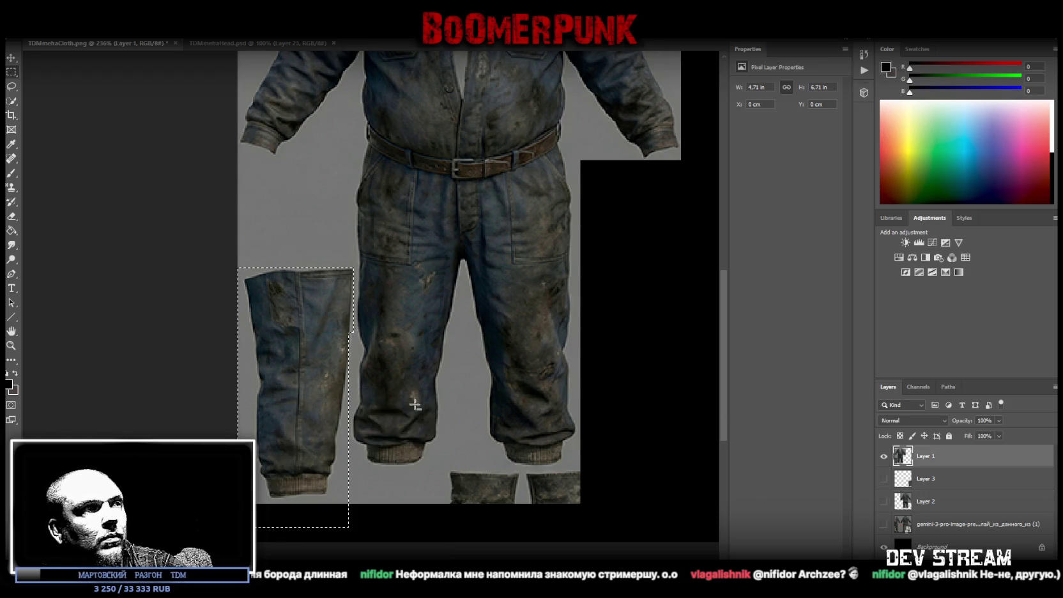
{"action": "right_click", "coordinate": [318, 397]}
{"action": "left_click", "coordinate": [367, 483]}
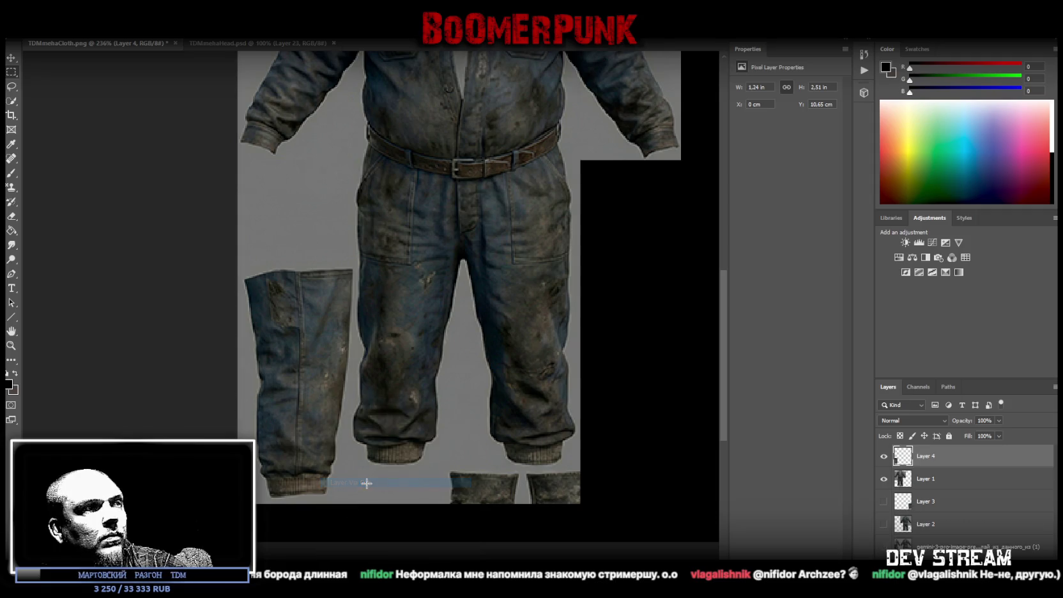
{"action": "left_click", "coordinate": [883, 455]}
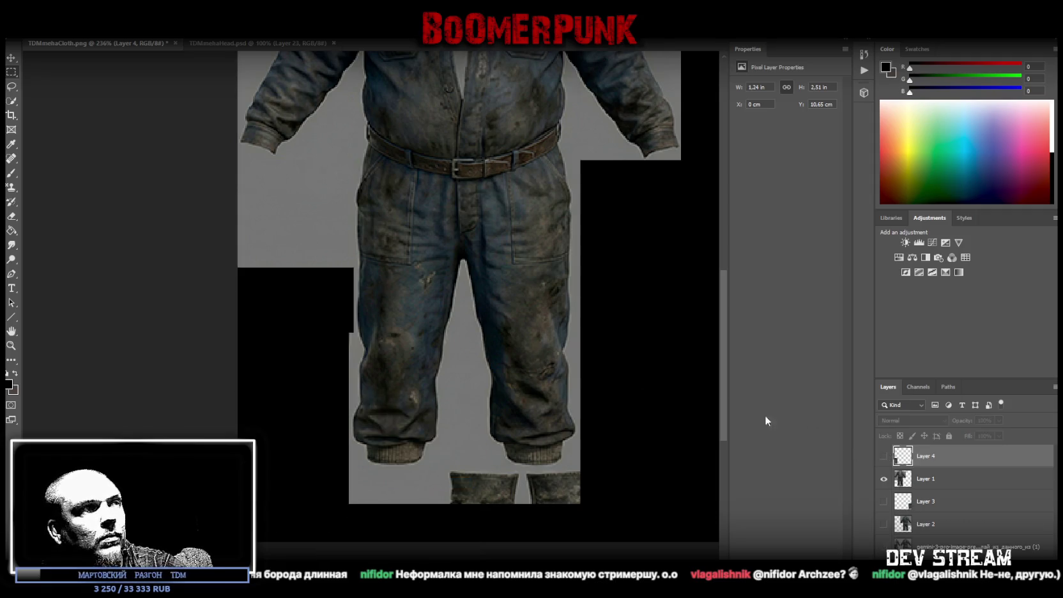
{"action": "scroll", "coordinate": [188, 255], "scroll_direction": "up", "scroll_amount": 3}
{"action": "left_click", "coordinate": [13, 350]}
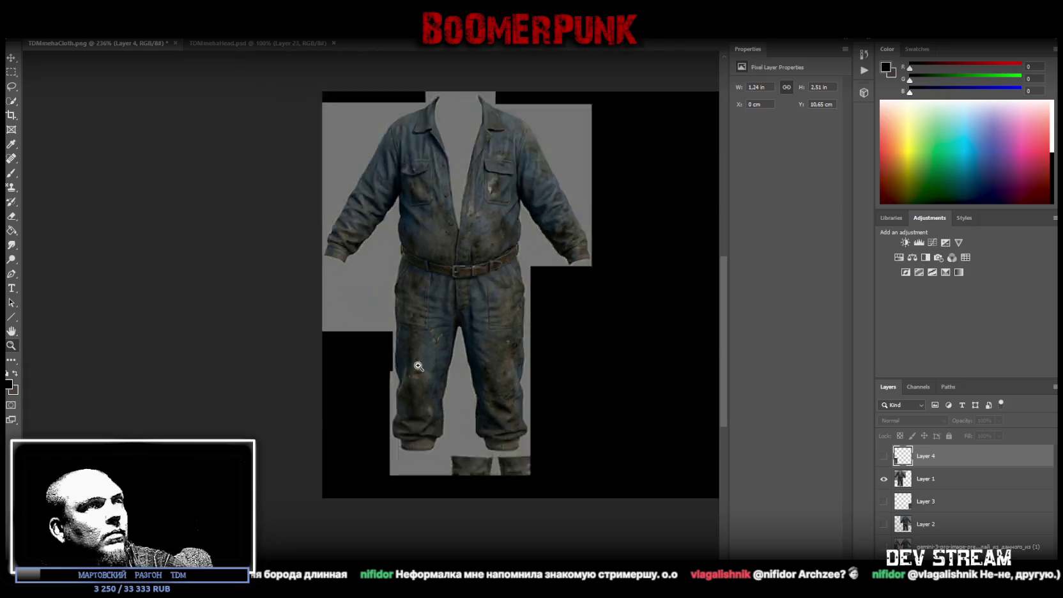
{"action": "scroll", "coordinate": [591, 375], "scroll_direction": "down", "scroll_amount": 5, "text": "alt"}
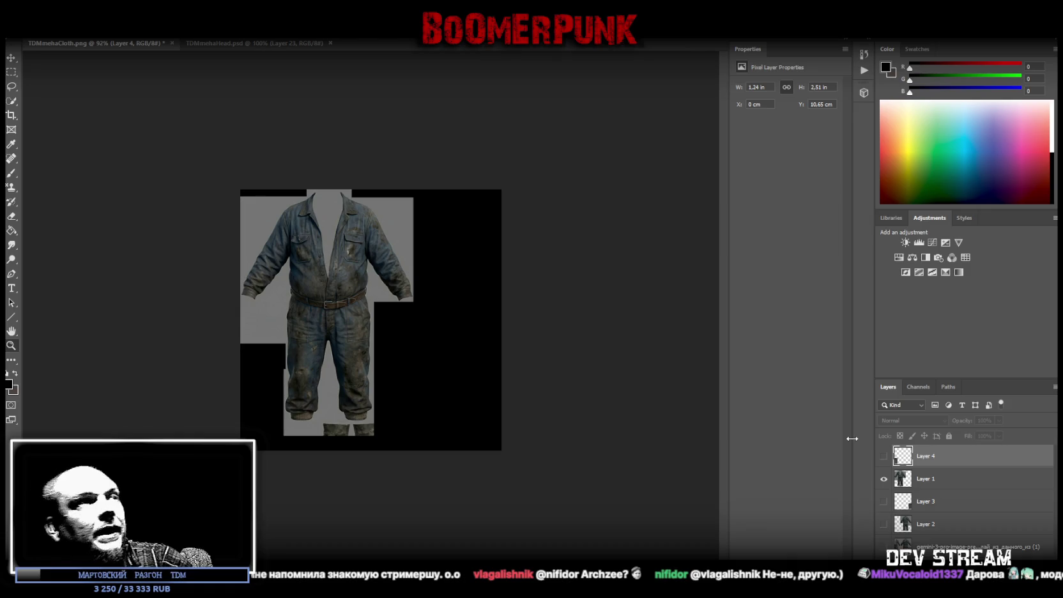
Convert Layer 1 and Layer 2 to smart objects, making Layer 2's back coverall visible again
{"action": "right_click", "coordinate": [936, 480]}
{"action": "left_click", "coordinate": [936, 523]}
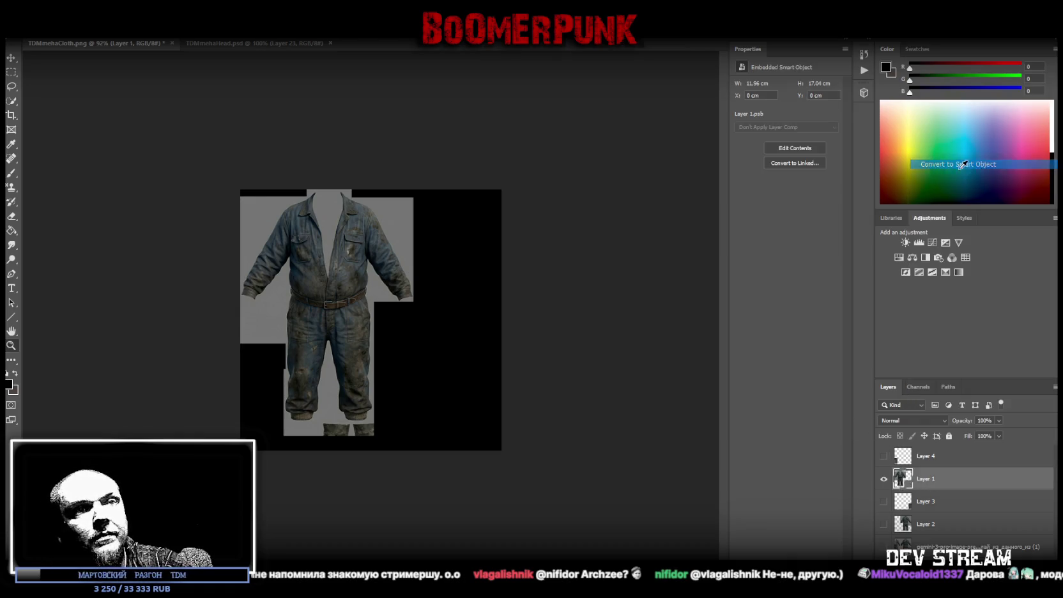
{"action": "right_click", "coordinate": [936, 523]}
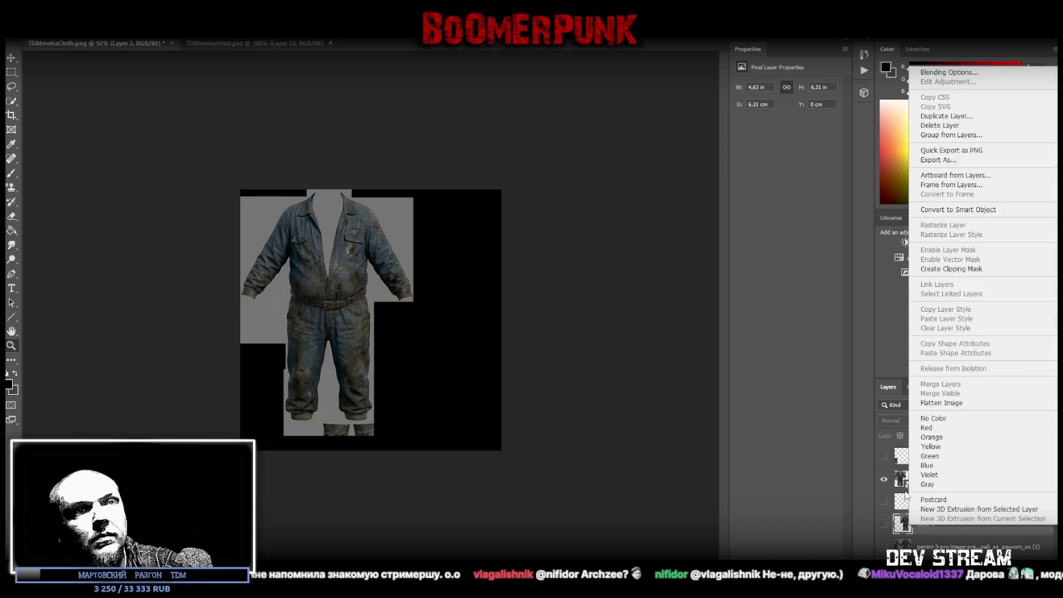
{"action": "left_click", "coordinate": [884, 523]}
{"action": "left_click", "coordinate": [884, 523]}
{"action": "right_click", "coordinate": [933, 521]}
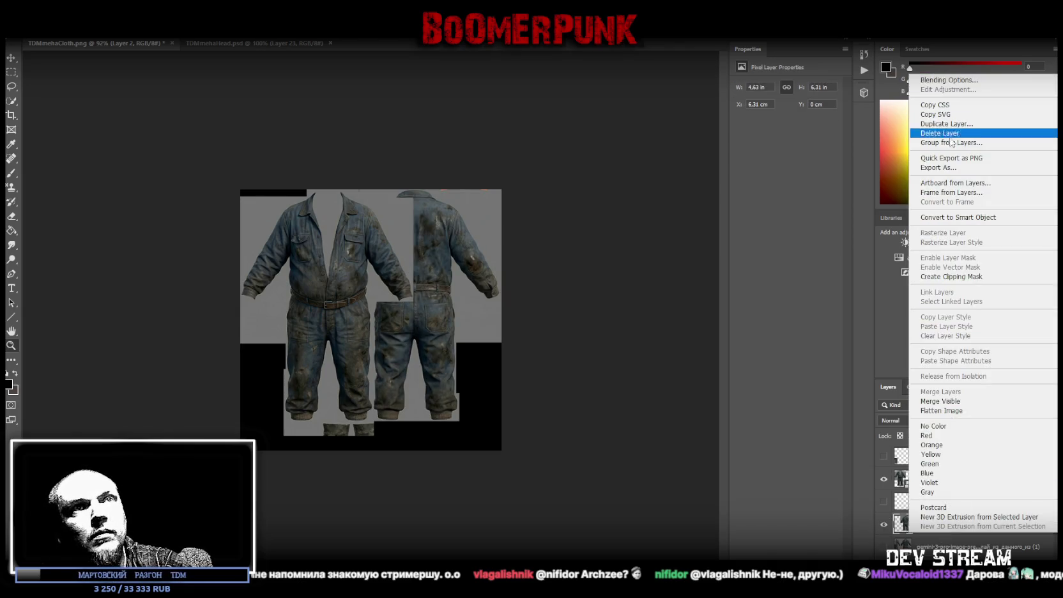
{"action": "left_click", "coordinate": [956, 218]}
{"action": "key", "text": "ctrl+t"}
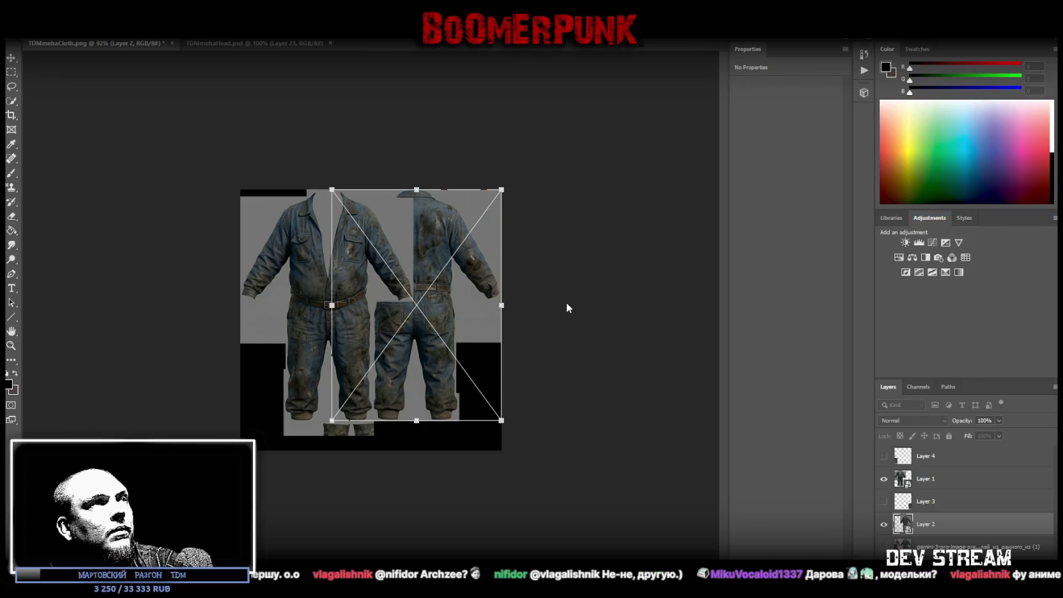
Nudge the back coverall right, then scale both coverall layers down together
{"action": "left_click_drag", "start_coordinate": [431, 247], "coordinate": [444, 245]}
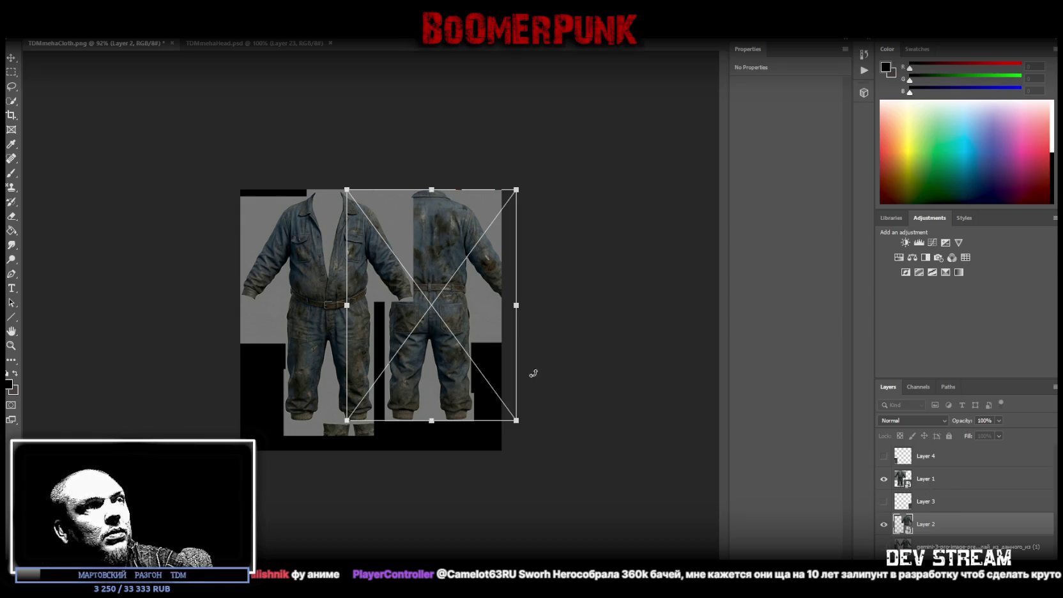
{"action": "left_click", "coordinate": [933, 479], "text": "ctrl"}
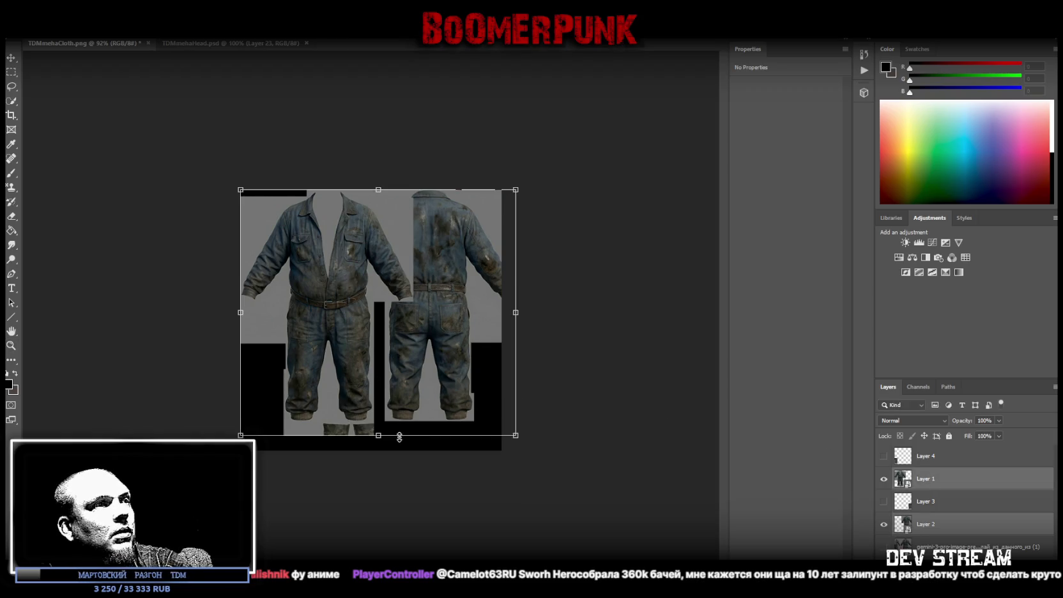
{"action": "left_click_drag", "start_coordinate": [379, 437], "coordinate": [379, 391]}
{"action": "left_click_drag", "start_coordinate": [426, 328], "coordinate": [403, 326]}
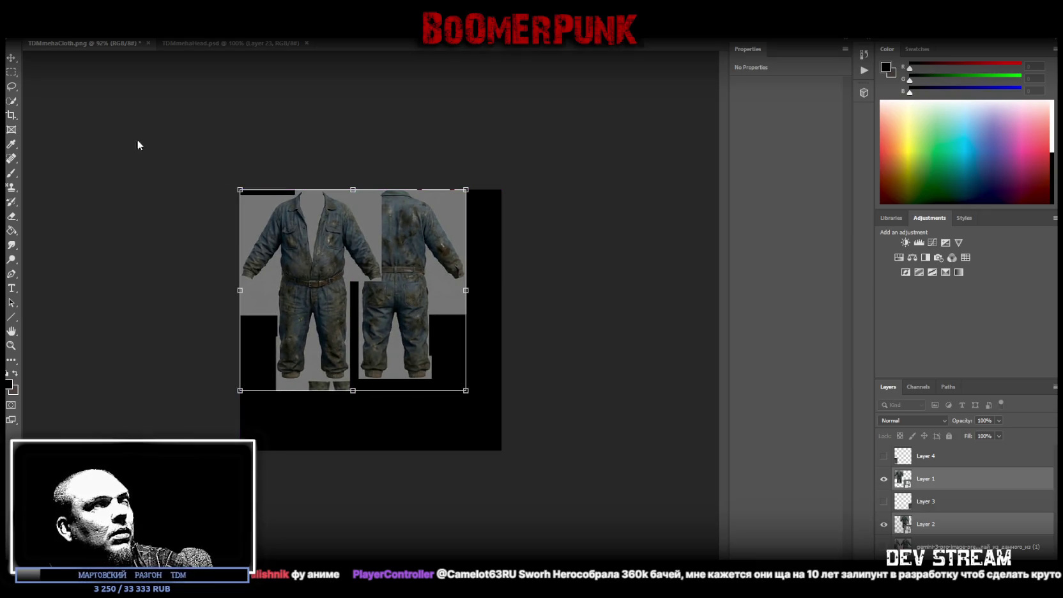
{"action": "key", "text": "Return"}
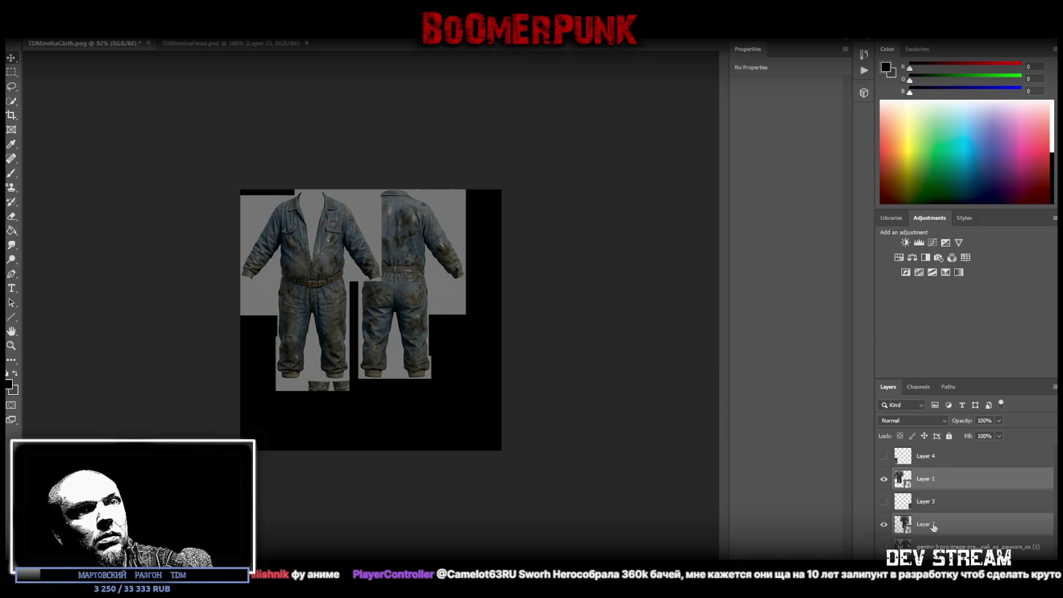
Rotate the back coverall 180°, enlarge it slightly and fit it to the canvas's top-right edge
{"action": "left_click", "coordinate": [933, 524]}
{"action": "key", "text": "ctrl+t"}
{"action": "left_click_drag", "start_coordinate": [435, 255], "coordinate": [465, 262]}
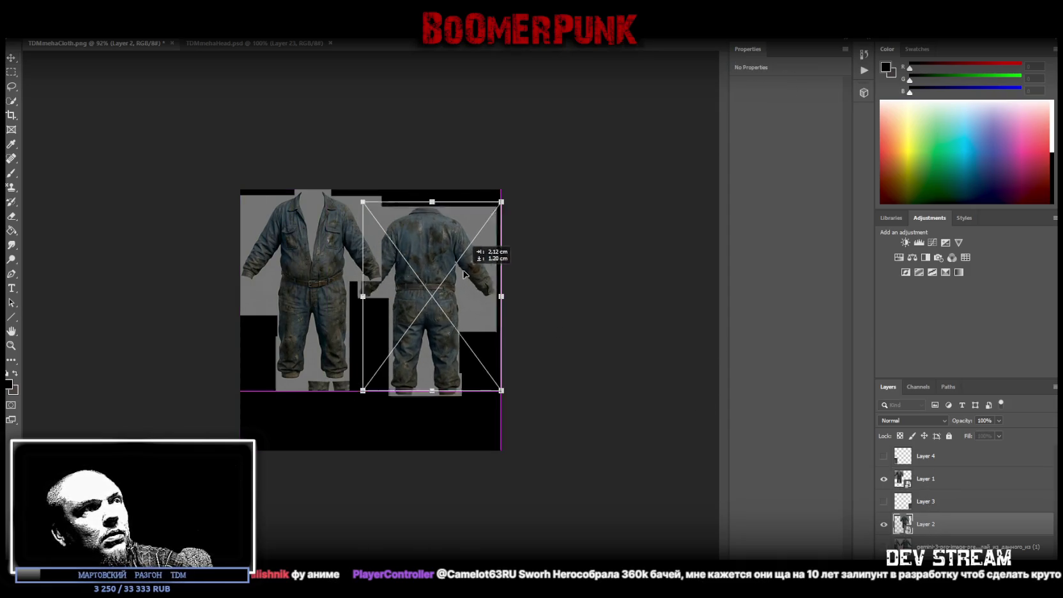
{"action": "left_click_drag", "start_coordinate": [509, 177], "coordinate": [369, 422]}
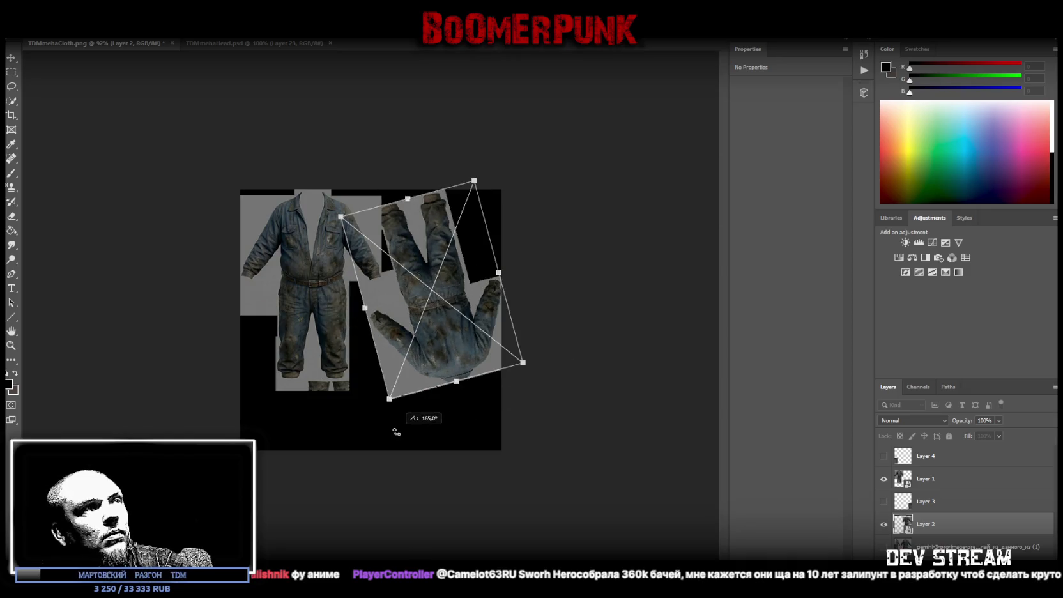
{"action": "mouse_move", "coordinate": [421, 348]}
{"action": "left_mouse_down"}
{"action": "mouse_move", "coordinate": [431, 313]}
{"action": "mouse_move", "coordinate": [429, 338]}
{"action": "left_mouse_up"}
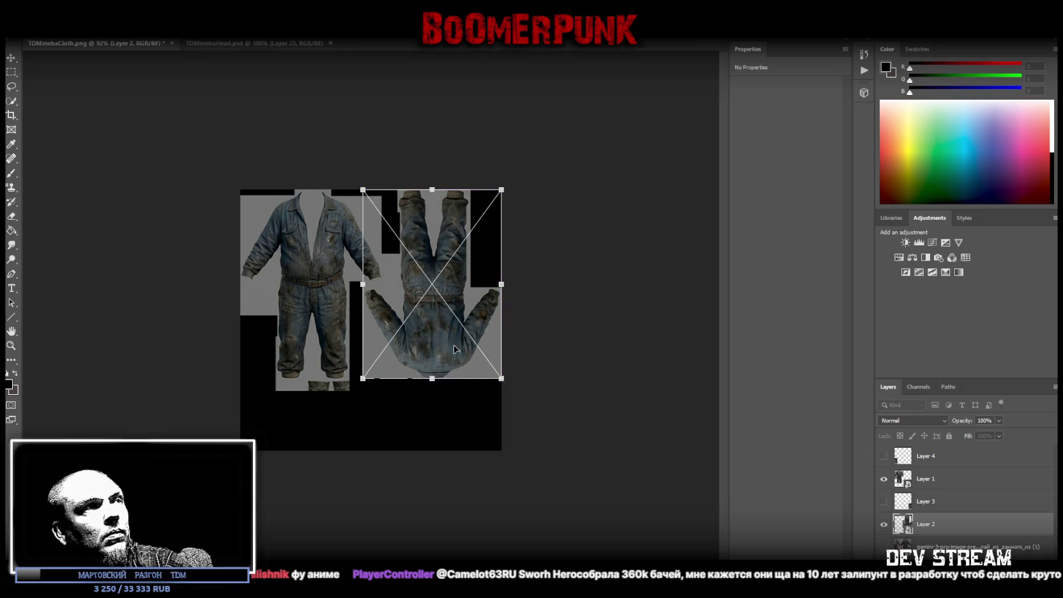
{"action": "key", "text": "Return"}
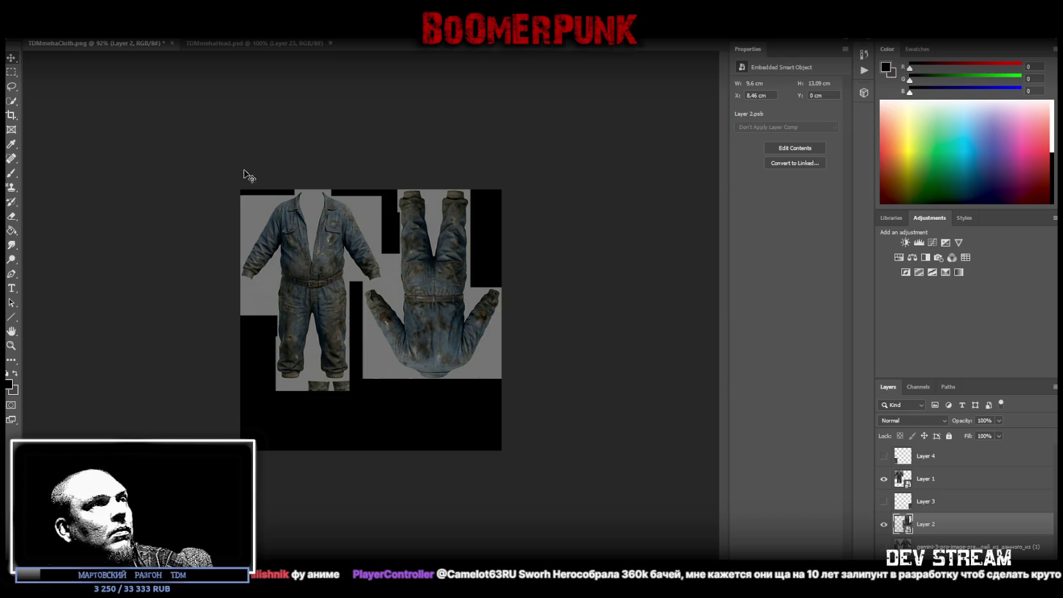
{"action": "key", "text": "ctrl+t"}
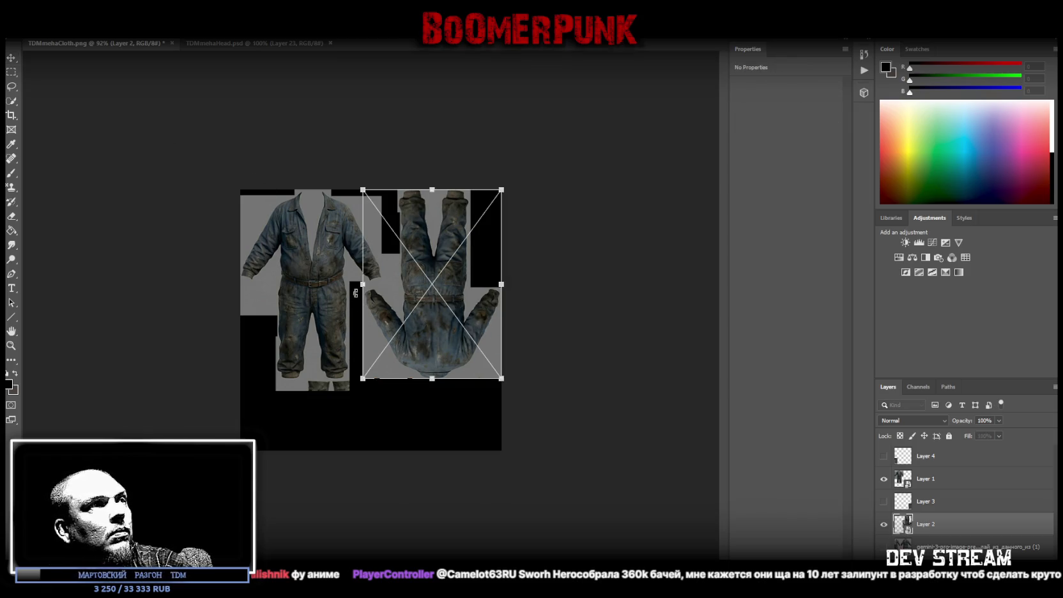
{"action": "left_click_drag", "start_coordinate": [361, 284], "coordinate": [353, 284]}
{"action": "left_click_drag", "start_coordinate": [433, 228], "coordinate": [433, 235]}
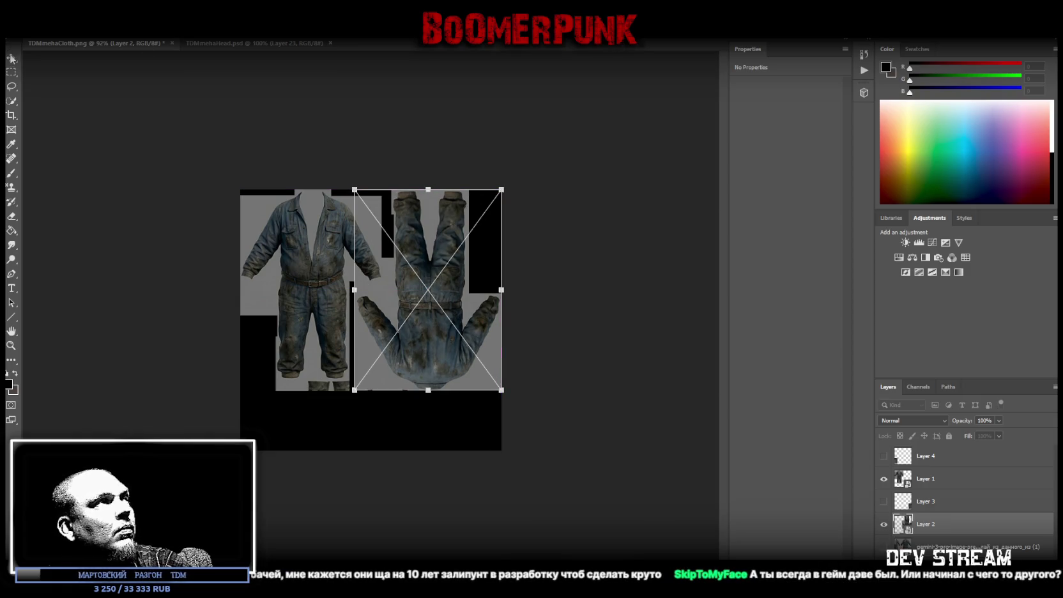
{"action": "key", "text": "Return"}
{"action": "left_click", "coordinate": [944, 484]}
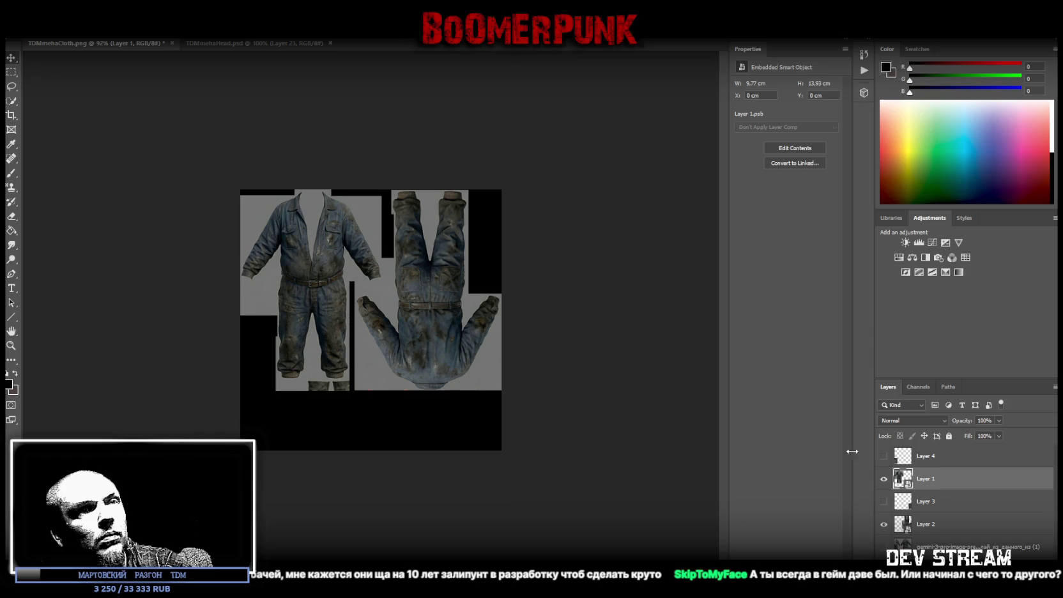
Adjust the front coverall piece's width slightly with Free Transform
{"action": "key", "text": "ctrl+t"}
{"action": "left_click_drag", "start_coordinate": [379, 290], "coordinate": [388, 290]}
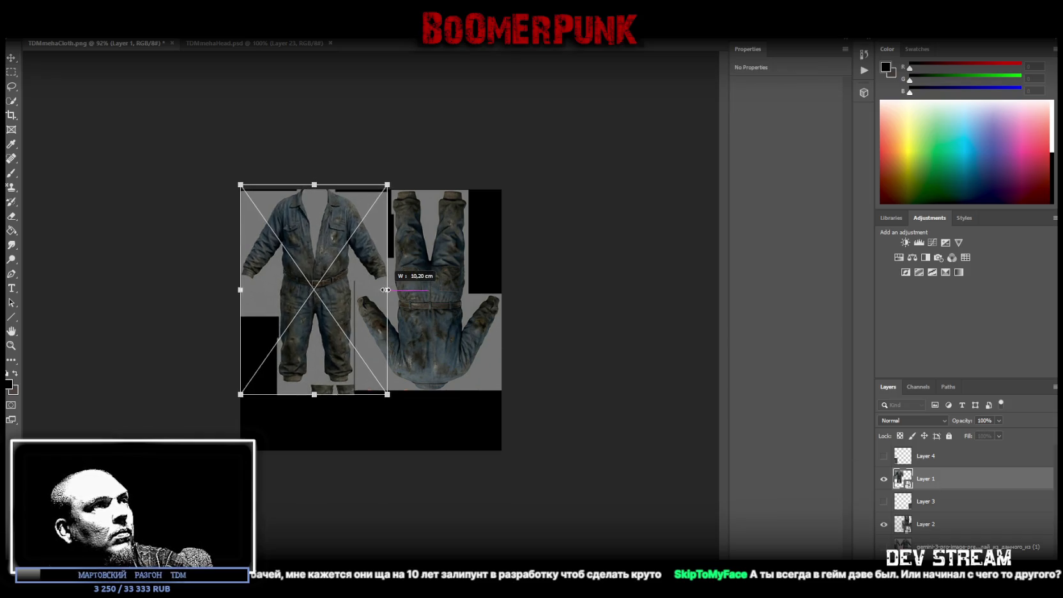
{"action": "left_click_drag", "start_coordinate": [388, 290], "coordinate": [394, 289]}
{"action": "left_click_drag", "start_coordinate": [396, 289], "coordinate": [385, 288]}
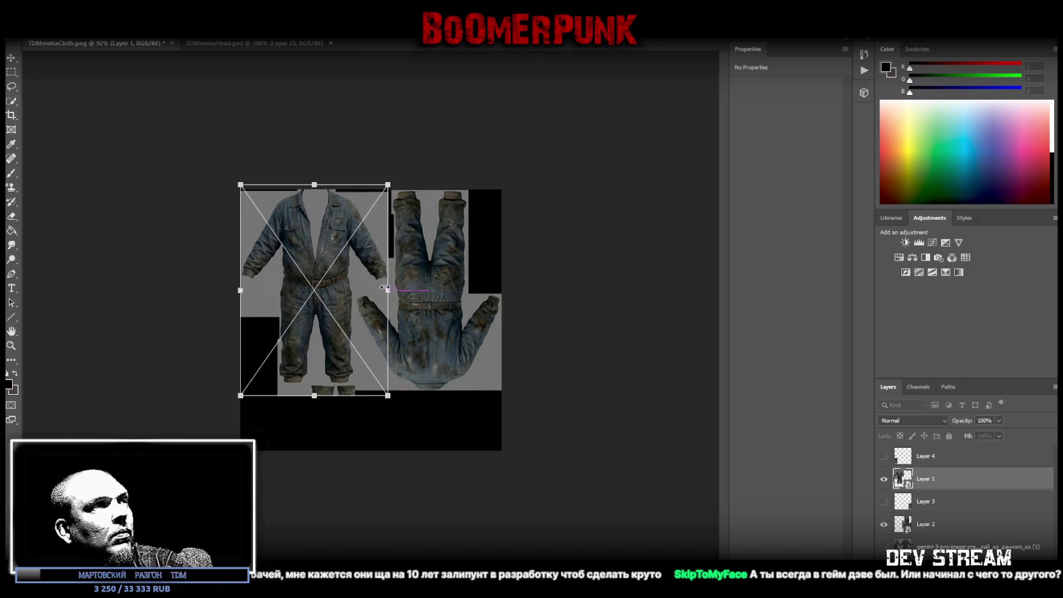
In Layer 1's smart-object contents, lasso the grey background around the front coverall and delete it
{"action": "double_click", "coordinate": [323, 224]}
{"action": "left_click", "coordinate": [403, 191]}
{"action": "left_click", "coordinate": [485, 322]}
{"action": "left_click", "coordinate": [427, 439]}
{"action": "left_click", "coordinate": [306, 439]}
{"action": "left_click", "coordinate": [516, 509]}
{"action": "left_click", "coordinate": [547, 213]}
{"action": "left_click", "coordinate": [449, 159]}
{"action": "left_click", "coordinate": [403, 198]}
{"action": "key", "text": "Delete"}
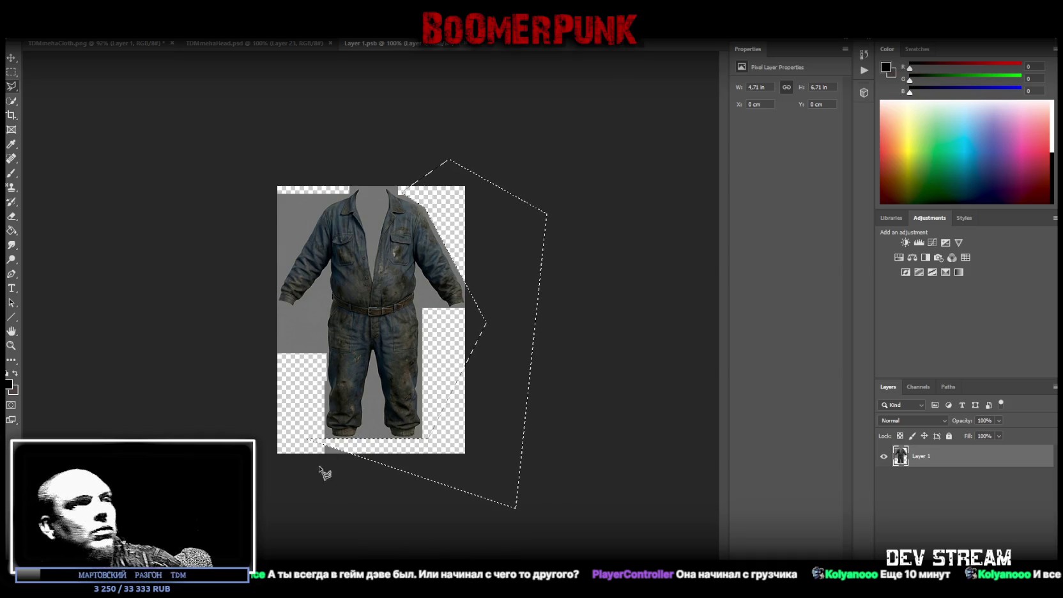
Erase the leftover grey strip beneath the coverall's legs, then close the Layer 1.psb tab
{"action": "key", "text": "m"}
{"action": "right_click", "coordinate": [12, 86]}
{"action": "left_click", "coordinate": [63, 85]}
{"action": "key", "text": "ctrl+d"}
{"action": "left_click", "coordinate": [12, 72]}
{"action": "left_click_drag", "start_coordinate": [271, 463], "coordinate": [487, 440]}
{"action": "key", "text": "Delete"}
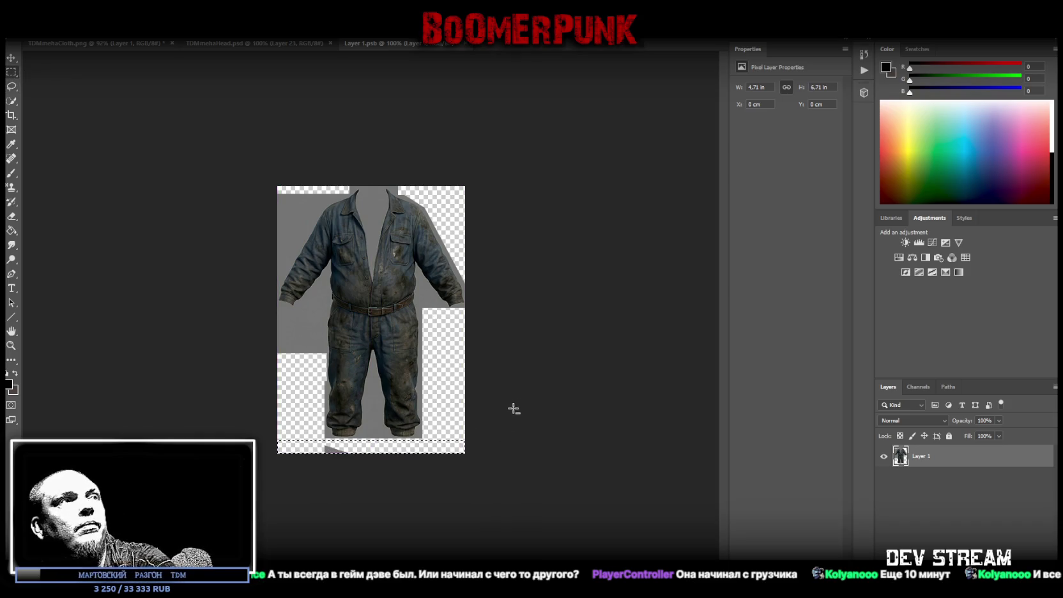
{"action": "left_click", "coordinate": [12, 87]}
{"action": "key", "text": "ctrl+d"}
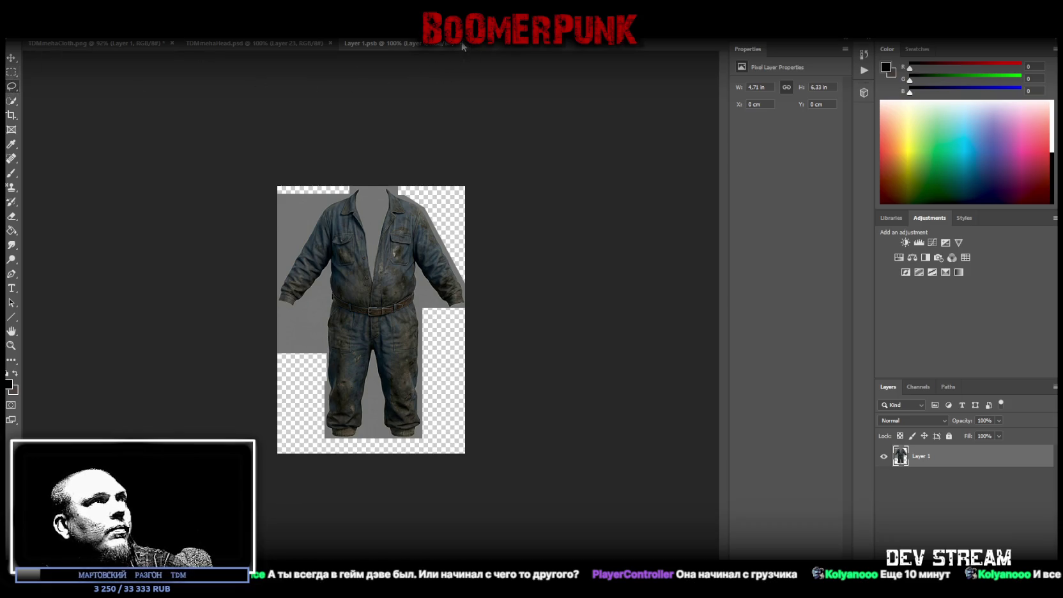
{"action": "left_click", "coordinate": [461, 44]}
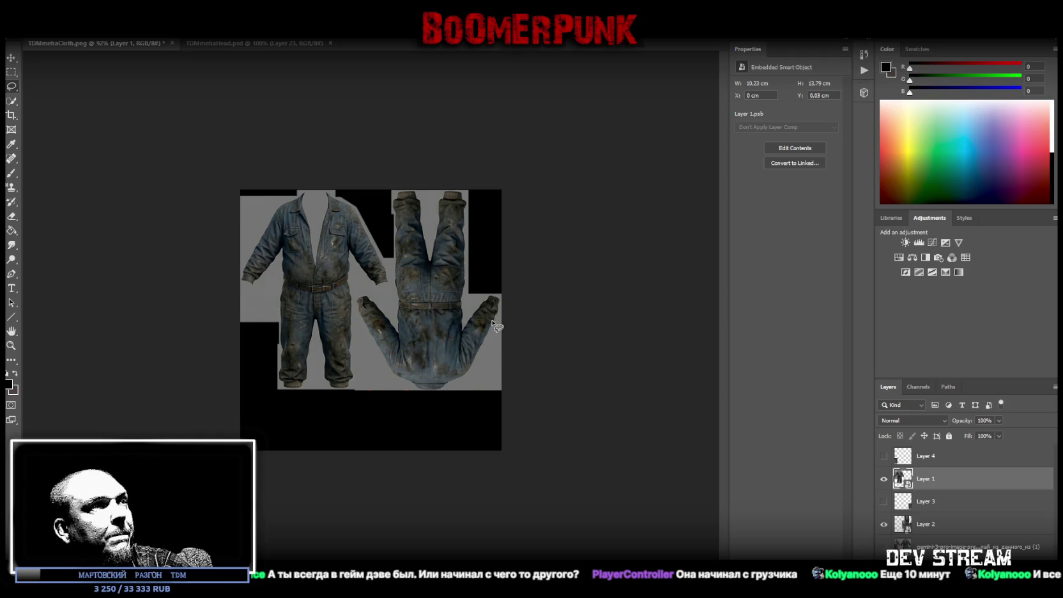
Stretch the trimmed front coverall to about 14.8 cm tall and apply the transform
{"action": "key", "text": "ctrl+t"}
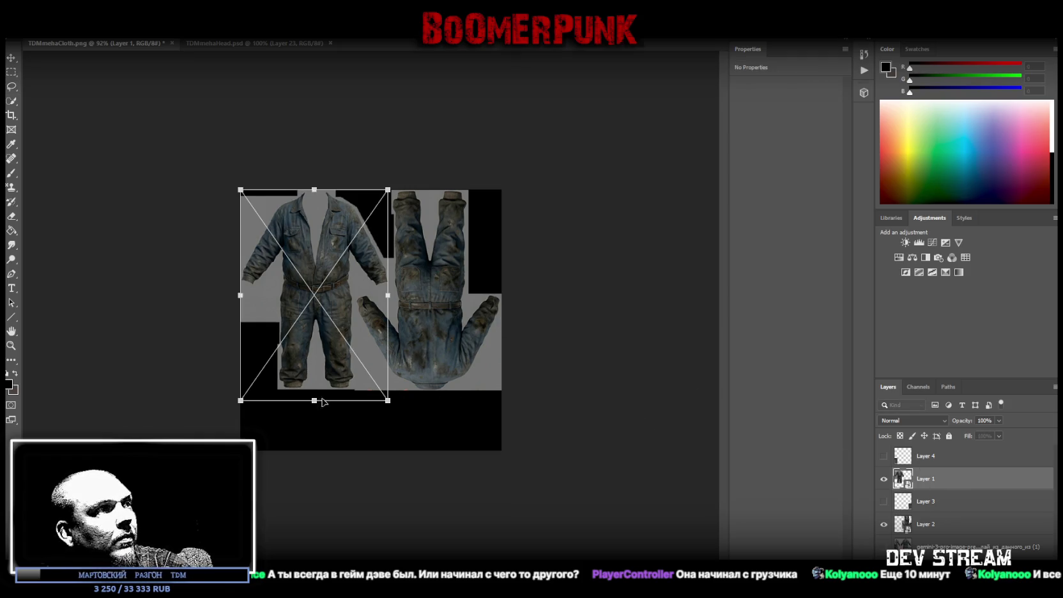
{"action": "left_click_drag", "start_coordinate": [313, 401], "coordinate": [313, 404]}
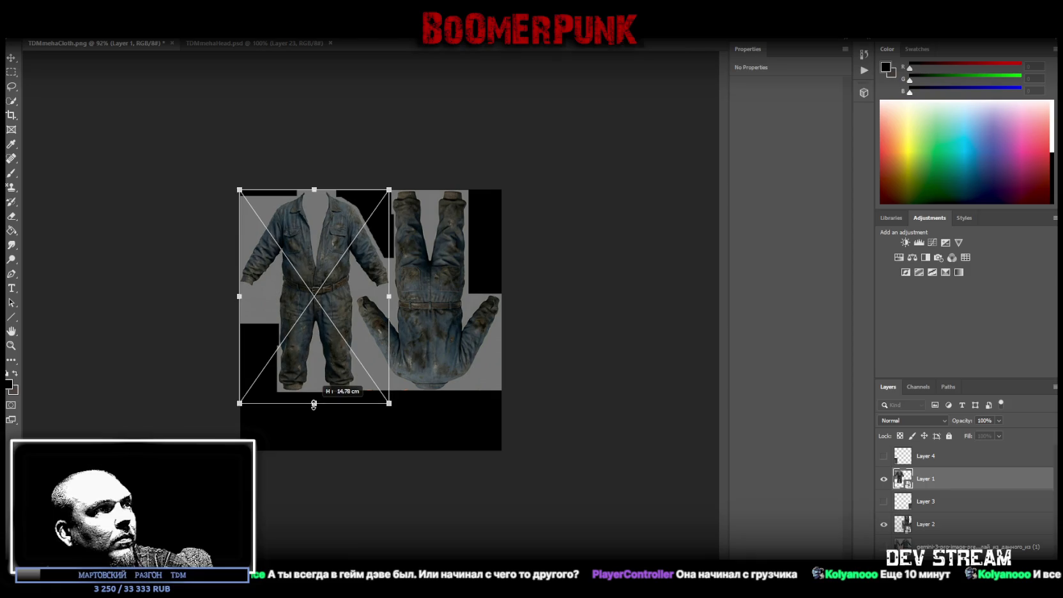
{"action": "left_click_drag", "start_coordinate": [314, 403], "coordinate": [314, 402]}
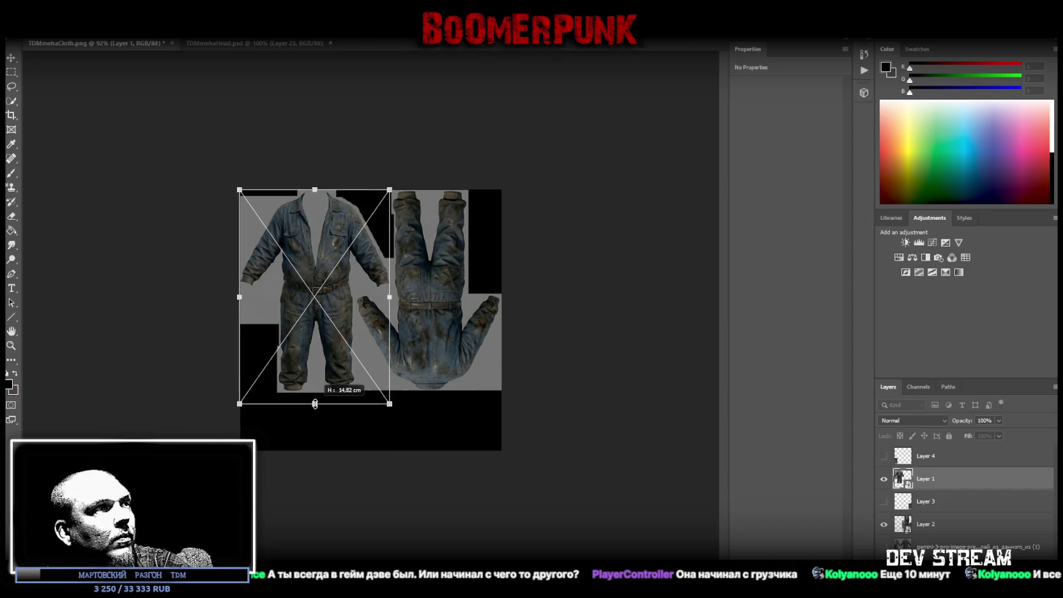
{"action": "left_click_drag", "start_coordinate": [314, 402], "coordinate": [314, 401]}
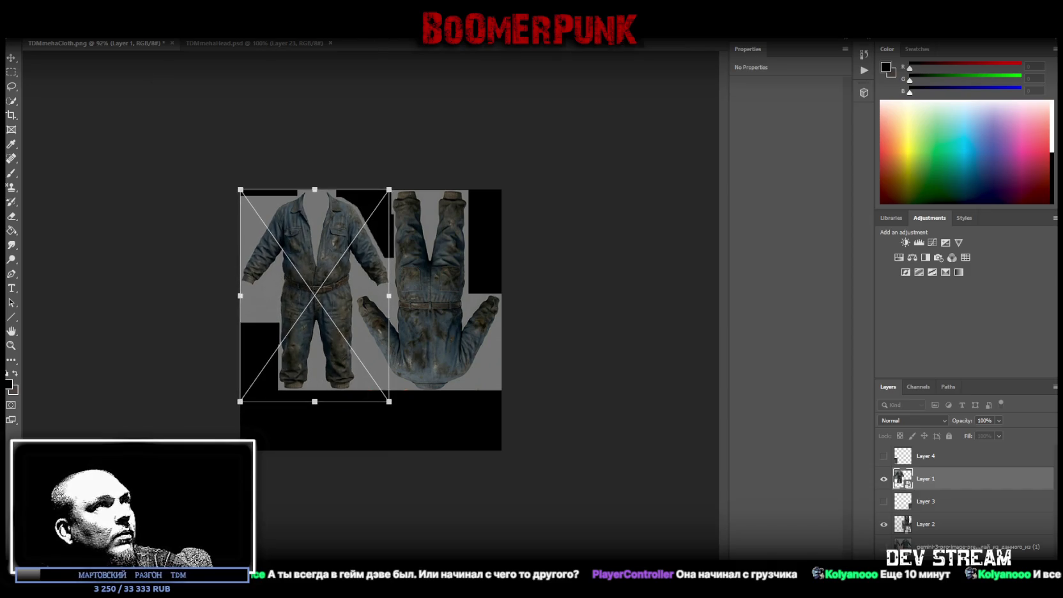
{"action": "key", "text": "Return"}
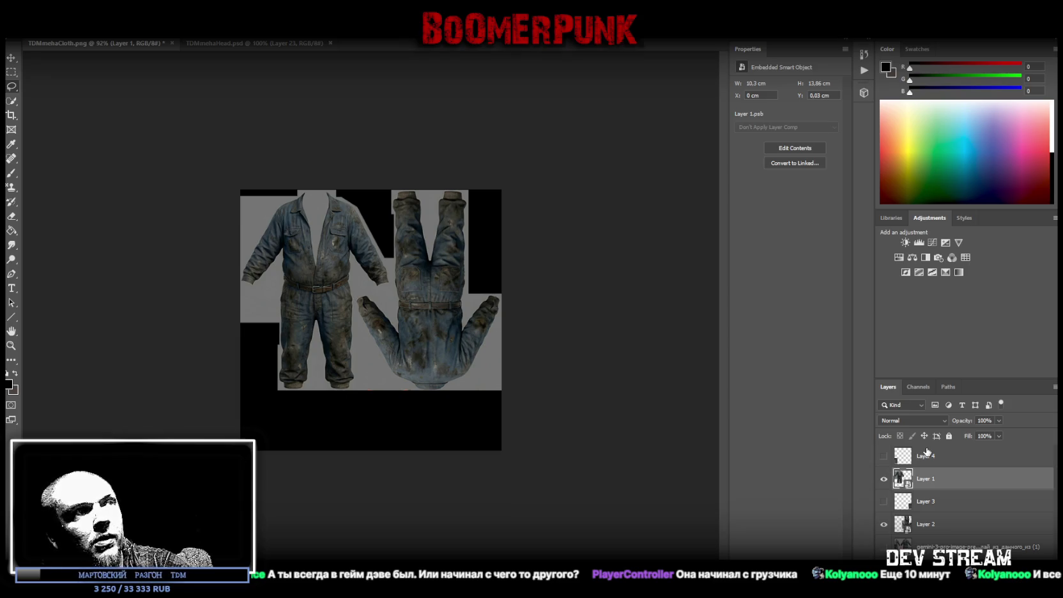
Make Layer 4's sleeve piece visible and convert it to a smart object
{"action": "left_click", "coordinate": [883, 457]}
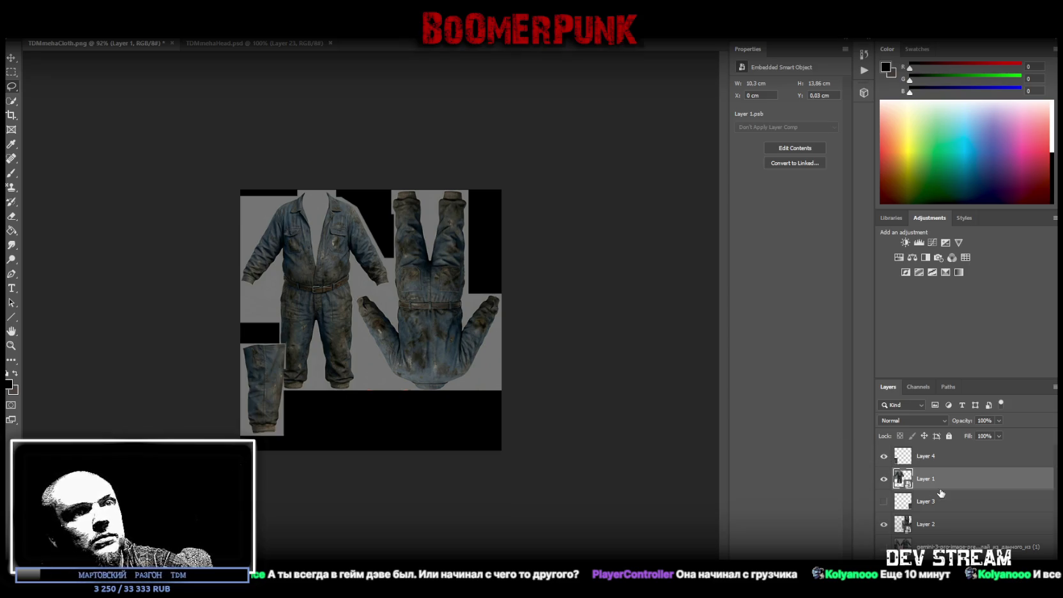
{"action": "left_click", "coordinate": [933, 465]}
{"action": "right_click", "coordinate": [958, 457]}
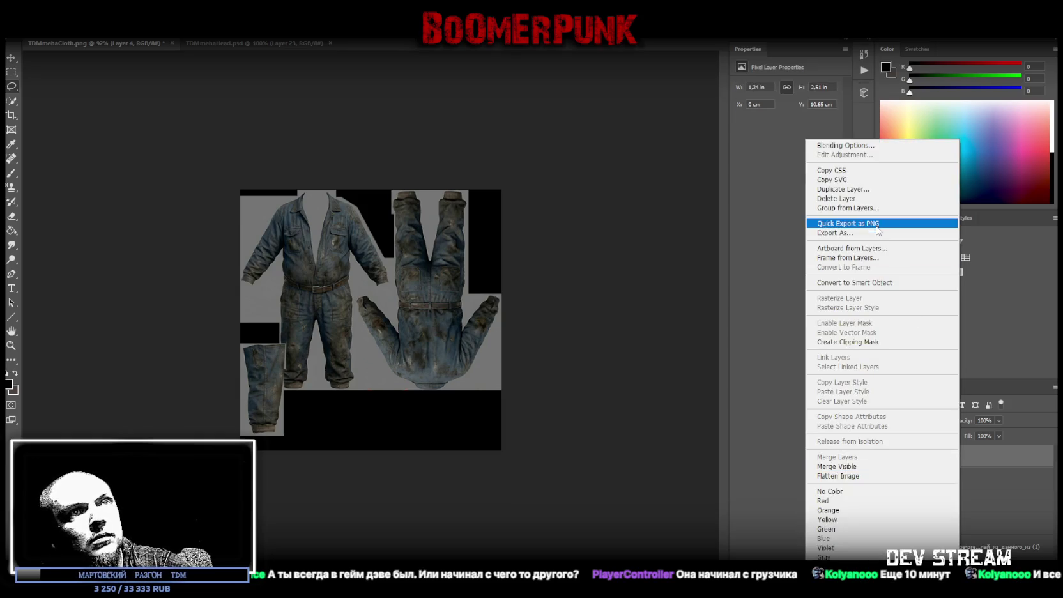
{"action": "left_click", "coordinate": [854, 282]}
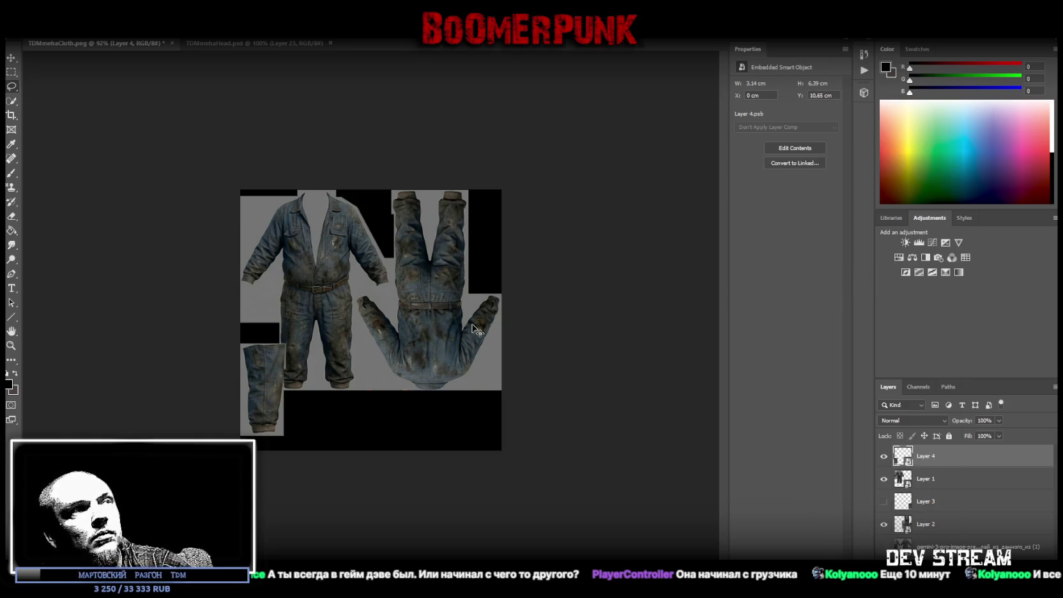
Move the sleeve to the top-right corner, resize to about 2.4 × 7.3 cm, and flip vertically
{"action": "key", "text": "ctrl+t"}
{"action": "mouse_move", "coordinate": [284, 390]}
{"action": "left_mouse_down"}
{"action": "mouse_move", "coordinate": [393, 262]}
{"action": "mouse_move", "coordinate": [490, 243]}
{"action": "left_mouse_up"}
{"action": "left_click_drag", "start_coordinate": [456, 281], "coordinate": [462, 295]}
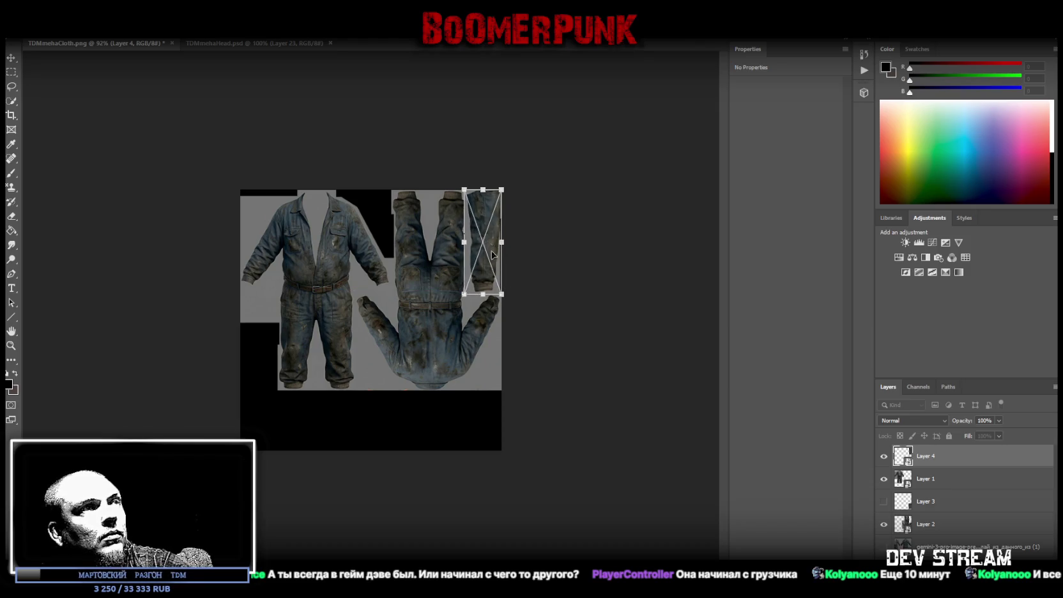
{"action": "left_click_drag", "start_coordinate": [462, 240], "coordinate": [467, 242]}
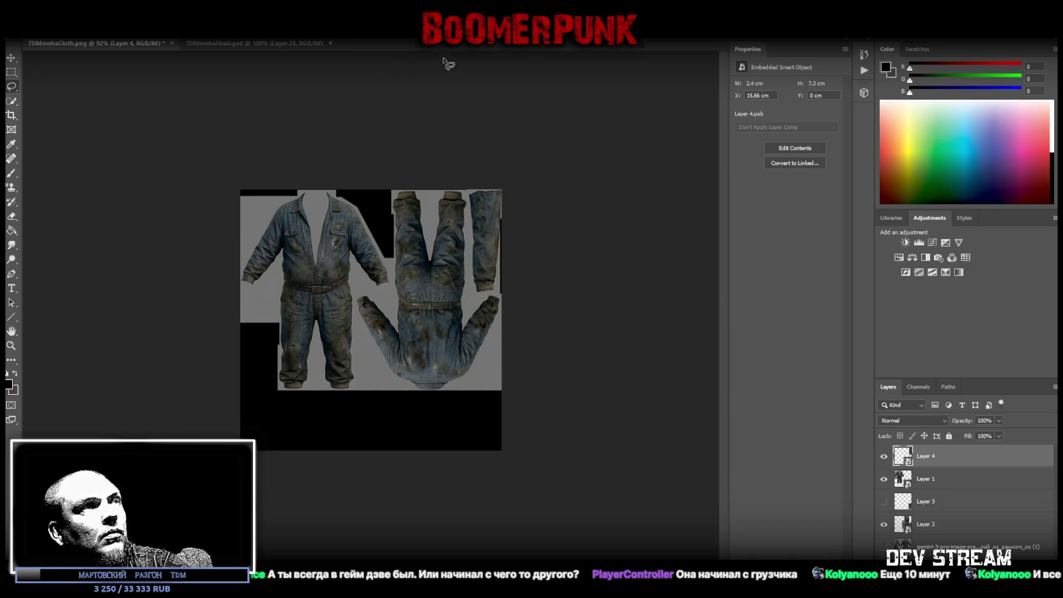
{"action": "left_click_drag", "start_coordinate": [503, 249], "coordinate": [502, 243]}
{"action": "right_click", "coordinate": [492, 246]}
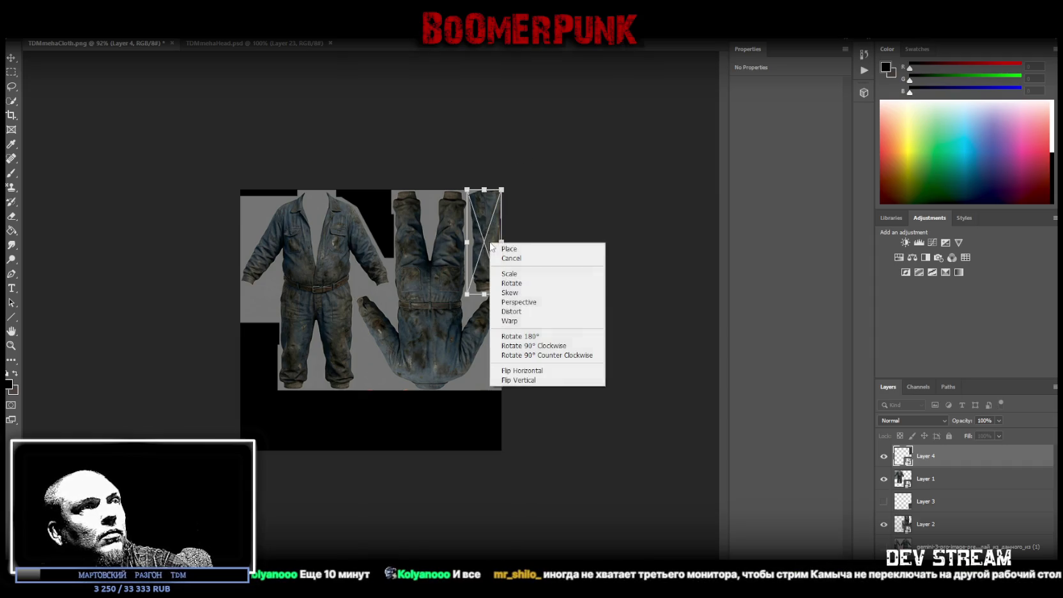
{"action": "left_click", "coordinate": [536, 380]}
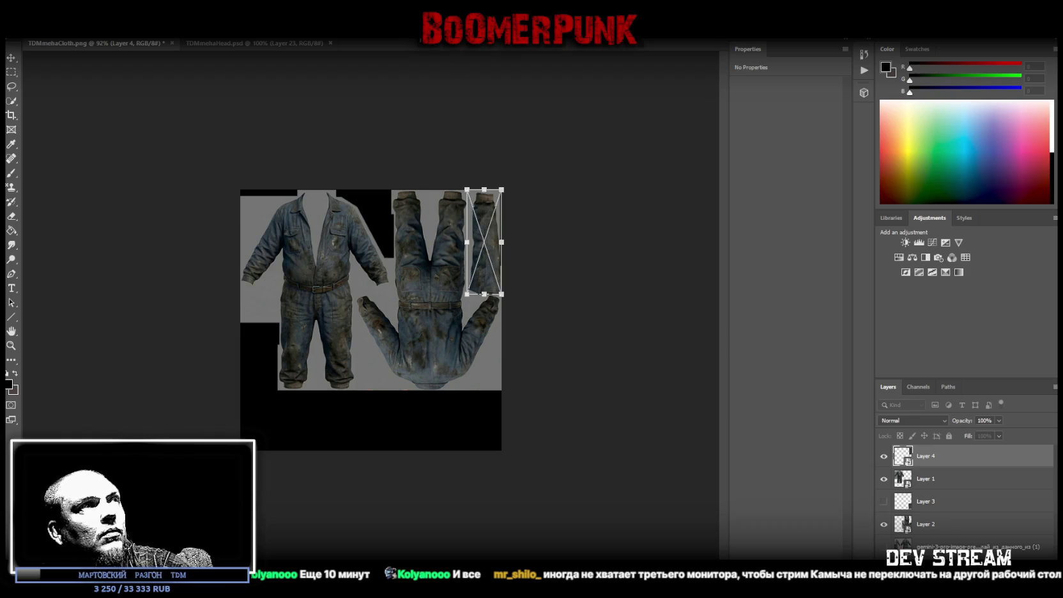
{"action": "key", "text": "Return"}
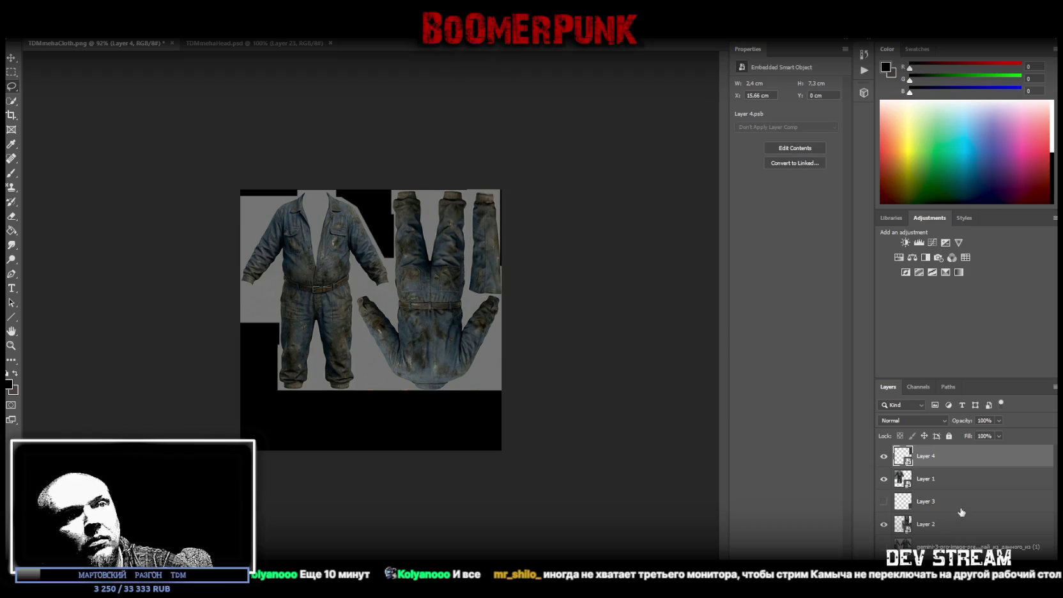
Make Layer 3's second sleeve piece visible and convert it to a smart object
{"action": "left_click", "coordinate": [935, 502]}
{"action": "right_click", "coordinate": [926, 500]}
{"action": "left_click", "coordinate": [870, 498]}
{"action": "left_click", "coordinate": [883, 501]}
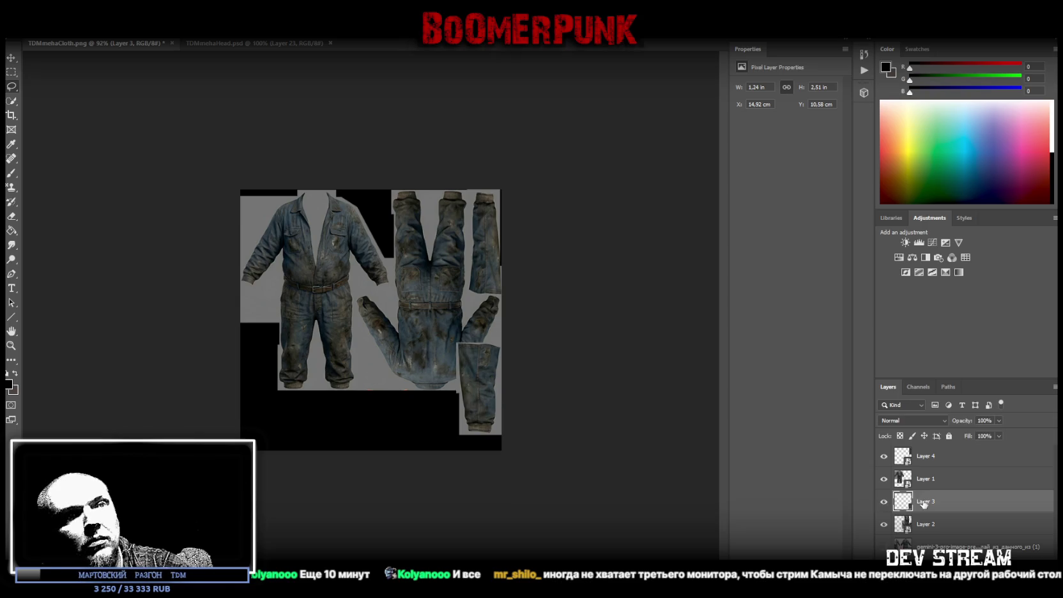
{"action": "right_click", "coordinate": [922, 504]}
{"action": "left_click", "coordinate": [945, 186]}
Place the second sleeve left of the front's legs, bring it to front, and resize to about 2.6 × 7.3 cm
{"action": "key", "text": "ctrl+t"}
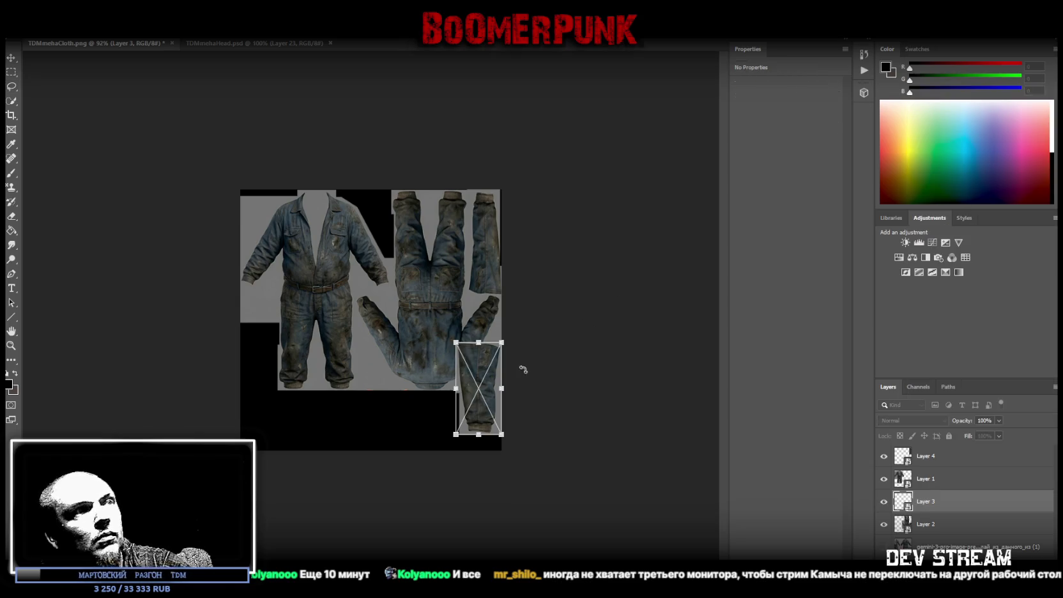
{"action": "left_click_drag", "start_coordinate": [485, 376], "coordinate": [270, 332]}
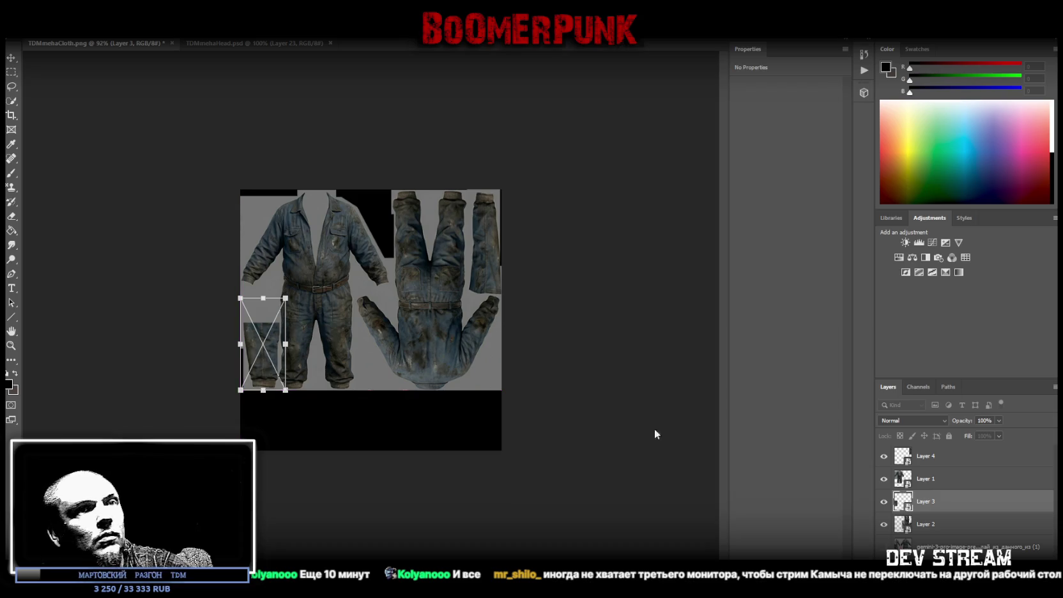
{"action": "key", "text": "Return"}
{"action": "key", "text": "ctrl+shift+bracketright"}
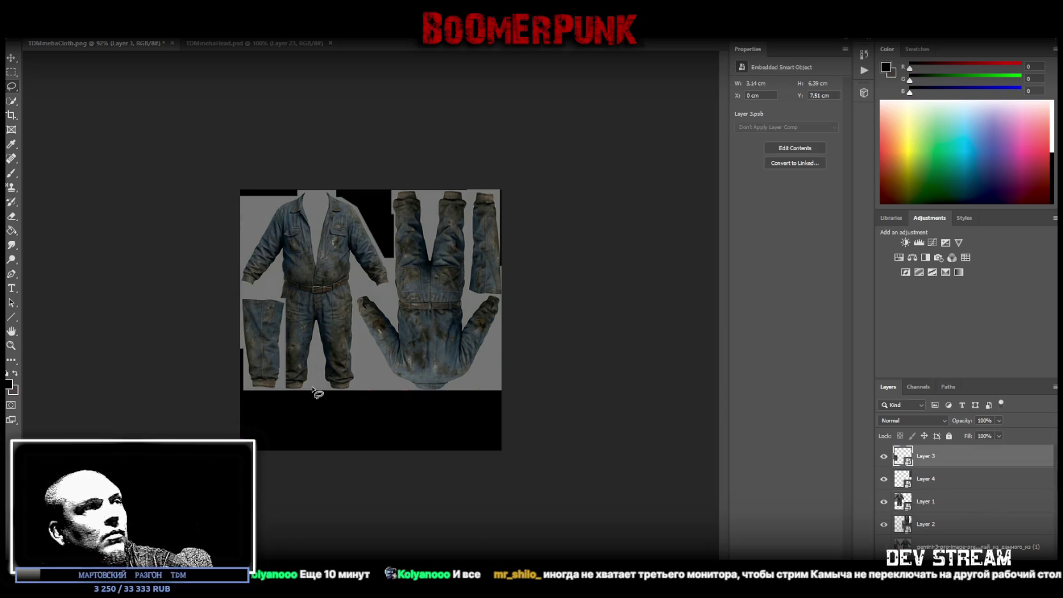
{"action": "key", "text": "ctrl+t"}
{"action": "left_click_drag", "start_coordinate": [263, 293], "coordinate": [260, 284]}
{"action": "left_click_drag", "start_coordinate": [285, 338], "coordinate": [278, 338]}
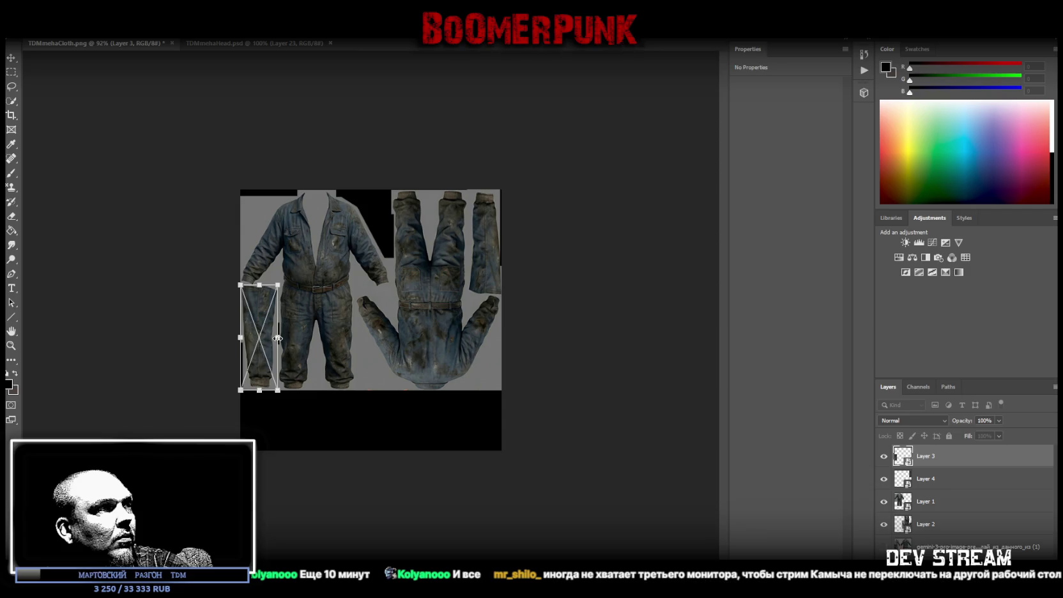
{"action": "key", "text": "Return"}
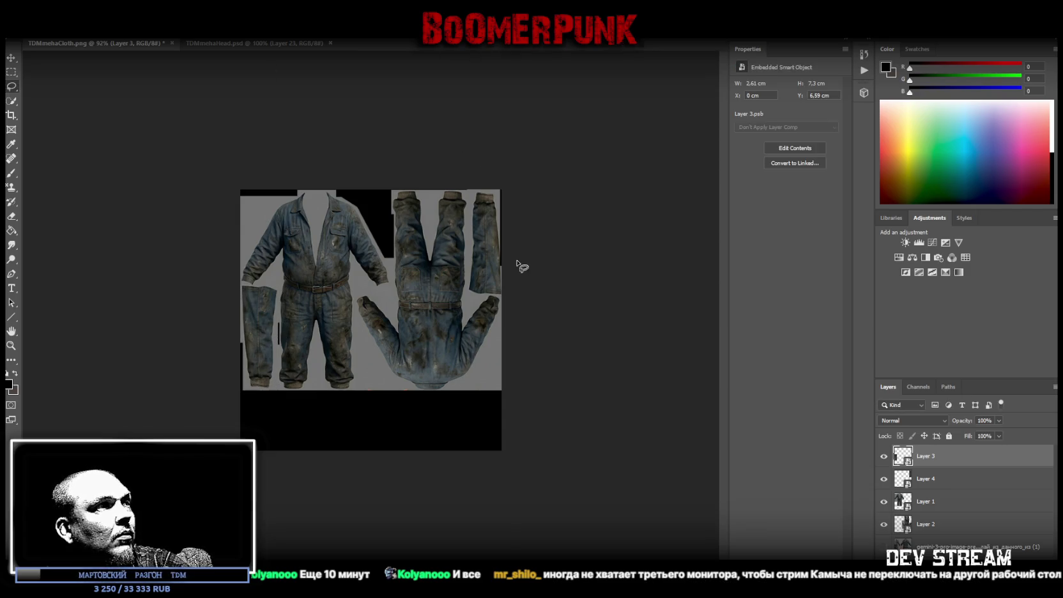
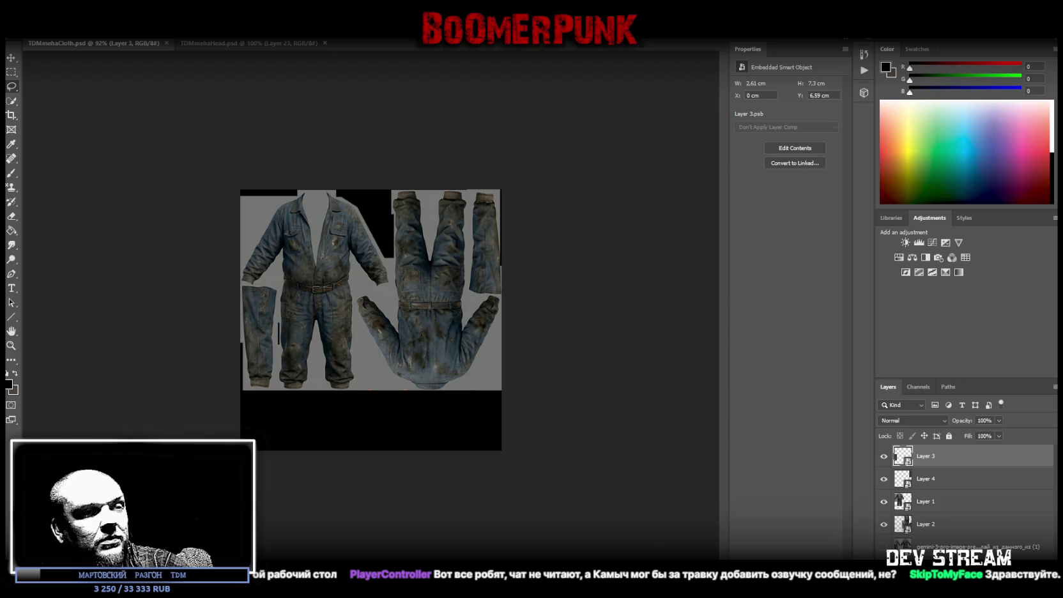
Place the generated overalls, vest, belt and boots image into TDMmehaCloth.psd and zoom in on the boots
{"action": "left_click_drag", "start_coordinate": [387, 387], "coordinate": [382, 400]}
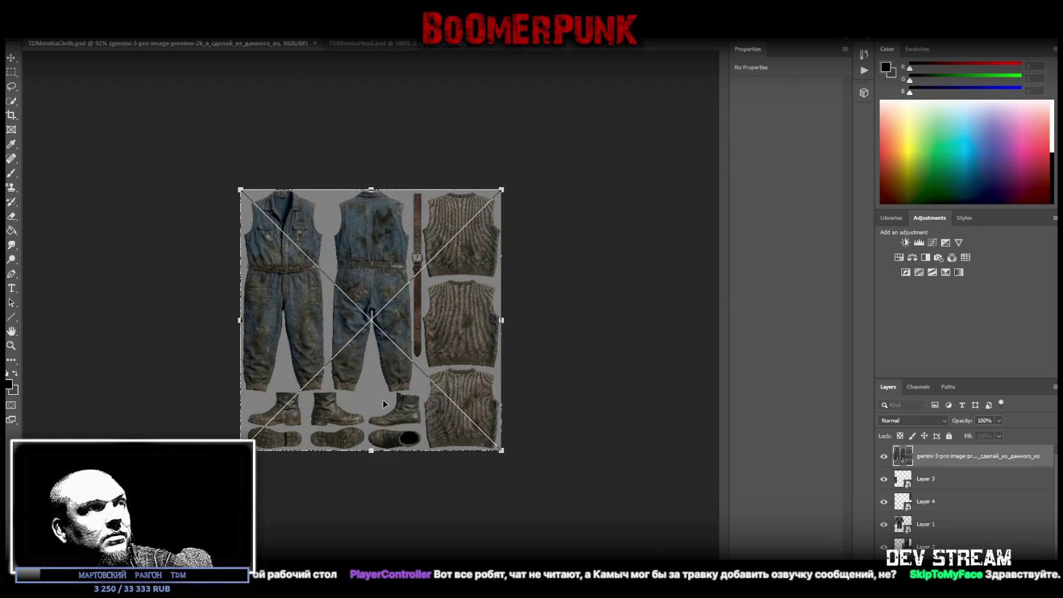
{"action": "left_click", "coordinate": [10, 345]}
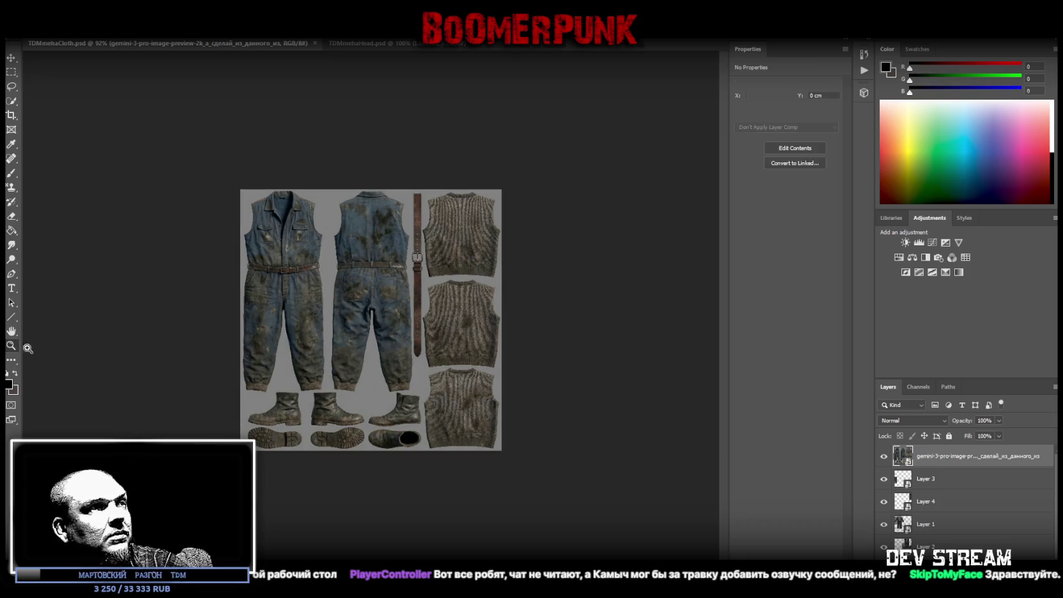
{"action": "left_click", "coordinate": [394, 482]}
{"action": "left_click", "coordinate": [394, 482]}
{"action": "scroll", "coordinate": [373, 500], "scroll_direction": "down", "scroll_amount": 2}
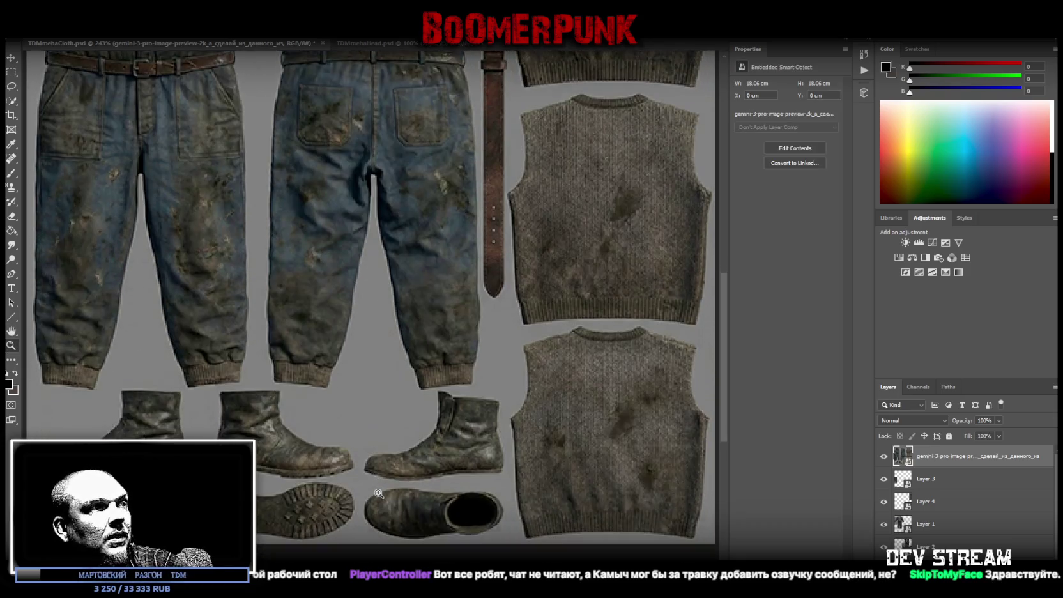
{"action": "scroll", "coordinate": [372, 494], "scroll_direction": "down", "scroll_amount": 2}
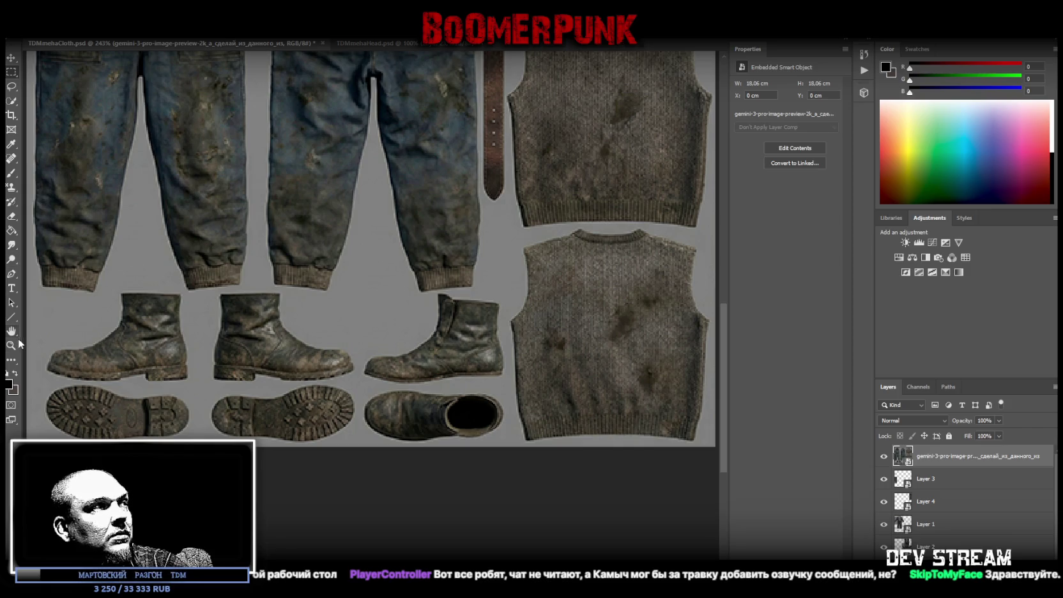
{"action": "key", "text": "ctrl+t"}
{"action": "scroll", "coordinate": [439, 249], "scroll_direction": "down", "scroll_amount": 5, "text": "alt"}
{"action": "scroll", "coordinate": [439, 250], "scroll_direction": "up", "scroll_amount": 3, "text": "alt"}
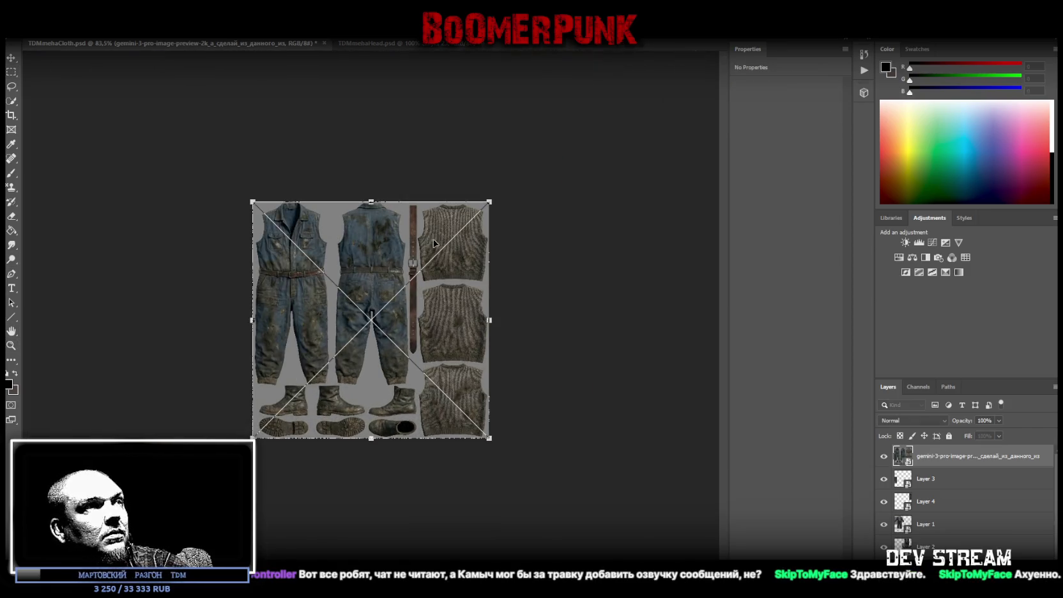
Enlarge and widen the placed image so the boots sit in the texture's lower half
{"action": "left_click_drag", "start_coordinate": [370, 202], "coordinate": [371, 57]}
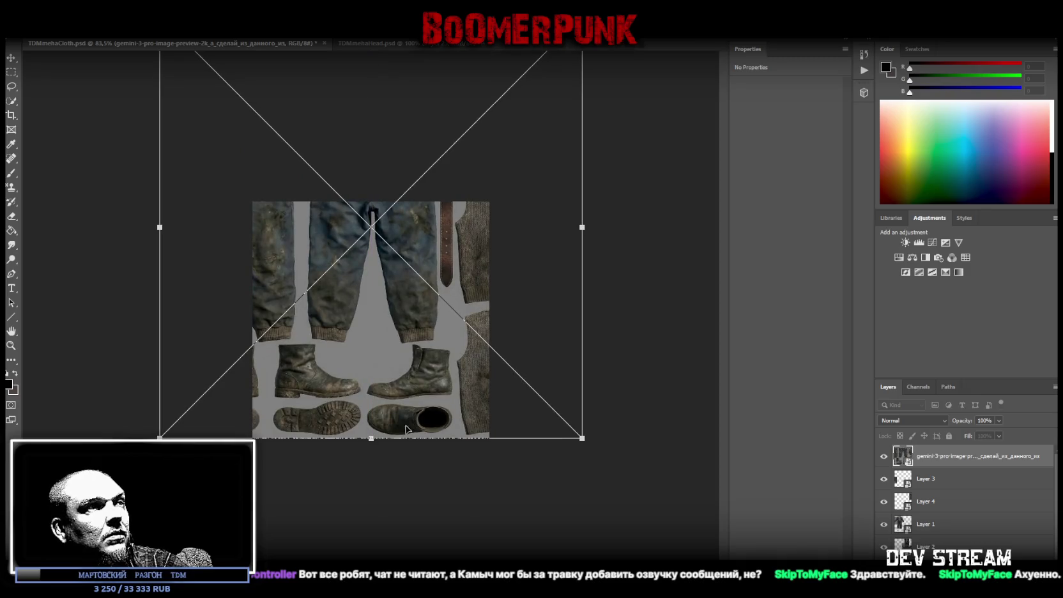
{"action": "left_click_drag", "start_coordinate": [581, 224], "coordinate": [644, 223], "text": "alt"}
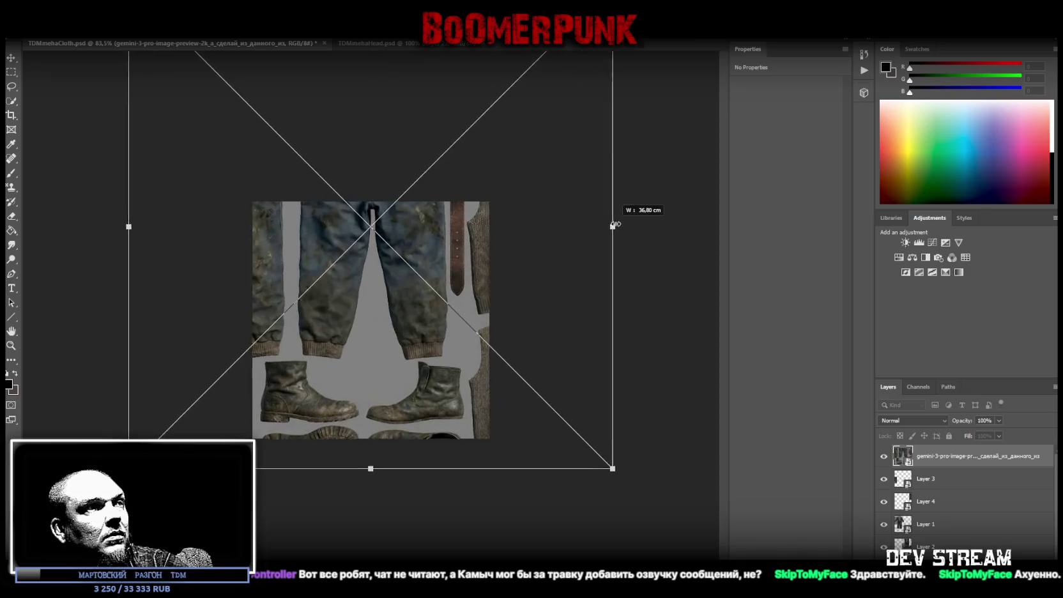
{"action": "left_click_drag", "start_coordinate": [414, 418], "coordinate": [425, 361]}
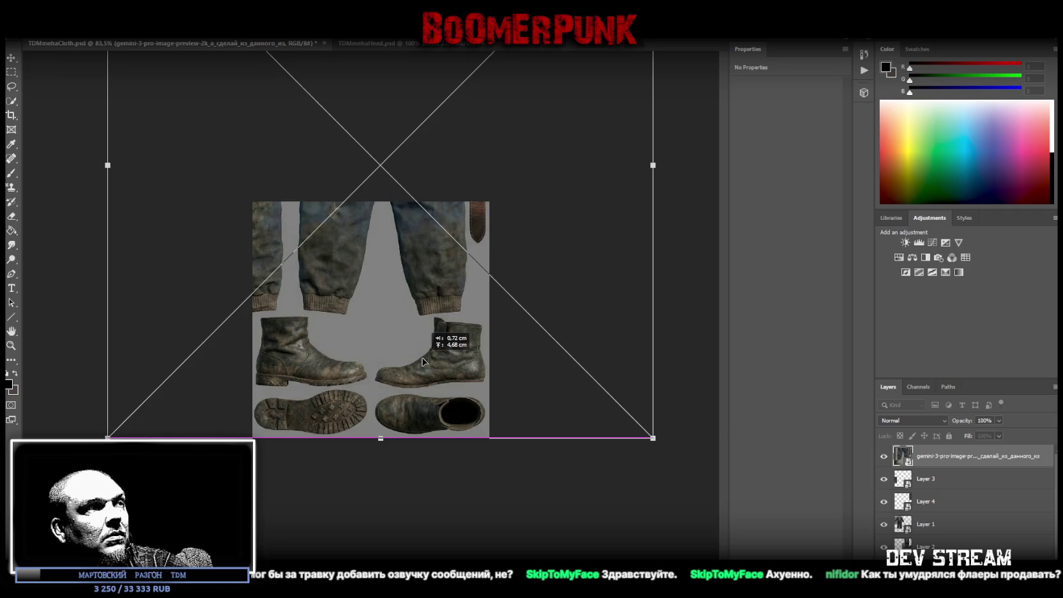
{"action": "key", "text": "Return"}
Copy the boots and soles, without the trouser cuffs, onto a new smart-object layer
{"action": "left_click_drag", "start_coordinate": [318, 438], "coordinate": [553, 314]}
{"action": "left_click_drag", "start_coordinate": [319, 308], "coordinate": [431, 344], "text": "alt"}
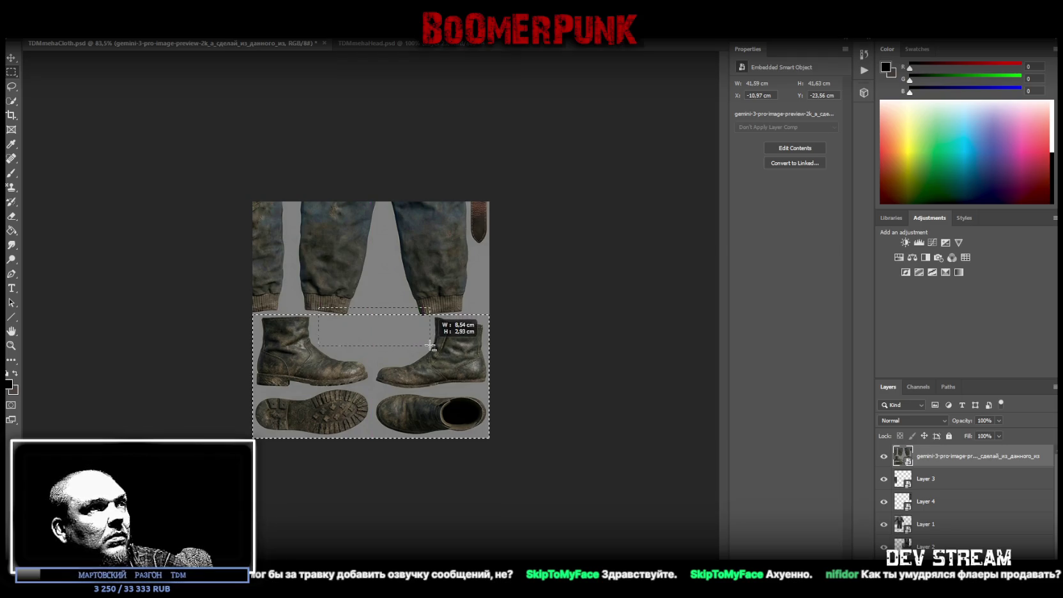
{"action": "left_click_drag", "start_coordinate": [432, 345], "coordinate": [432, 344]}
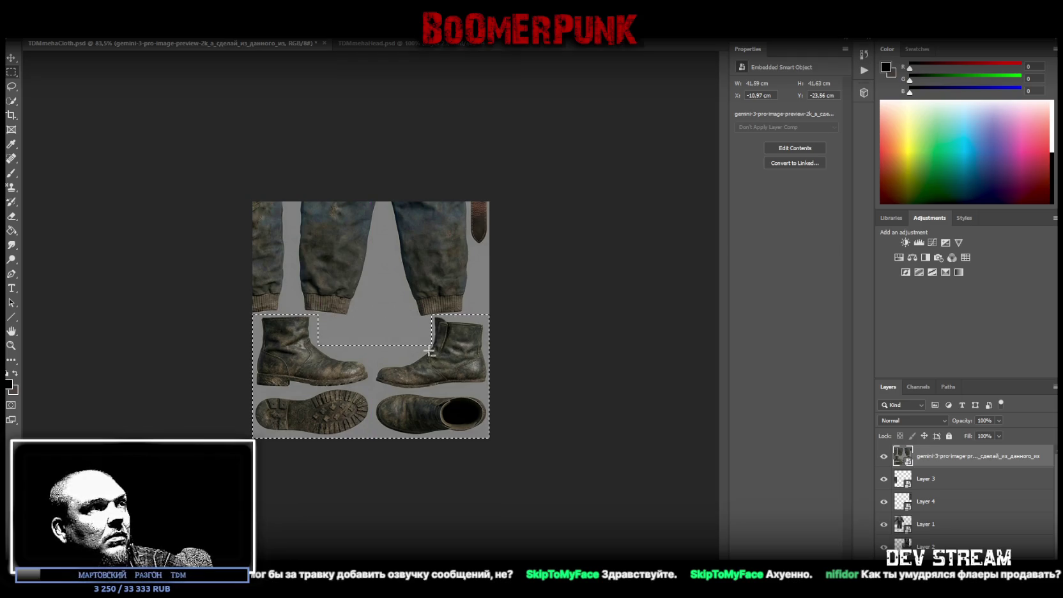
{"action": "right_click", "coordinate": [347, 388]}
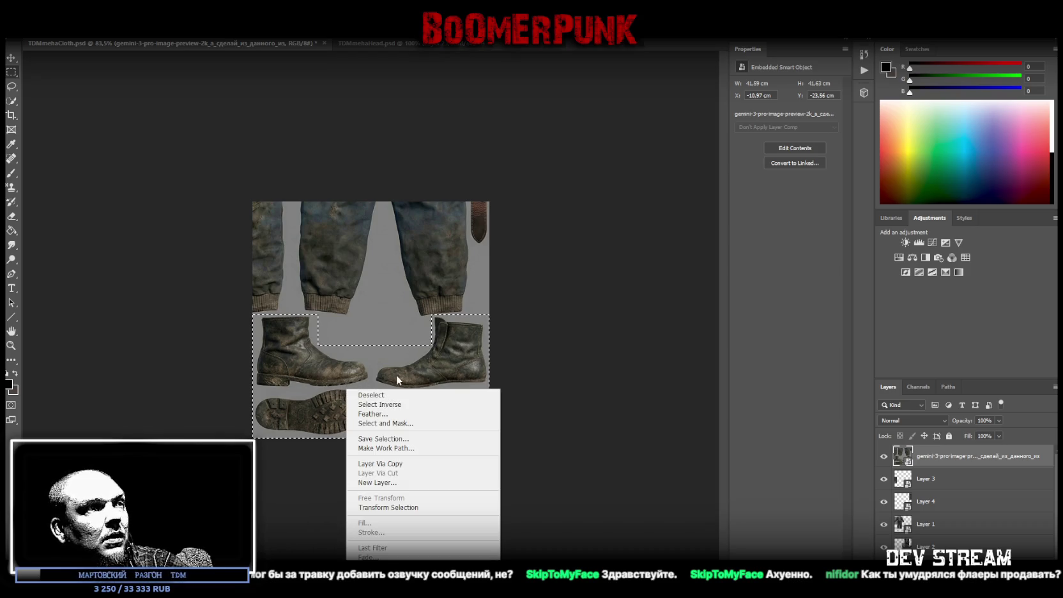
{"action": "left_click", "coordinate": [402, 463]}
{"action": "right_click", "coordinate": [932, 467]}
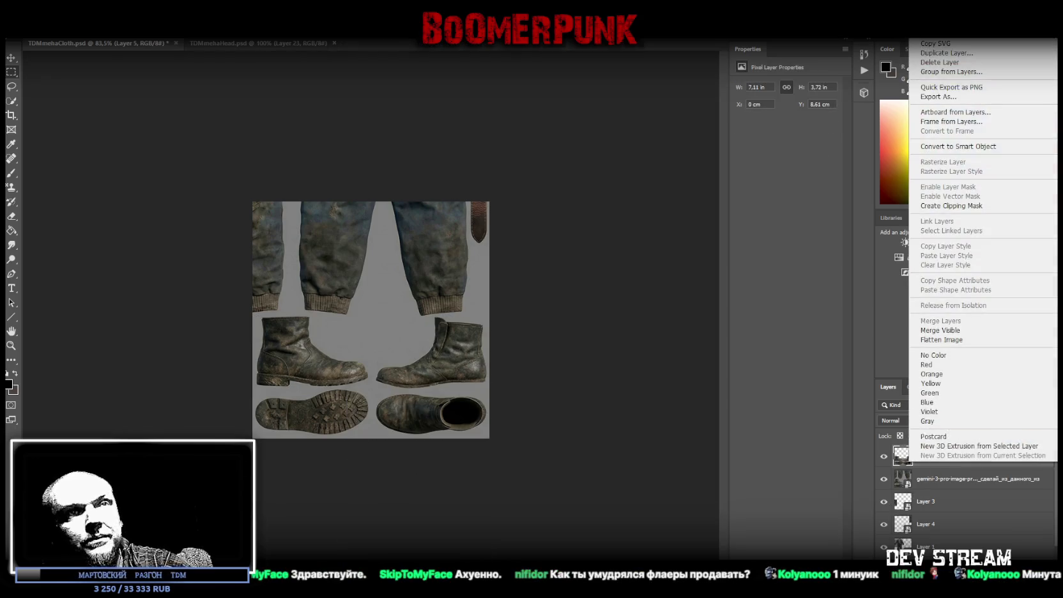
{"action": "left_click", "coordinate": [954, 147]}
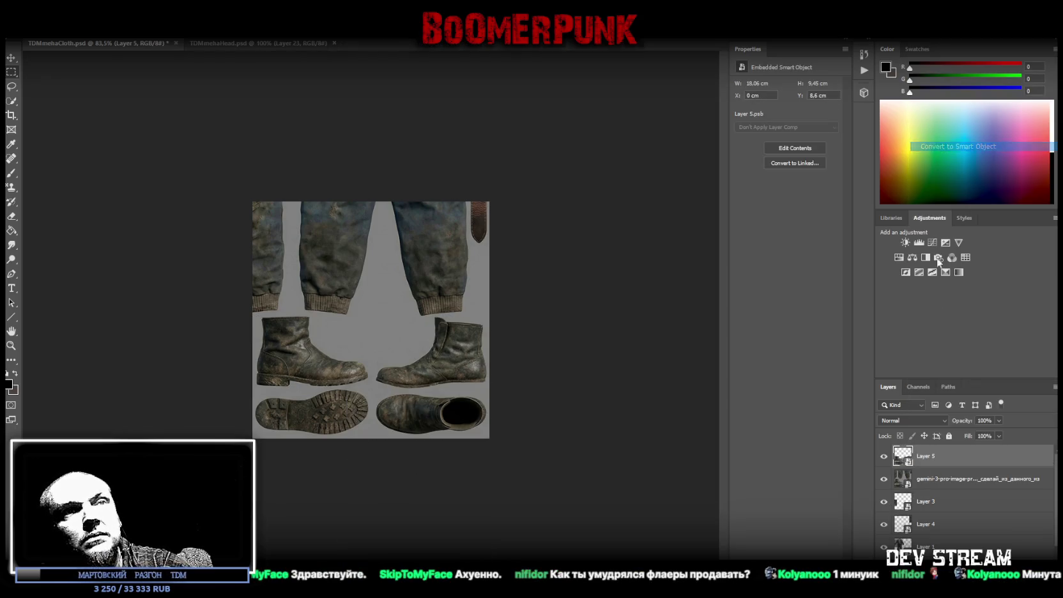
Hide the generated source layer and shrink the boots into the bottom-left corner
{"action": "left_click", "coordinate": [882, 479]}
{"action": "key", "text": "ctrl+t"}
{"action": "left_click_drag", "start_coordinate": [370, 202], "coordinate": [368, 384]}
{"action": "left_click_drag", "start_coordinate": [406, 416], "coordinate": [342, 417]}
{"action": "key", "text": "Return"}
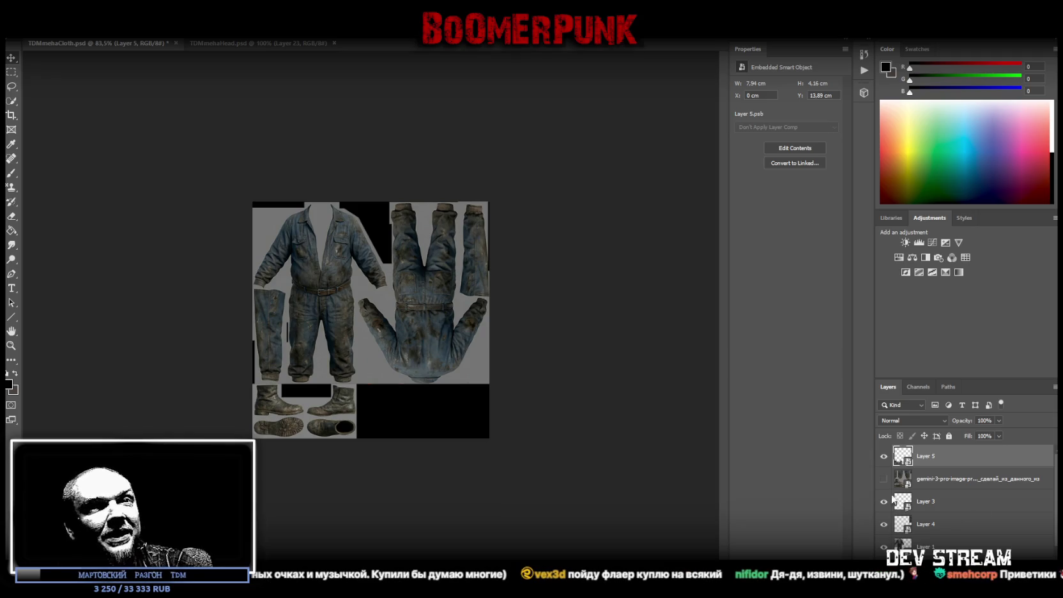
{"action": "left_click_drag", "start_coordinate": [886, 480], "coordinate": [913, 455]}
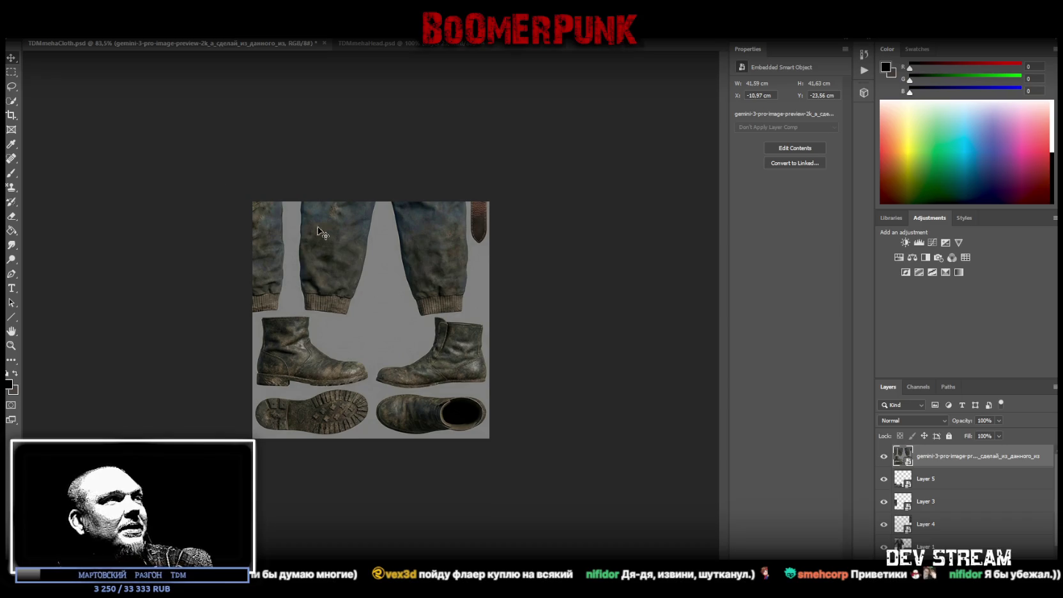
Copy the knitted vest onto a new smart-object layer and hide the generated image
{"action": "mouse_move", "coordinate": [505, 351]}
{"action": "left_mouse_down"}
{"action": "mouse_move", "coordinate": [313, 384]}
{"action": "mouse_move", "coordinate": [417, 402]}
{"action": "mouse_move", "coordinate": [411, 361]}
{"action": "mouse_move", "coordinate": [415, 382]}
{"action": "mouse_move", "coordinate": [455, 333]}
{"action": "mouse_move", "coordinate": [449, 339]}
{"action": "left_mouse_up"}
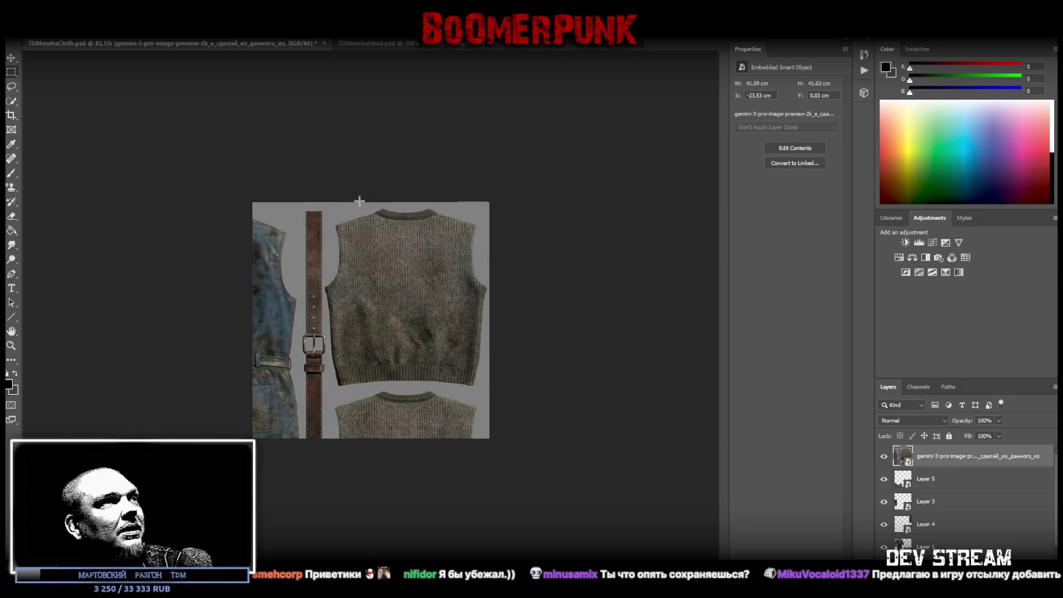
{"action": "left_click_drag", "start_coordinate": [354, 202], "coordinate": [452, 386]}
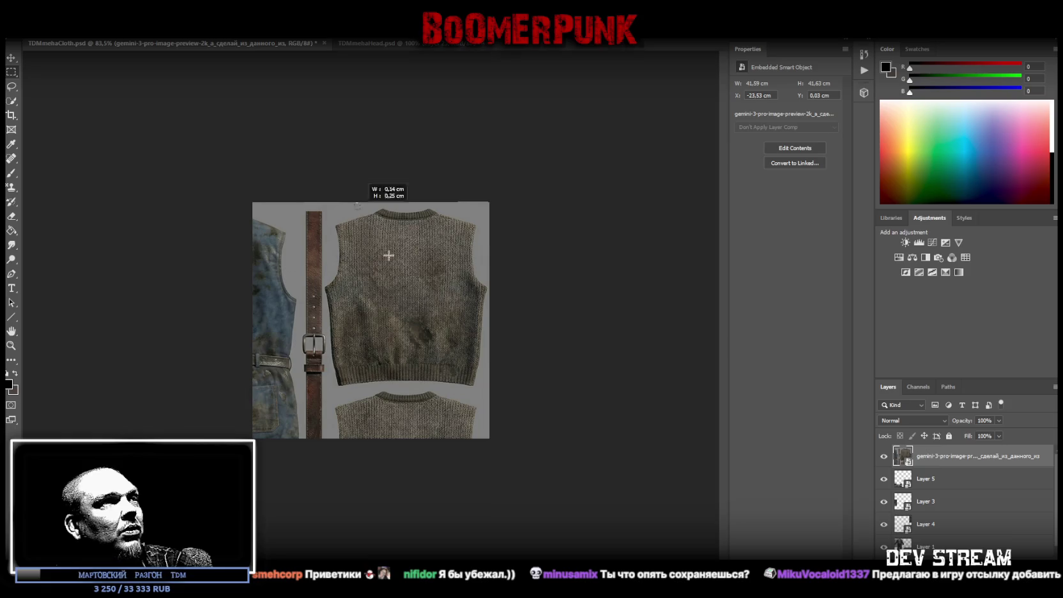
{"action": "left_click_drag", "start_coordinate": [450, 386], "coordinate": [453, 387]}
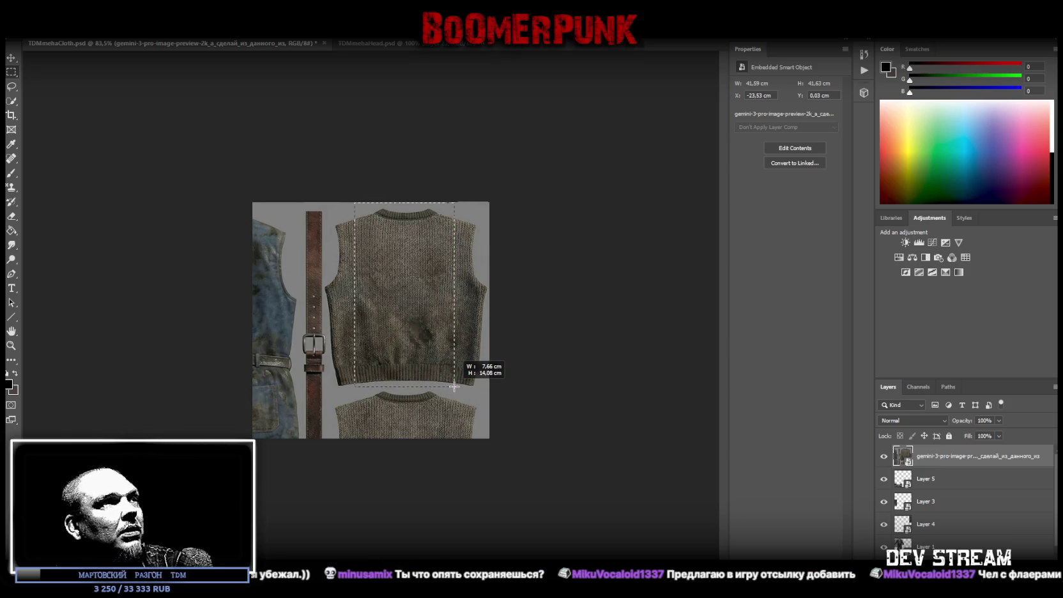
{"action": "right_click", "coordinate": [370, 282]}
{"action": "left_click", "coordinate": [409, 365]}
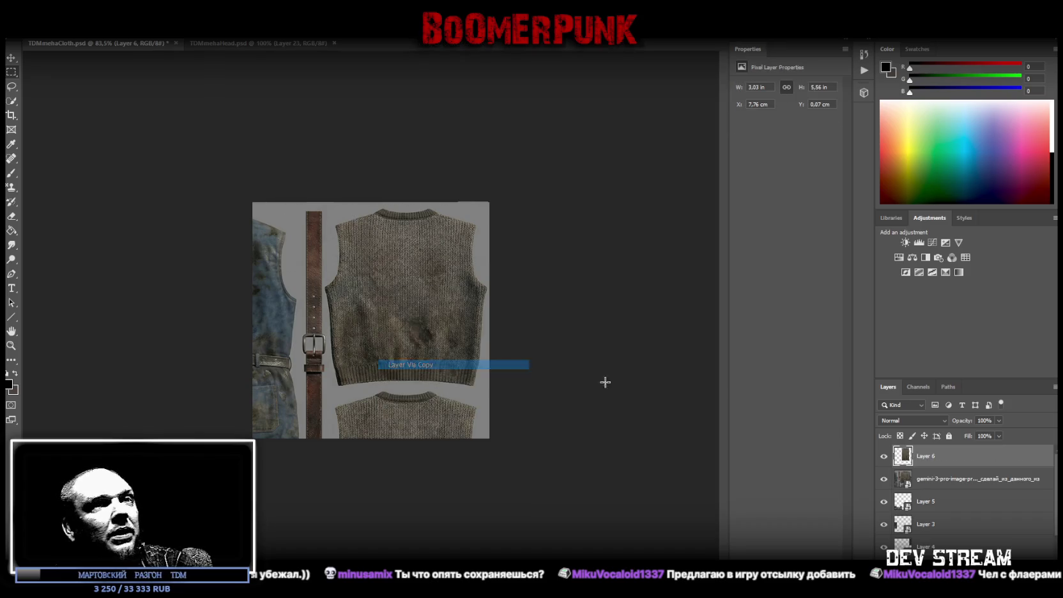
{"action": "left_click", "coordinate": [884, 478]}
{"action": "right_click", "coordinate": [935, 461]}
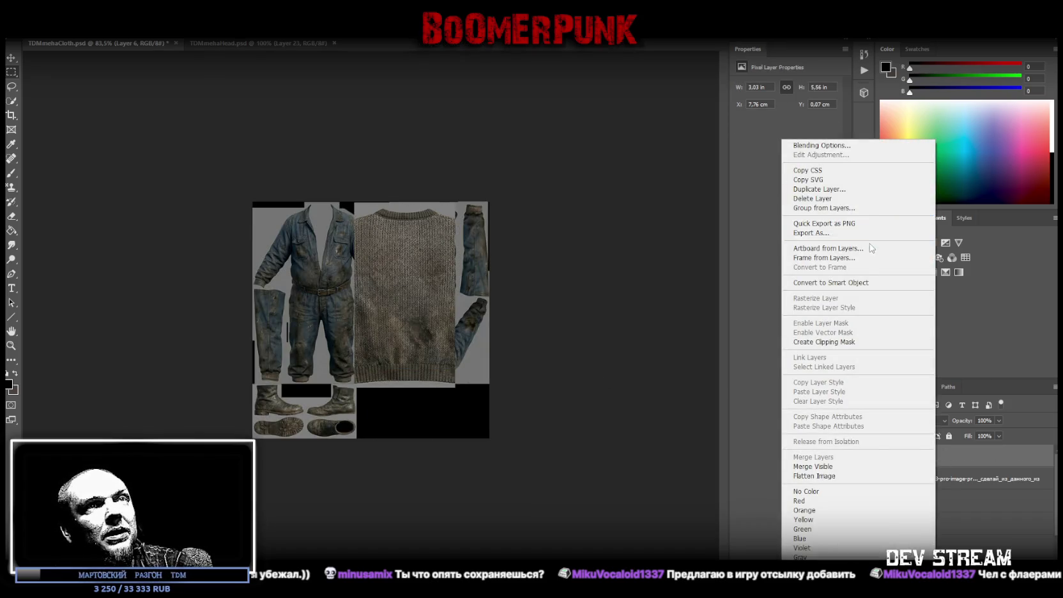
{"action": "left_click", "coordinate": [861, 282]}
Rotate the vest 90°, shrink it into the bottom-right corner, then show the generated image again
{"action": "key", "text": "ctrl+t"}
{"action": "left_click_drag", "start_coordinate": [516, 233], "coordinate": [550, 349]}
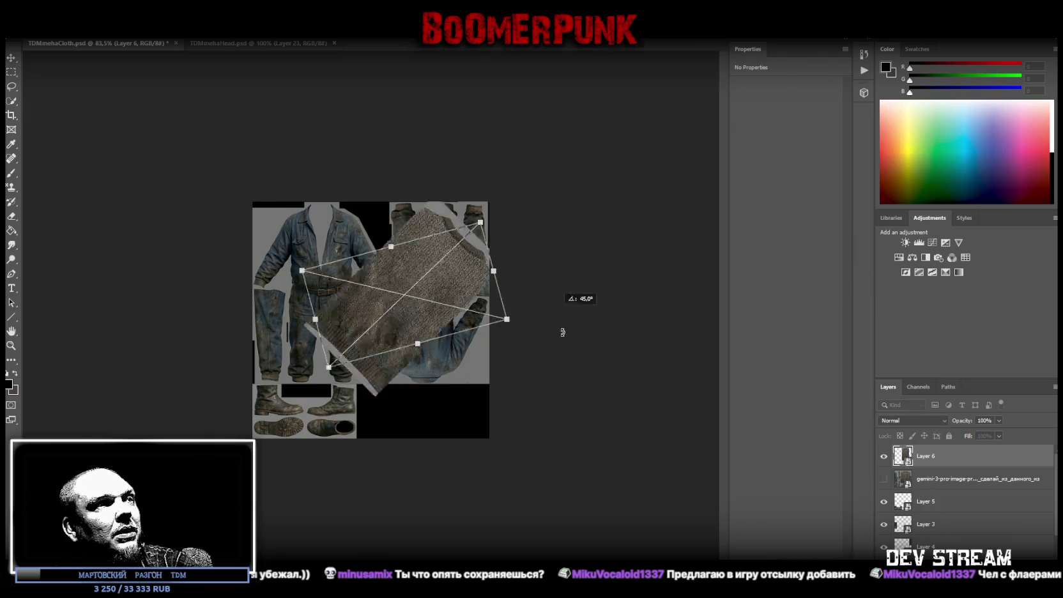
{"action": "left_click_drag", "start_coordinate": [392, 259], "coordinate": [402, 360]}
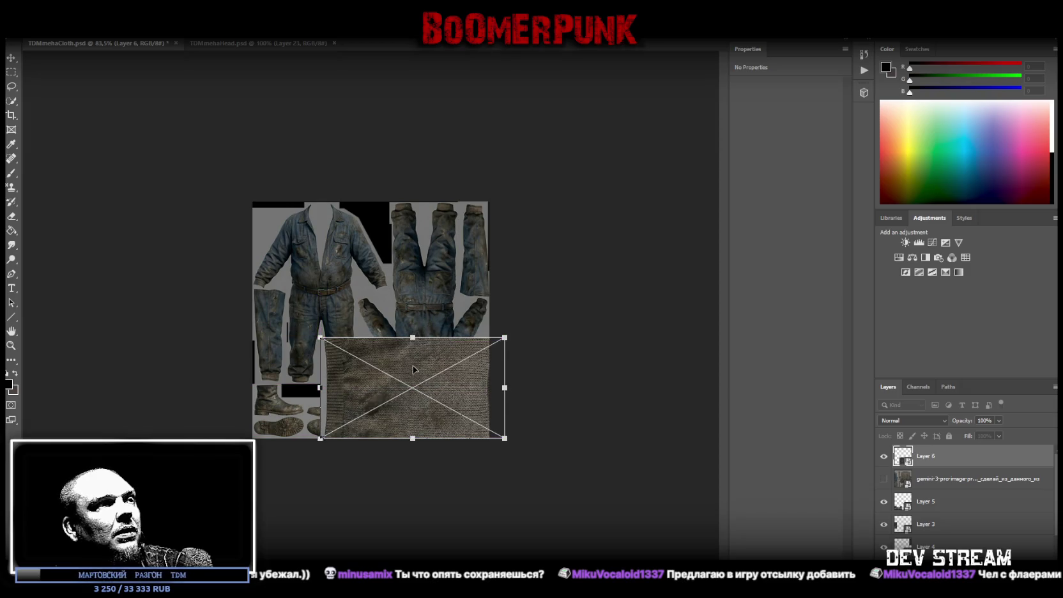
{"action": "mouse_move", "coordinate": [412, 336]}
{"action": "left_mouse_down"}
{"action": "mouse_move", "coordinate": [413, 390]}
{"action": "mouse_move", "coordinate": [449, 398]}
{"action": "left_mouse_up"}
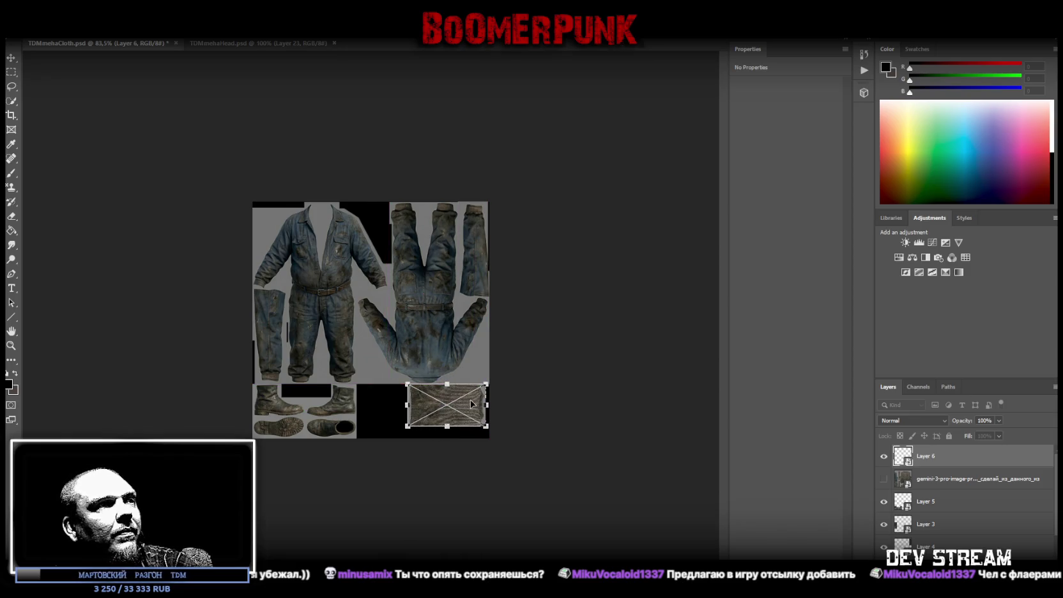
{"action": "left_click_drag", "start_coordinate": [471, 403], "coordinate": [474, 404]}
{"action": "key", "text": "Return"}
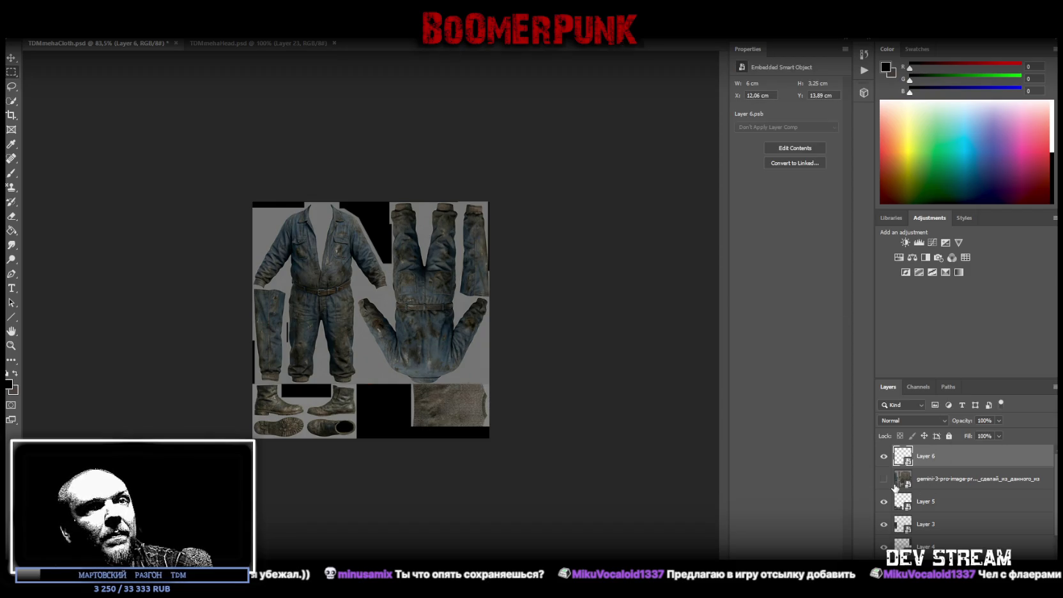
{"action": "left_click", "coordinate": [883, 479]}
{"action": "left_click", "coordinate": [938, 480]}
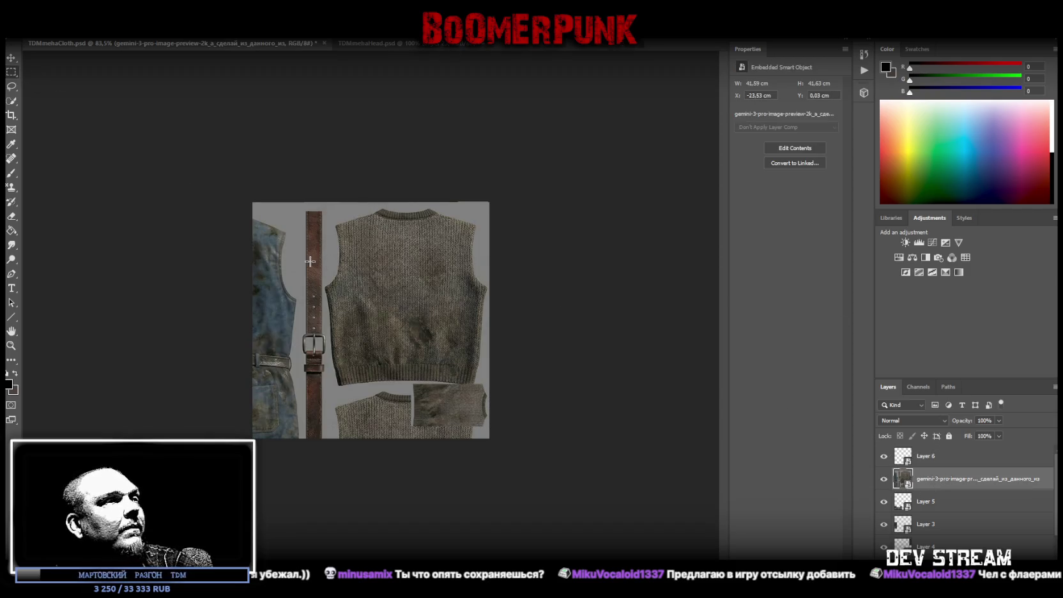
Rescale and reposition the generated image so the belt is reachable
{"action": "left_click", "coordinate": [11, 346]}
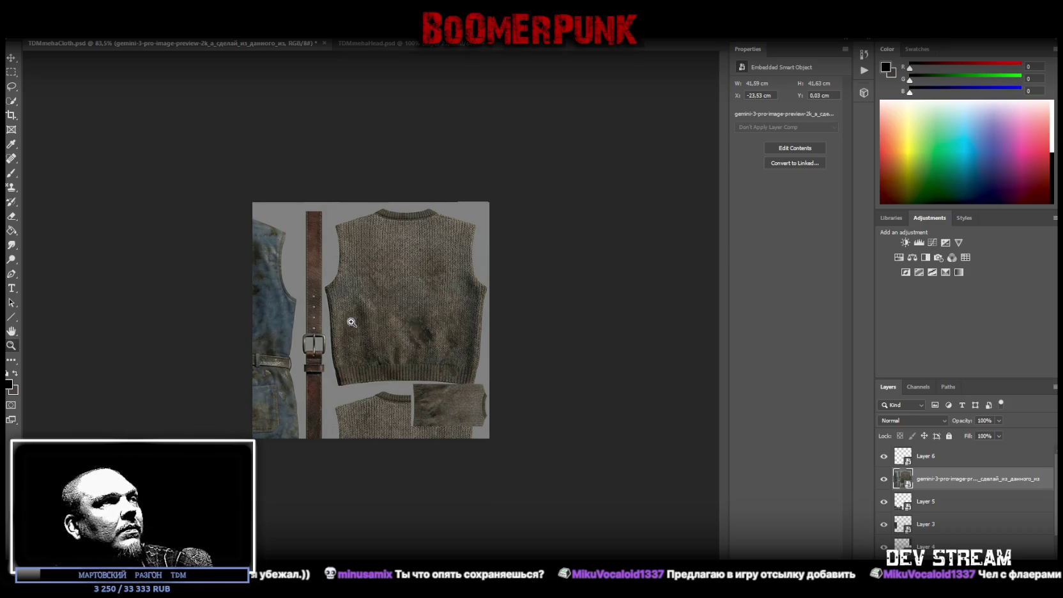
{"action": "key", "text": "ctrl+t"}
{"action": "left_click_drag", "start_coordinate": [489, 478], "coordinate": [469, 399]}
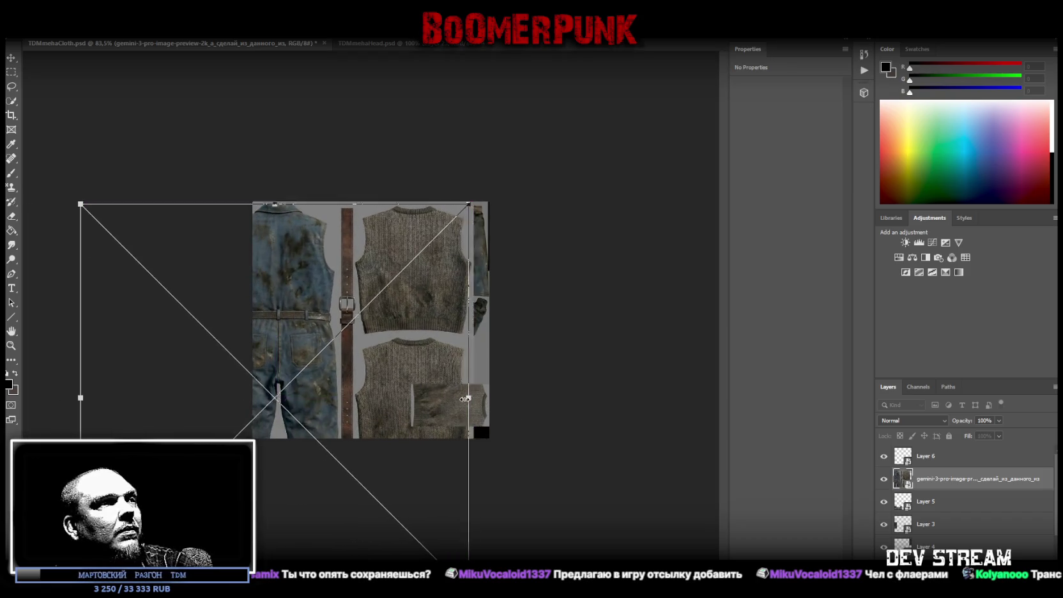
{"action": "left_click_drag", "start_coordinate": [470, 399], "coordinate": [448, 383]}
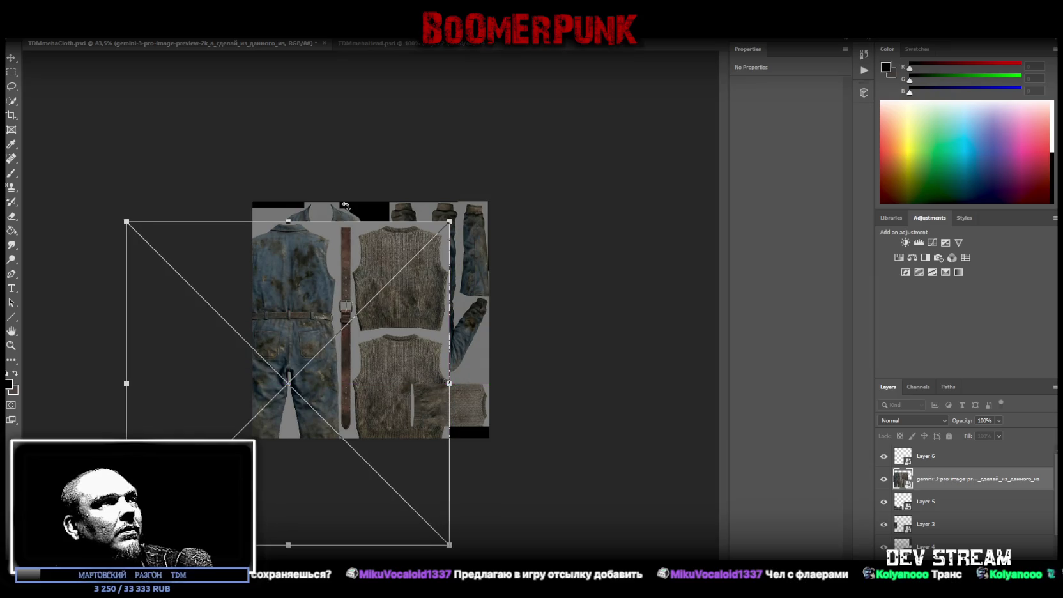
{"action": "left_click_drag", "start_coordinate": [288, 221], "coordinate": [288, 202]}
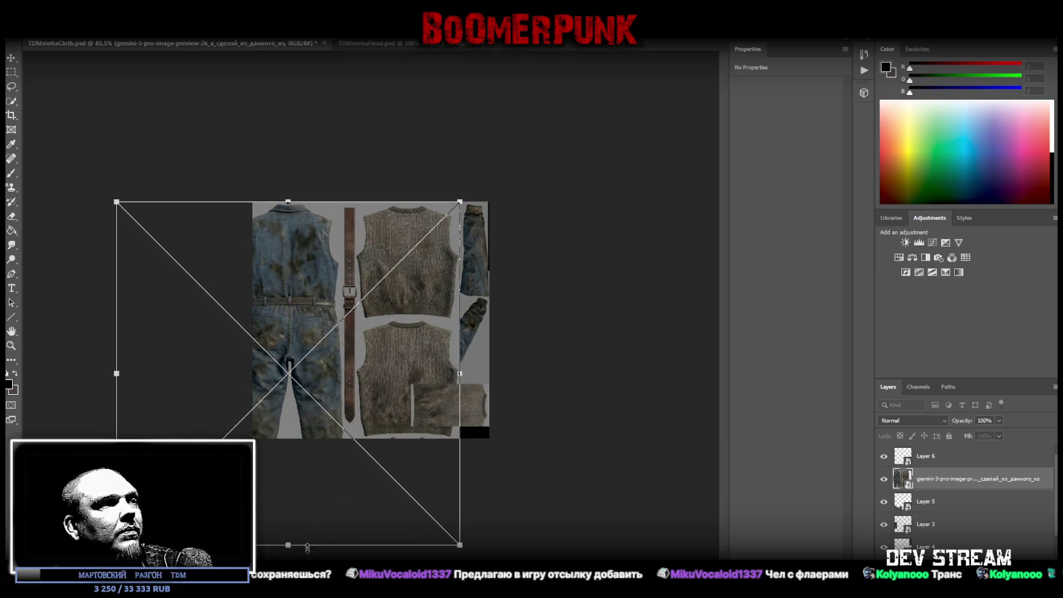
{"action": "left_click_drag", "start_coordinate": [307, 547], "coordinate": [307, 564]}
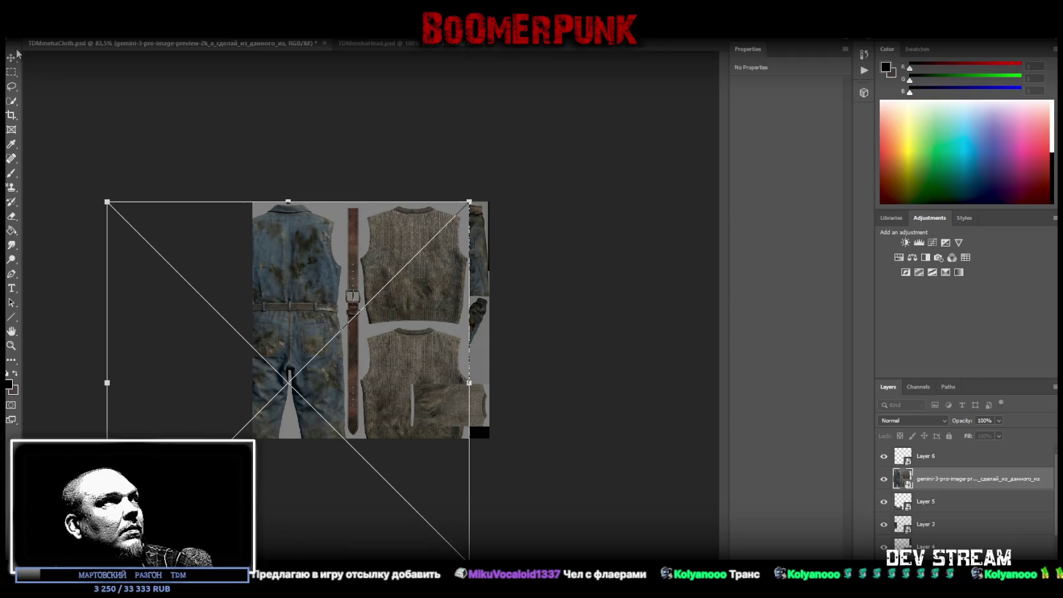
{"action": "left_click", "coordinate": [11, 71]}
Copy the vertical belt strip onto a new smart-object layer and hide the source image
{"action": "left_click_drag", "start_coordinate": [340, 202], "coordinate": [360, 449]}
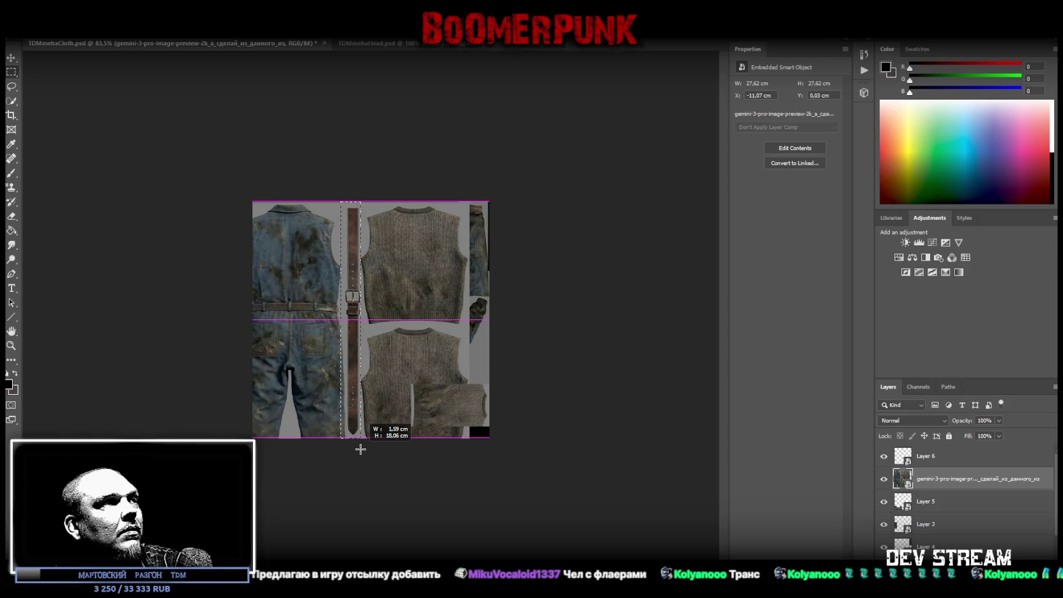
{"action": "left_click_drag", "start_coordinate": [307, 190], "coordinate": [342, 500], "text": "shift"}
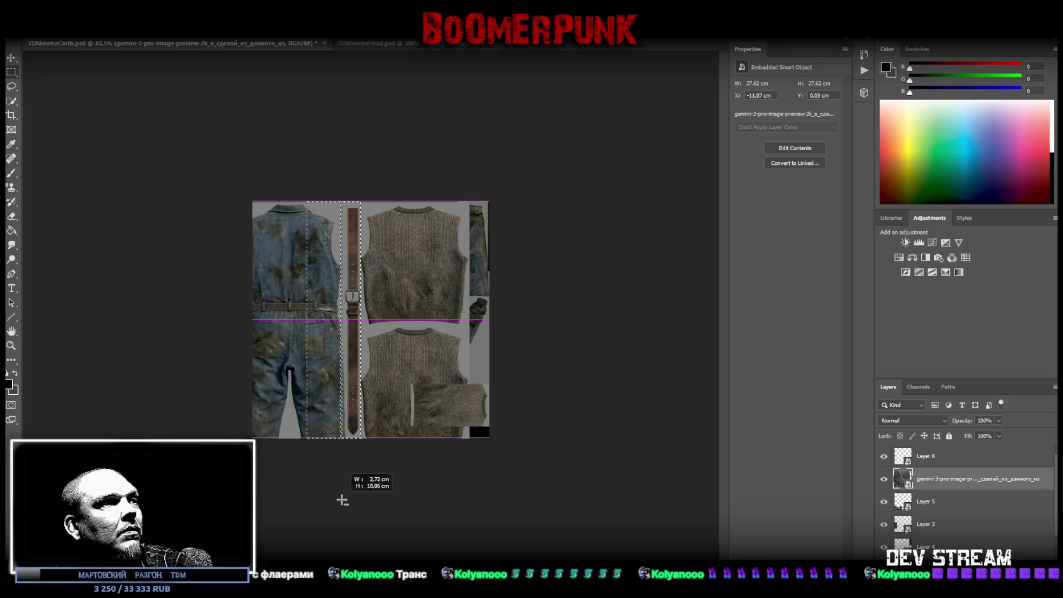
{"action": "left_click_drag", "start_coordinate": [343, 500], "coordinate": [345, 498], "text": "alt"}
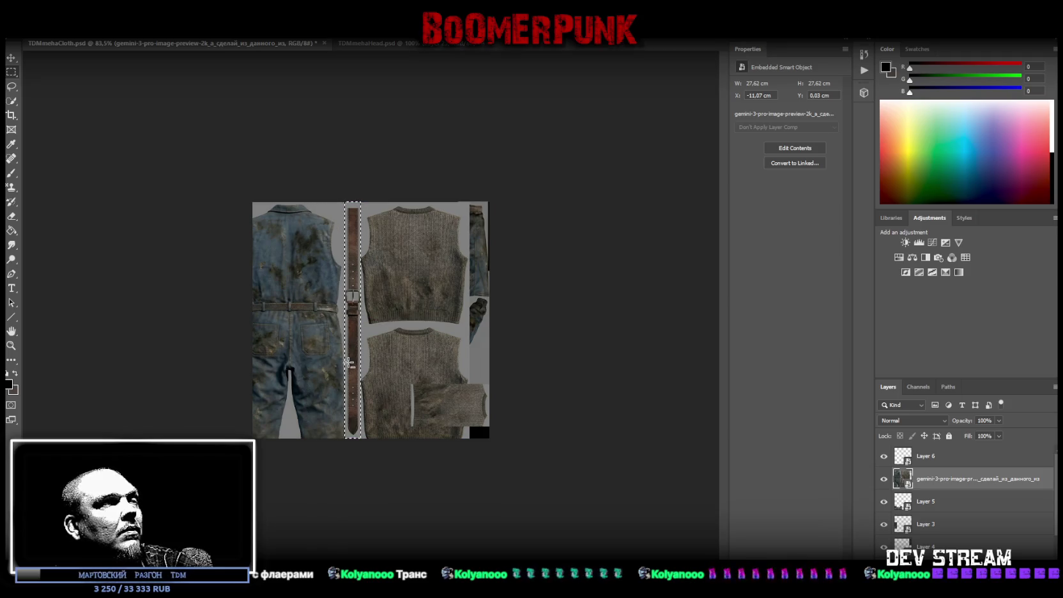
{"action": "left_click_drag", "start_coordinate": [330, 202], "coordinate": [381, 206], "text": "alt"}
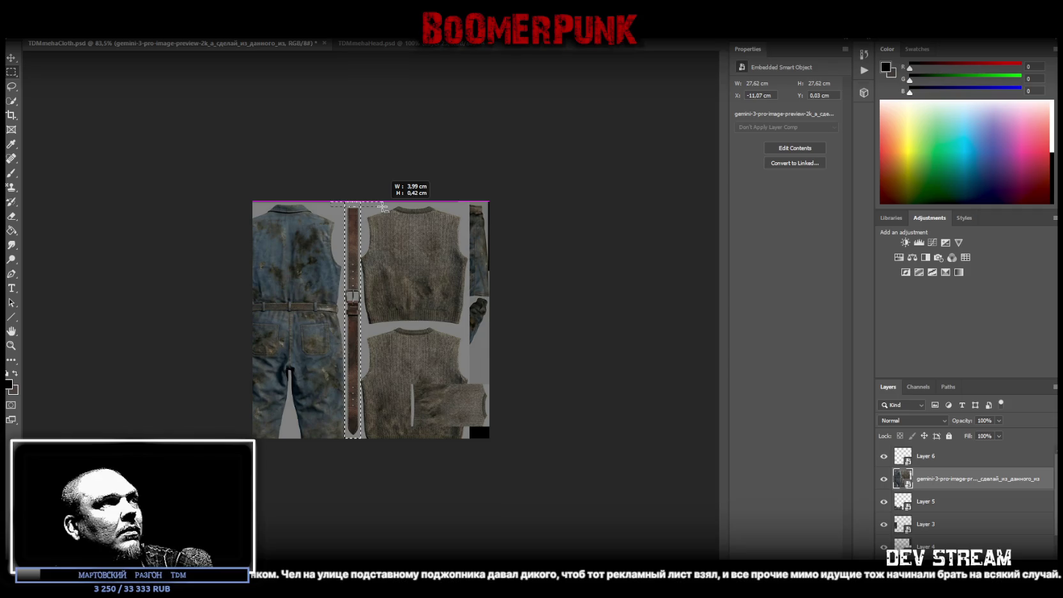
{"action": "right_click", "coordinate": [350, 229]}
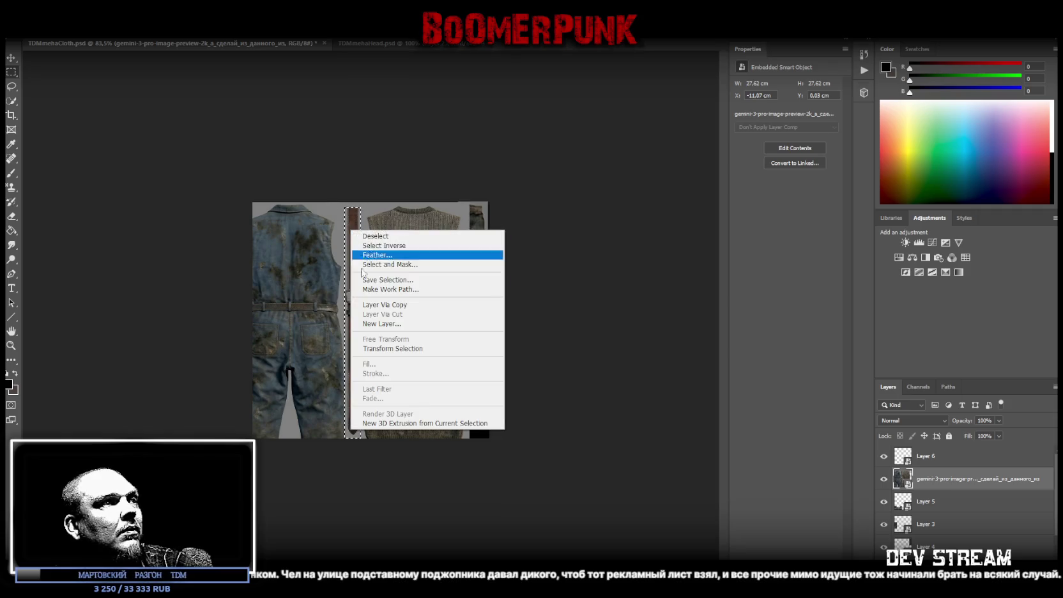
{"action": "left_click", "coordinate": [395, 305]}
{"action": "left_click", "coordinate": [883, 501]}
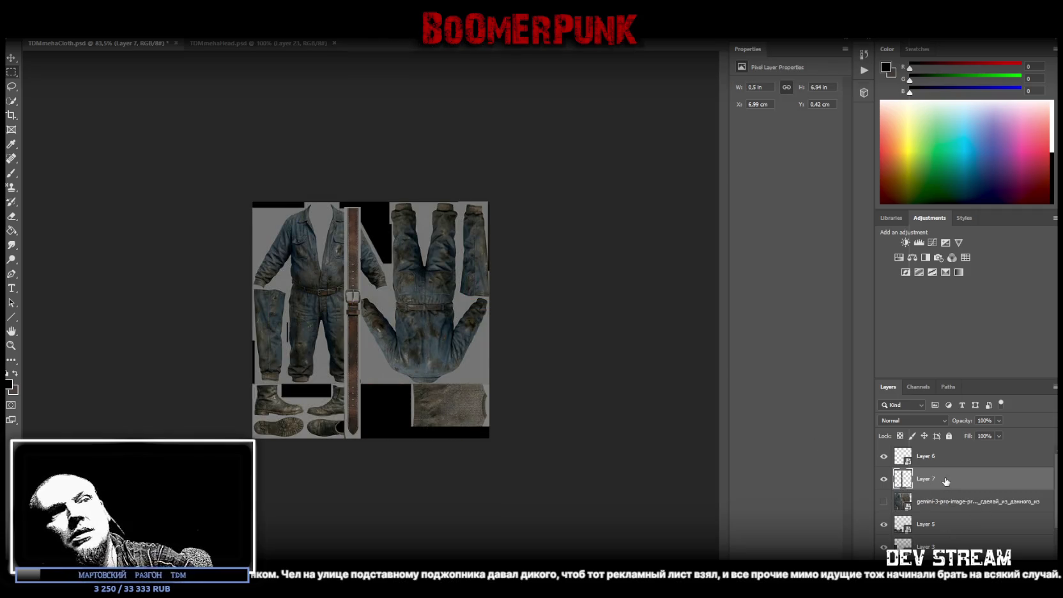
{"action": "right_click", "coordinate": [945, 481]}
{"action": "left_click", "coordinate": [940, 161]}
Rotate the belt horizontal and squash it into the texture's bottom-right strip
{"action": "key", "text": "ctrl+t"}
{"action": "left_click_drag", "start_coordinate": [399, 174], "coordinate": [446, 428]}
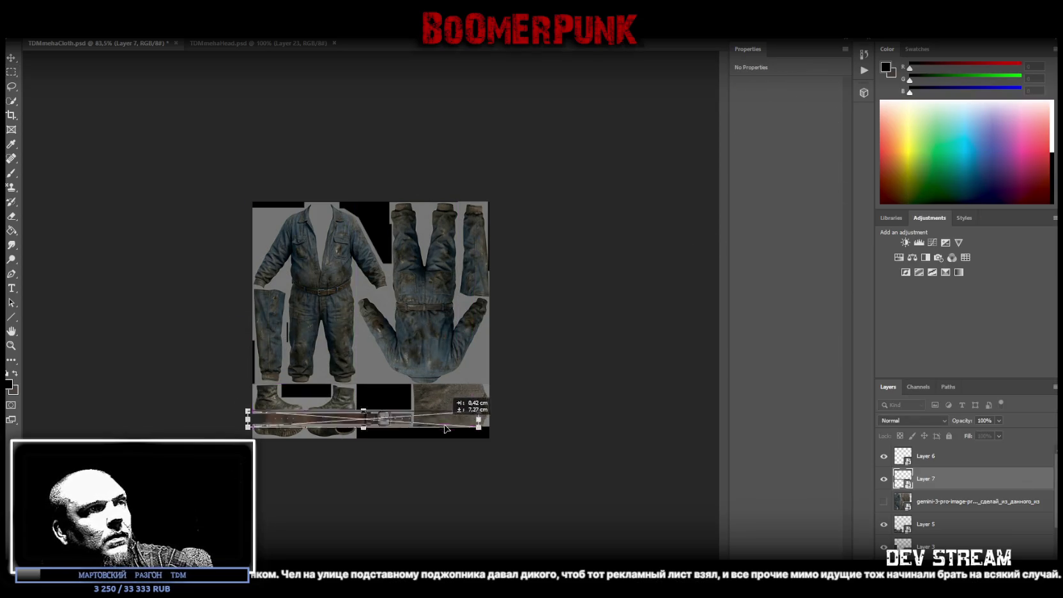
{"action": "left_click_drag", "start_coordinate": [344, 422], "coordinate": [354, 433]}
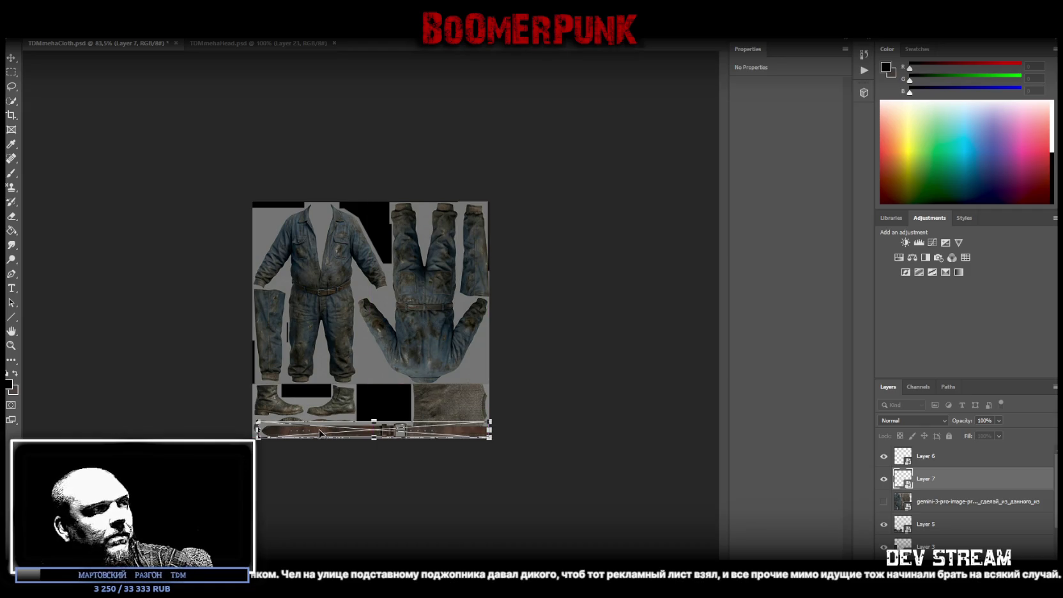
{"action": "left_click_drag", "start_coordinate": [259, 430], "coordinate": [356, 430]}
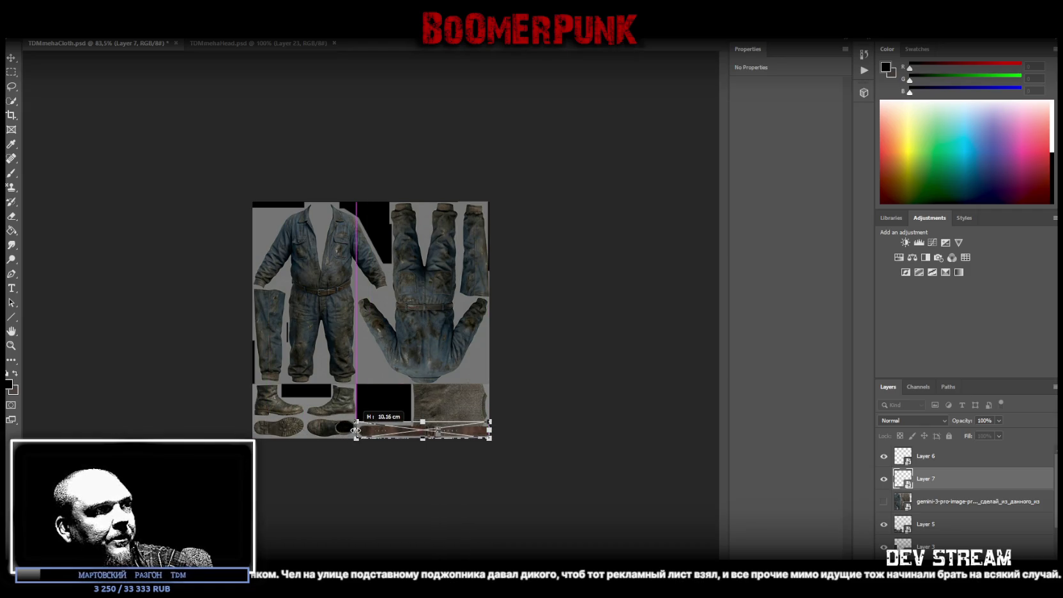
{"action": "left_click_drag", "start_coordinate": [424, 421], "coordinate": [423, 428]}
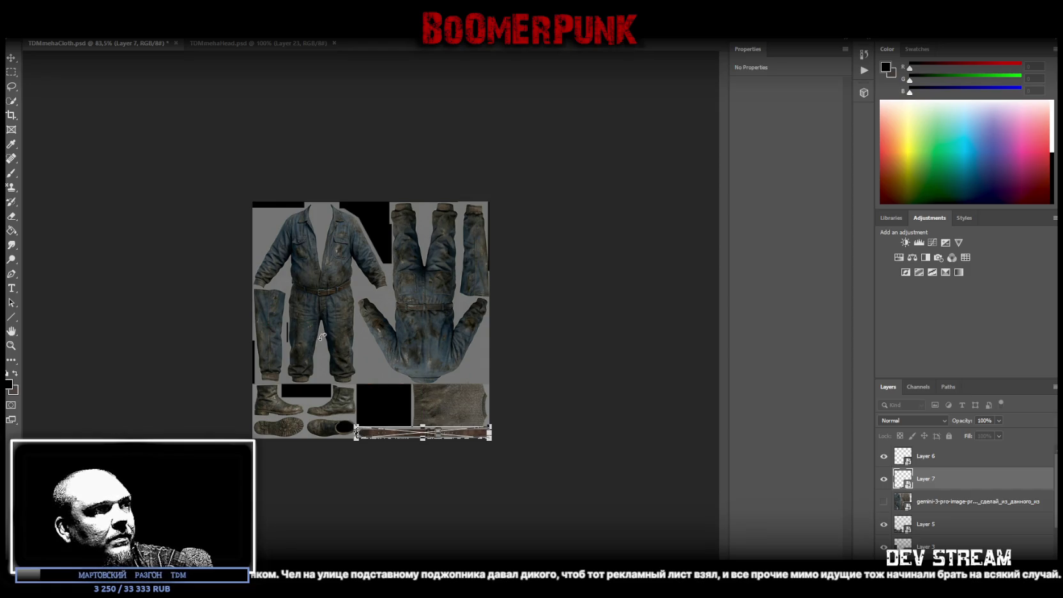
{"action": "left_click", "coordinate": [101, 196]}
{"action": "left_click", "coordinate": [11, 345]}
{"action": "left_click_drag", "start_coordinate": [445, 430], "coordinate": [538, 538]}
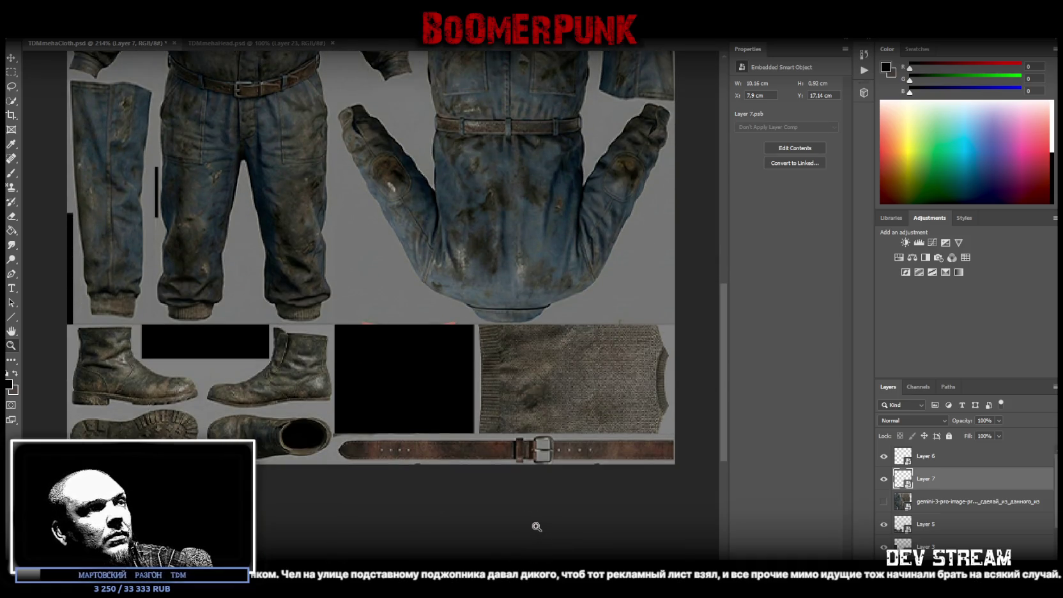
{"action": "left_click_drag", "start_coordinate": [585, 414], "coordinate": [371, 495]}
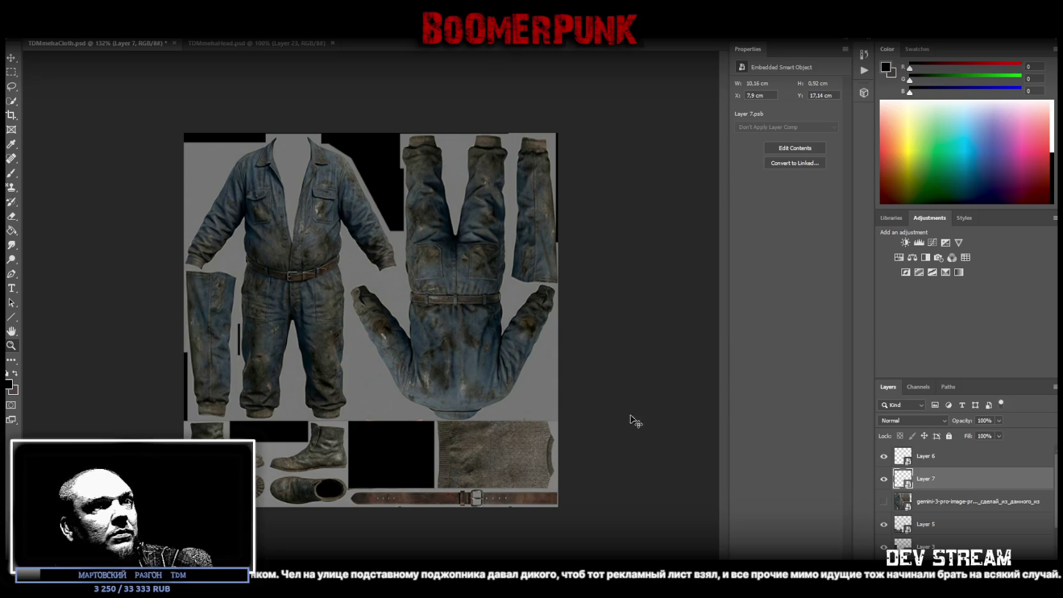
Open Layer 2's smart-object contents, the overalls back view, inspect it zoomed in, then close it
{"action": "left_click", "coordinate": [958, 504]}
{"action": "scroll", "coordinate": [944, 529], "scroll_direction": "down", "scroll_amount": 2}
{"action": "scroll", "coordinate": [945, 531], "scroll_direction": "down", "scroll_amount": 2}
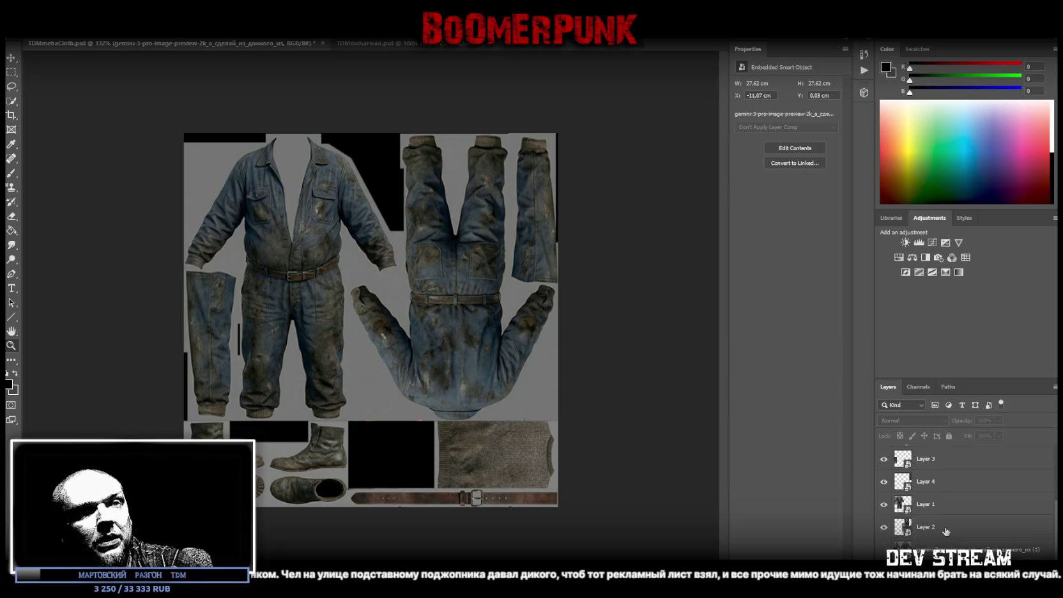
{"action": "double_click", "coordinate": [925, 527]}
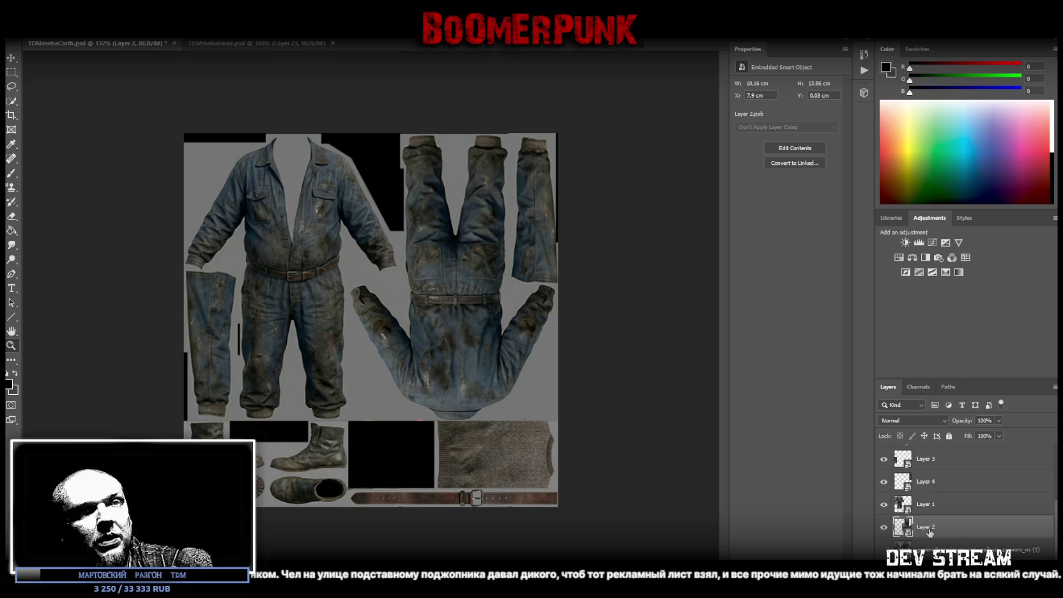
{"action": "left_click", "coordinate": [901, 529]}
{"action": "double_click", "coordinate": [901, 529]}
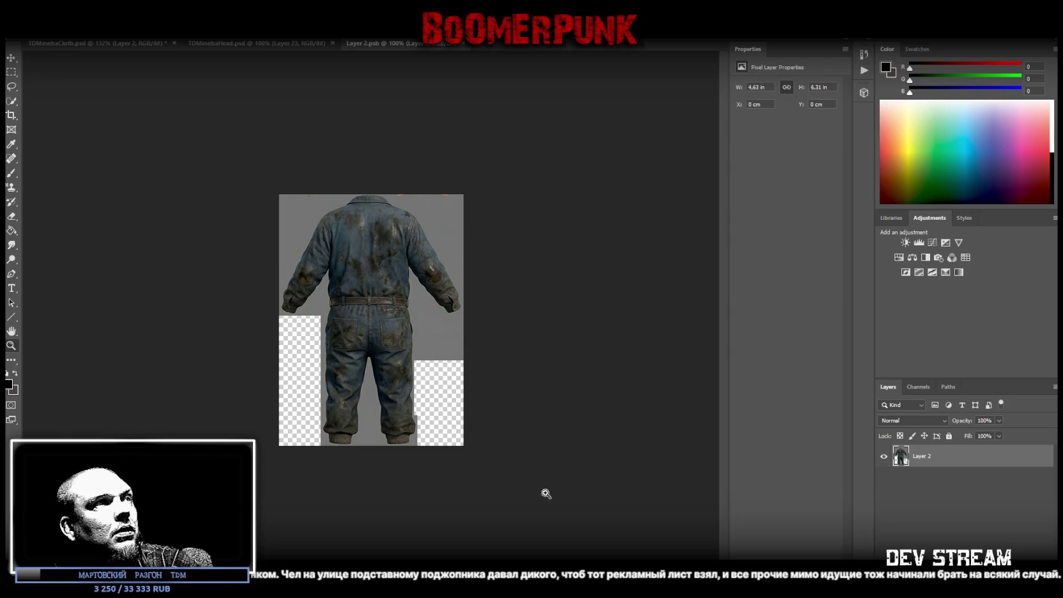
{"action": "left_click_drag", "start_coordinate": [354, 255], "coordinate": [339, 428]}
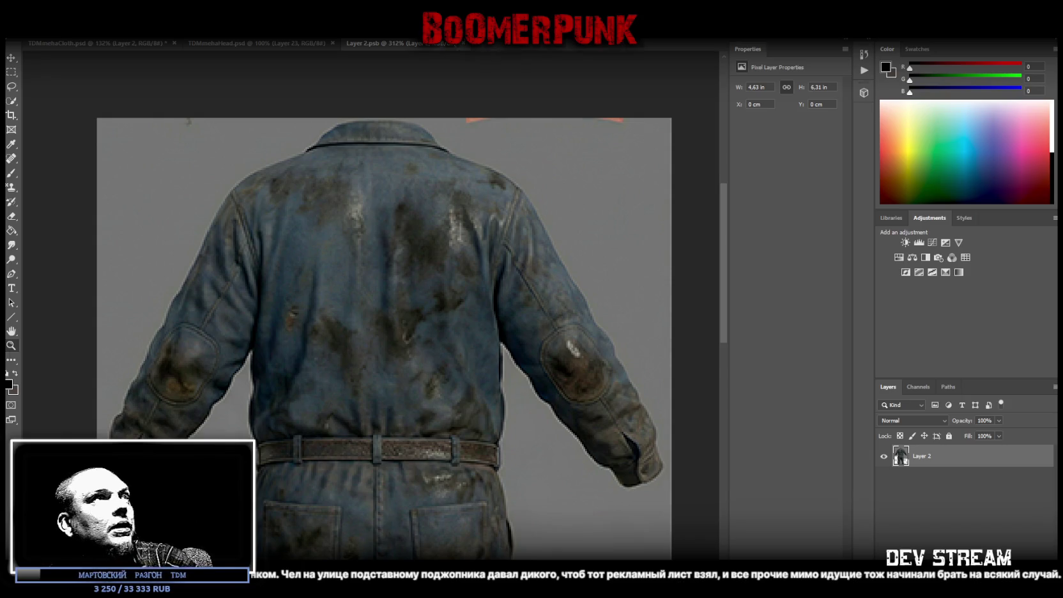
{"action": "left_click", "coordinate": [460, 44]}
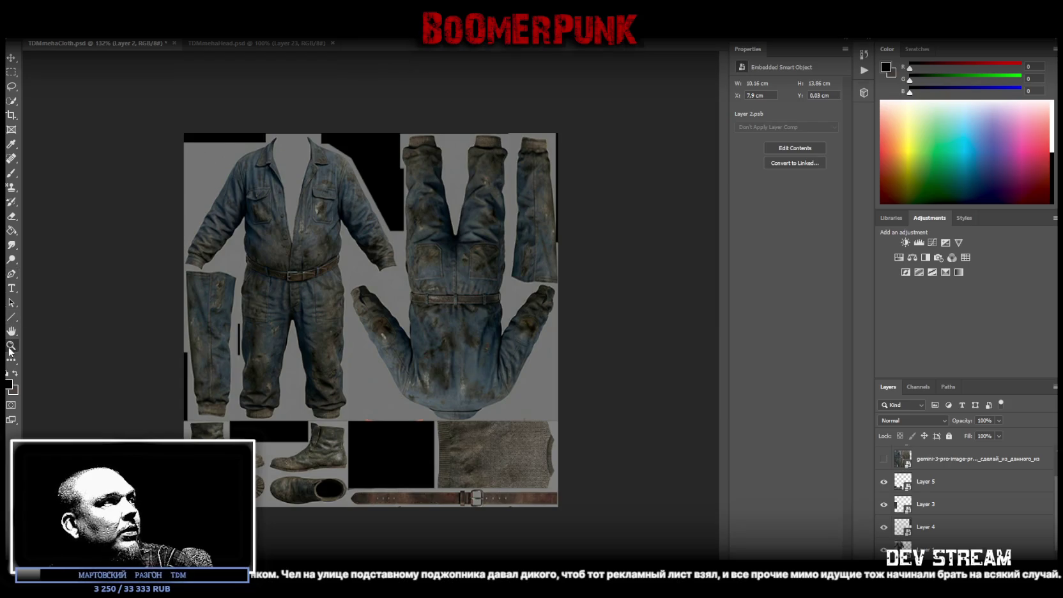
Zoom into the texture sheet, save it, and select the Background layer
{"action": "left_click", "coordinate": [11, 345]}
{"action": "left_click", "coordinate": [153, 310]}
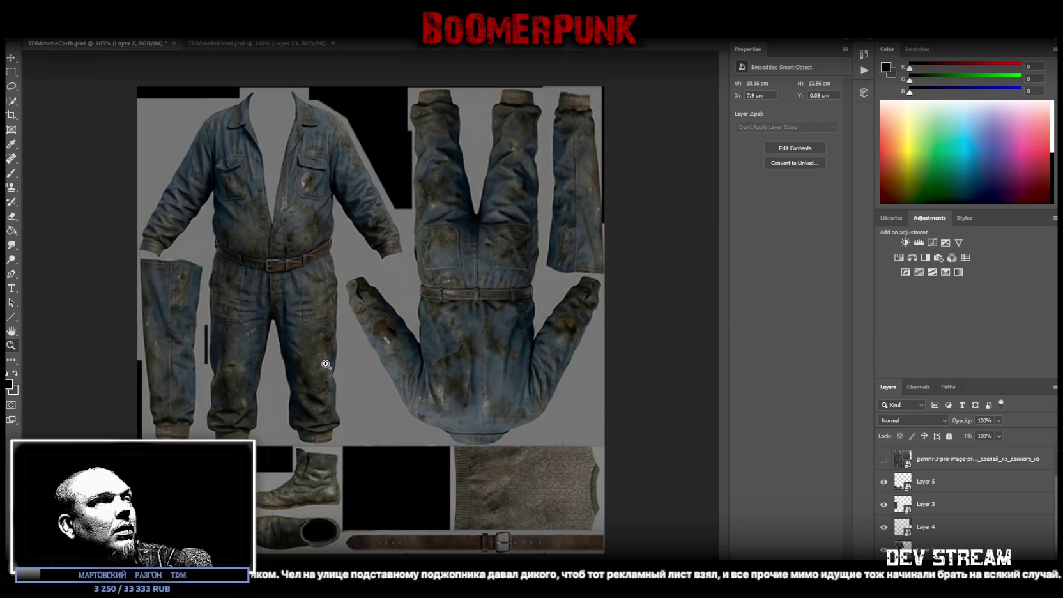
{"action": "key", "text": "ctrl+s"}
{"action": "scroll", "coordinate": [947, 525], "scroll_direction": "down", "scroll_amount": 2}
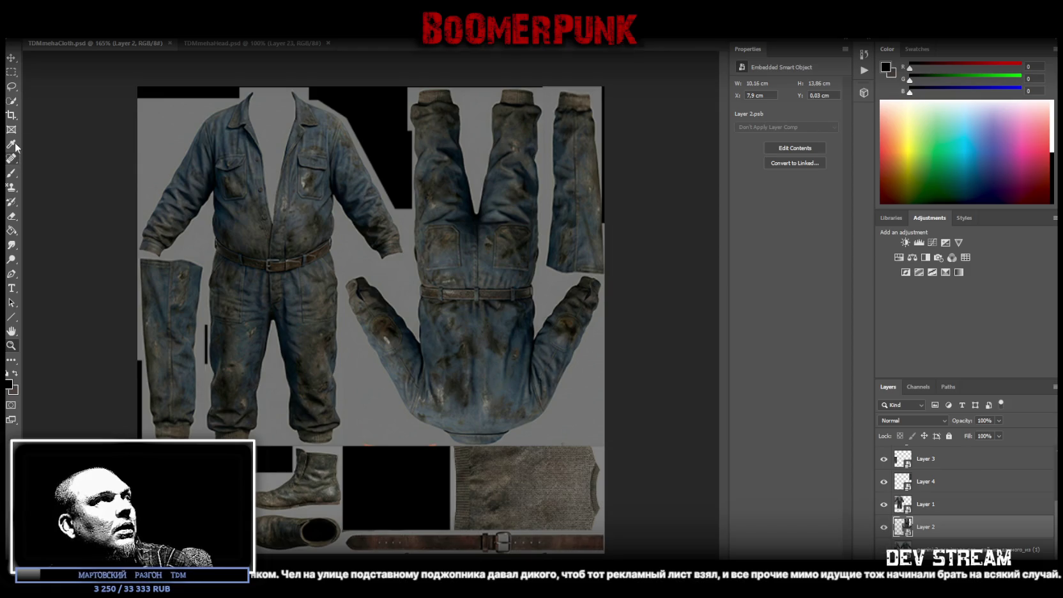
{"action": "left_click", "coordinate": [950, 548]}
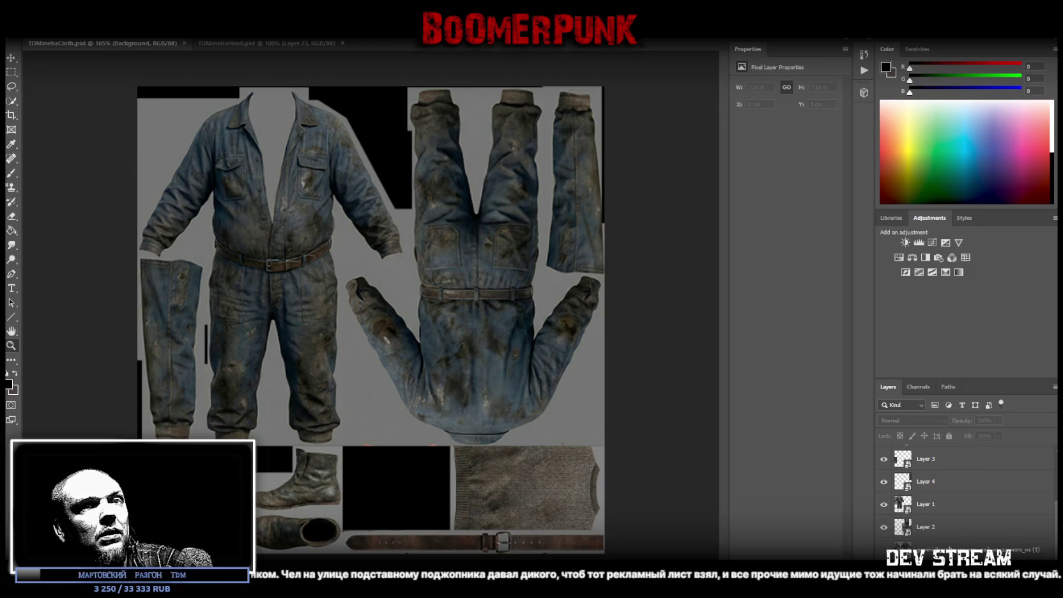
{"action": "scroll", "coordinate": [954, 529], "scroll_direction": "up", "scroll_amount": 4}
{"action": "scroll", "coordinate": [954, 526], "scroll_direction": "down", "scroll_amount": 4}
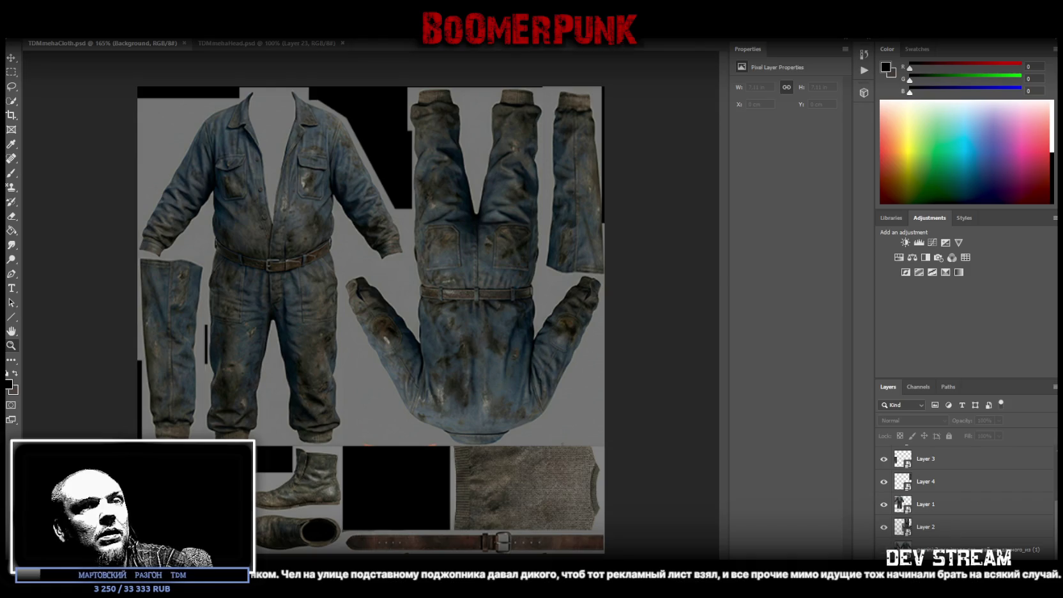
Fill the black gaps with the sampled mid-grey (RGB 116/117/116) and save the texture
{"action": "left_click", "coordinate": [11, 218]}
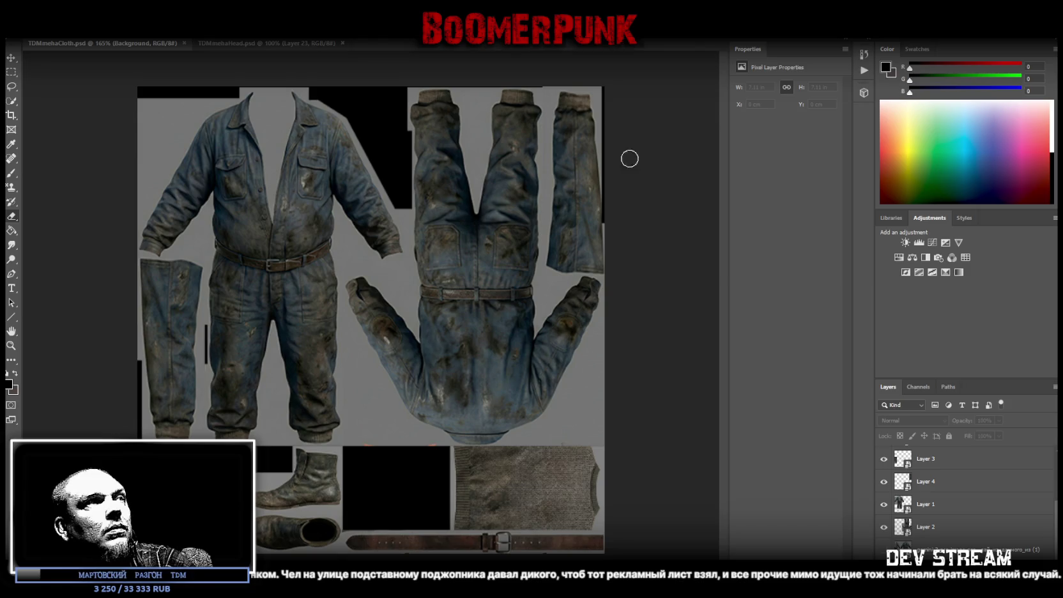
{"action": "left_click", "coordinate": [12, 231]}
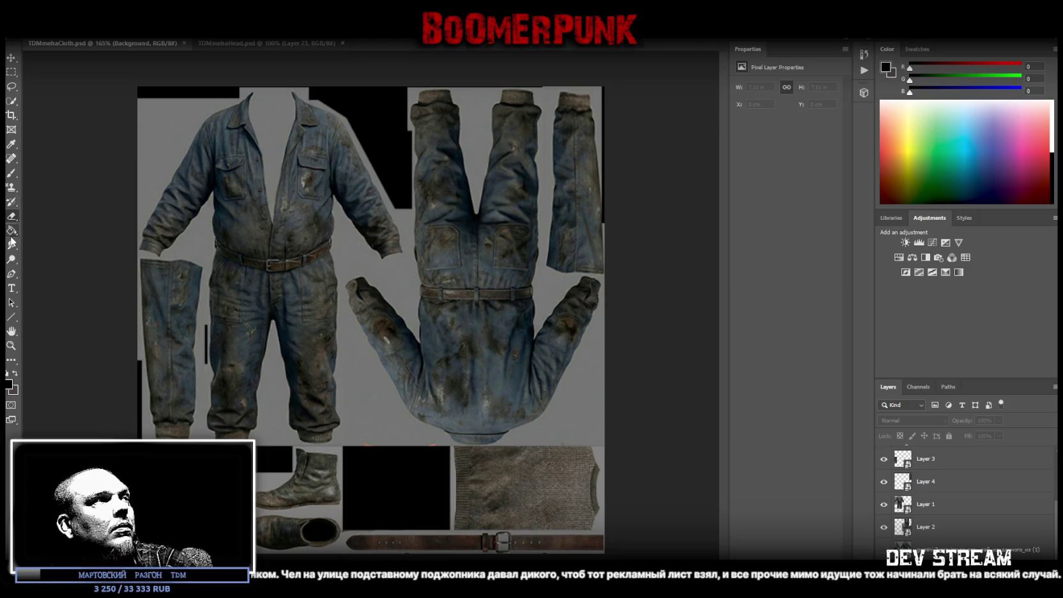
{"action": "left_click", "coordinate": [165, 140], "text": "alt"}
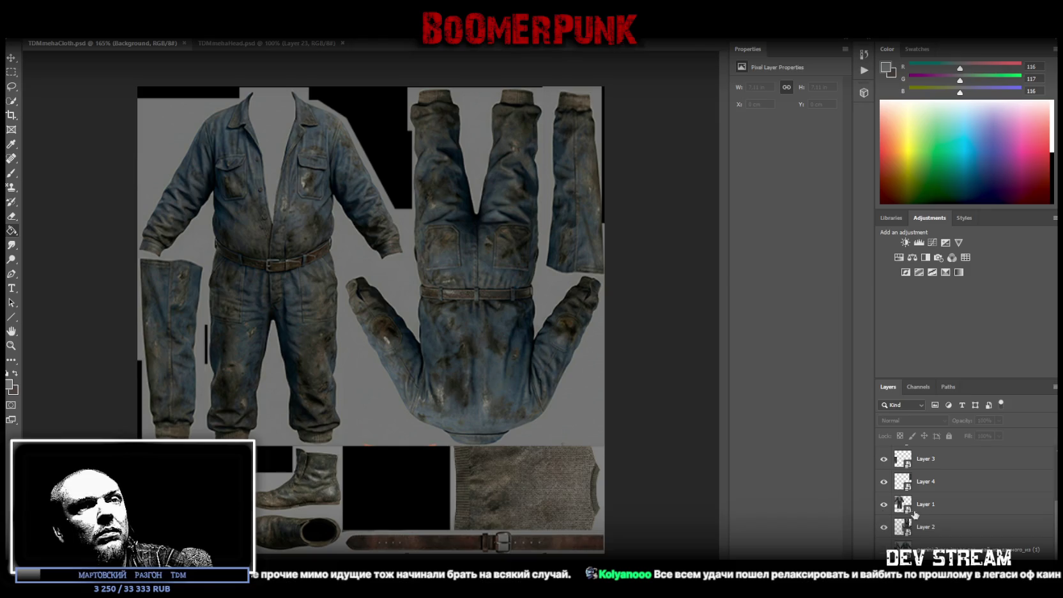
{"action": "left_click", "coordinate": [365, 108]}
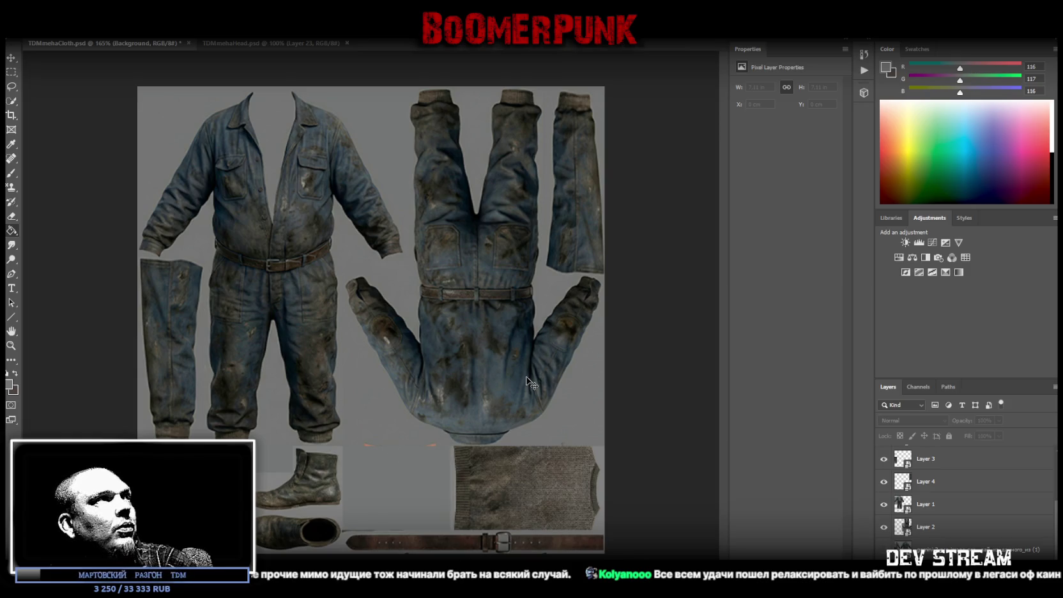
{"action": "key", "text": "ctrl+s"}
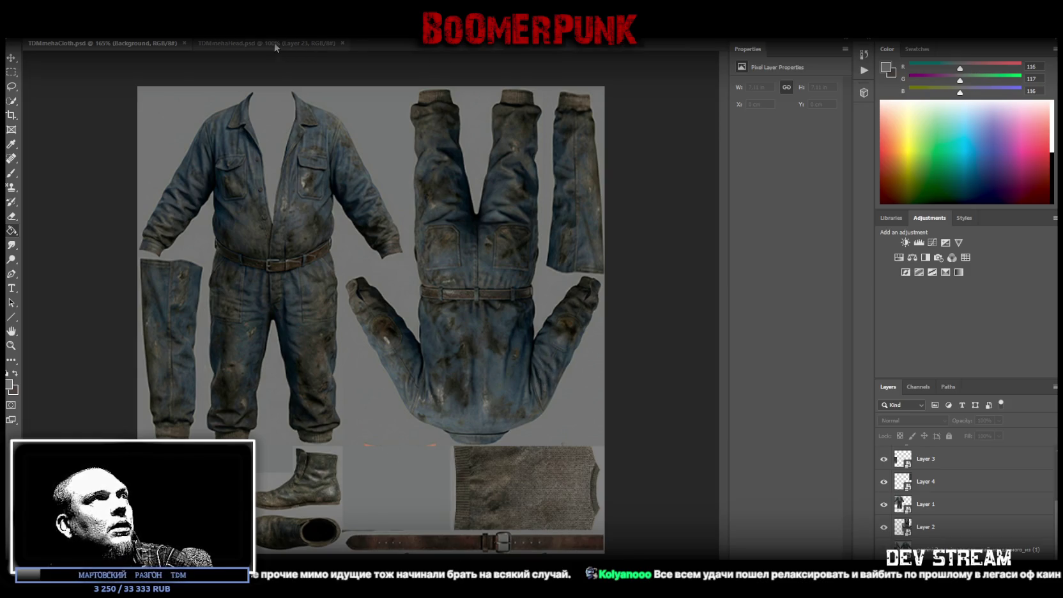
{"action": "left_click", "coordinate": [274, 43]}
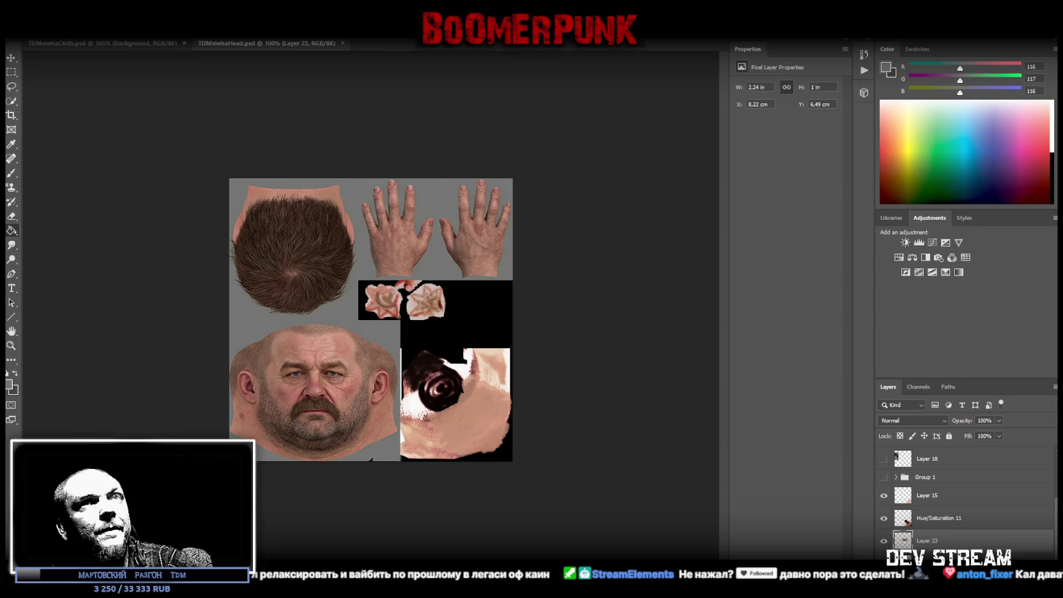
{"action": "left_click", "coordinate": [27, 6]}
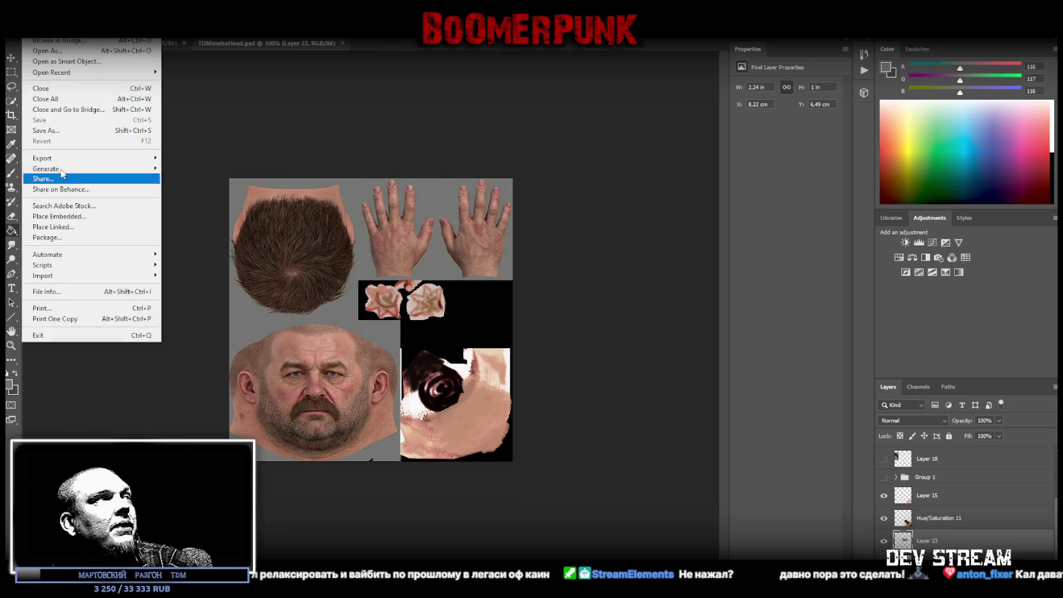
{"action": "left_click", "coordinate": [55, 131]}
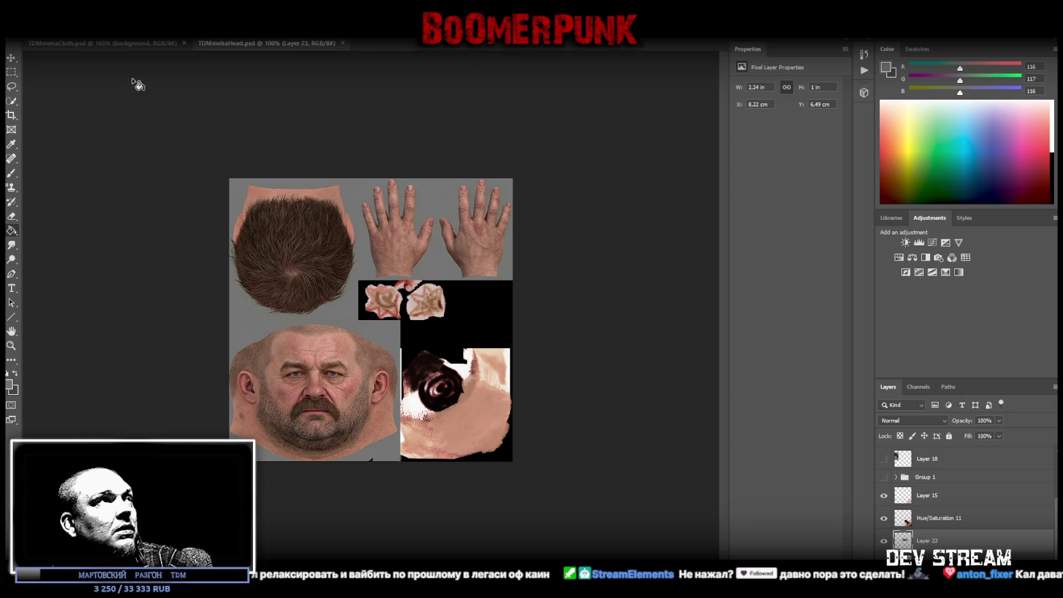
{"action": "left_click", "coordinate": [131, 43]}
{"action": "left_click", "coordinate": [26, 32]}
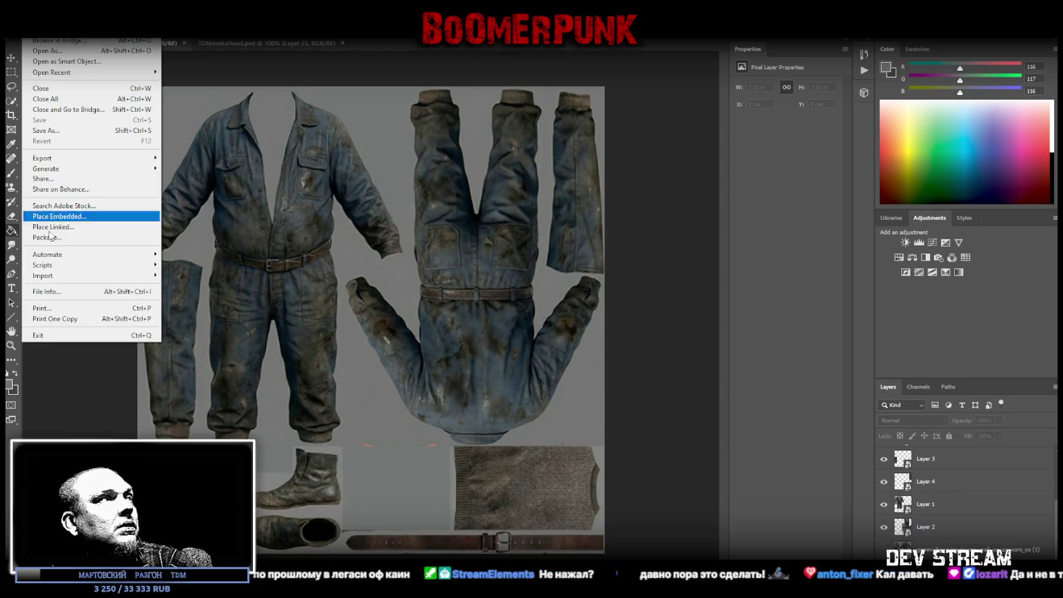
Dismiss the File menu and switch to the TDMchars2 Blockbench window
{"action": "key", "text": "Escape"}
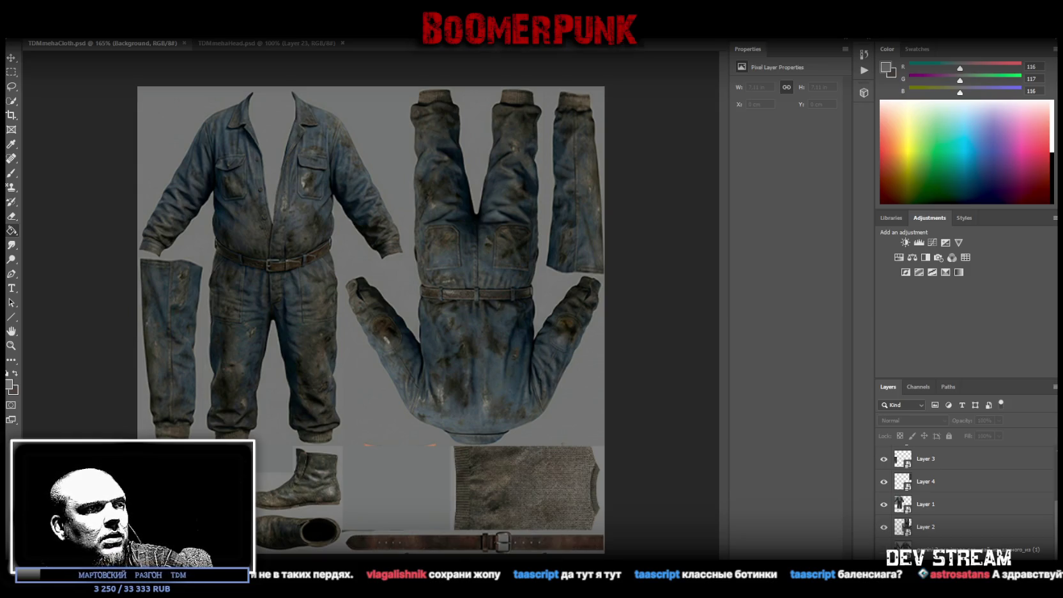
{"action": "key", "text": "alt+Tab"}
{"action": "key", "text": "alt+Tab"}
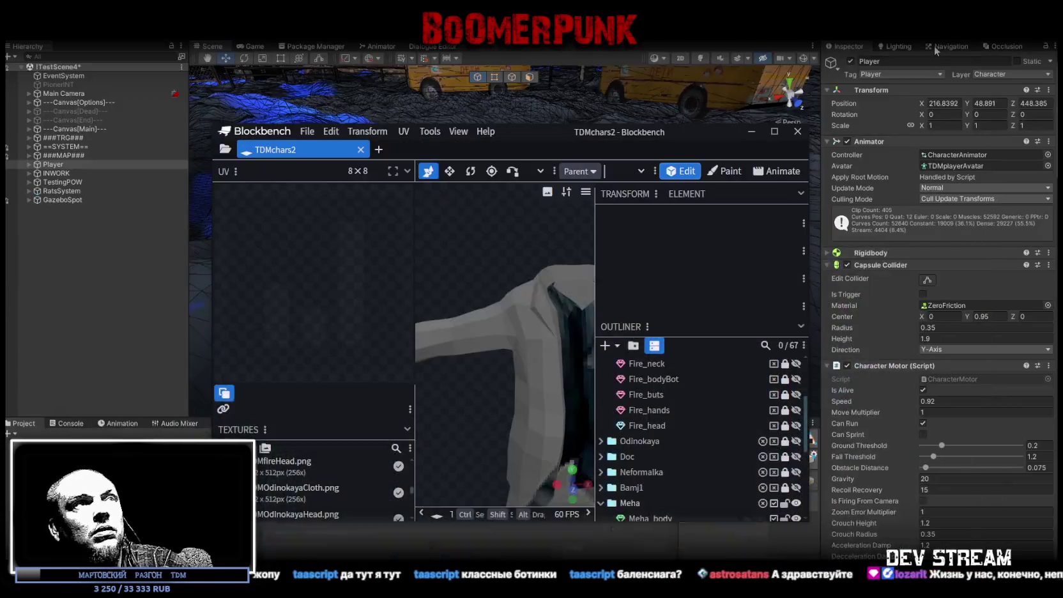
Maximize Blockbench and merge the Meha_shtani mesh into Meha_body
{"action": "left_click_drag", "start_coordinate": [553, 132], "coordinate": [578, 1]}
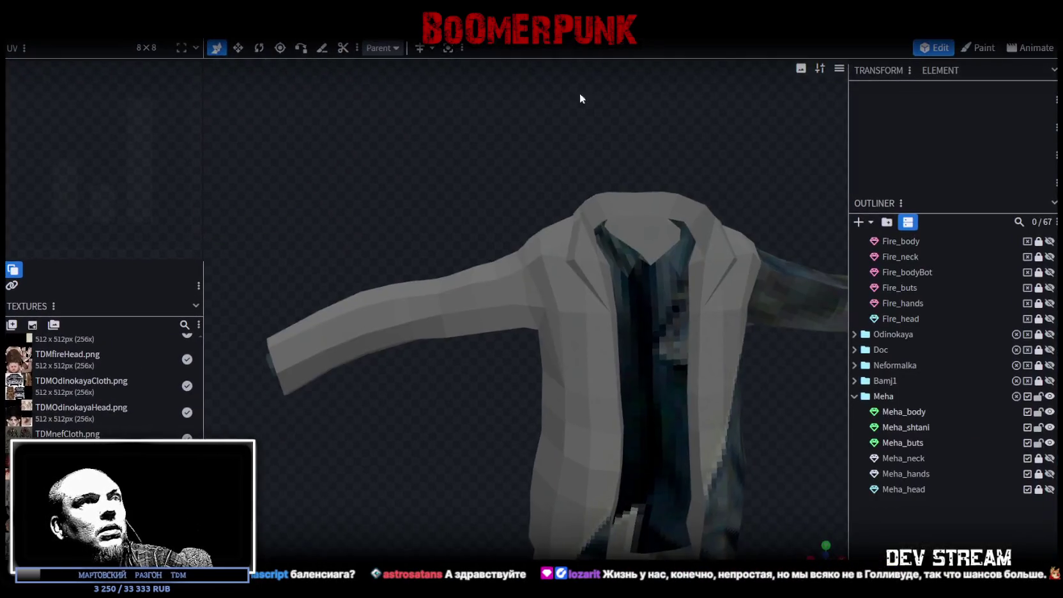
{"action": "left_click", "coordinate": [603, 363]}
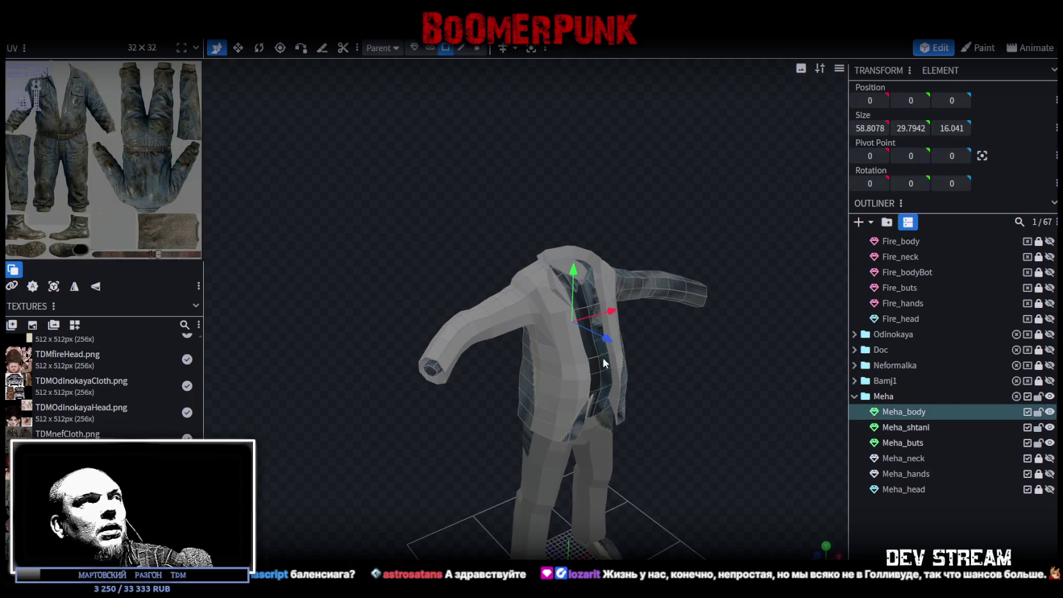
{"action": "mouse_move", "coordinate": [206, 179]}
{"action": "left_mouse_down"}
{"action": "mouse_move", "coordinate": [295, 188]}
{"action": "mouse_move", "coordinate": [423, 313]}
{"action": "mouse_move", "coordinate": [693, 346]}
{"action": "mouse_move", "coordinate": [631, 292]}
{"action": "mouse_move", "coordinate": [721, 409]}
{"action": "mouse_move", "coordinate": [852, 420]}
{"action": "left_mouse_up"}
{"action": "left_click", "coordinate": [920, 427], "text": "shift"}
{"action": "right_click", "coordinate": [913, 426]}
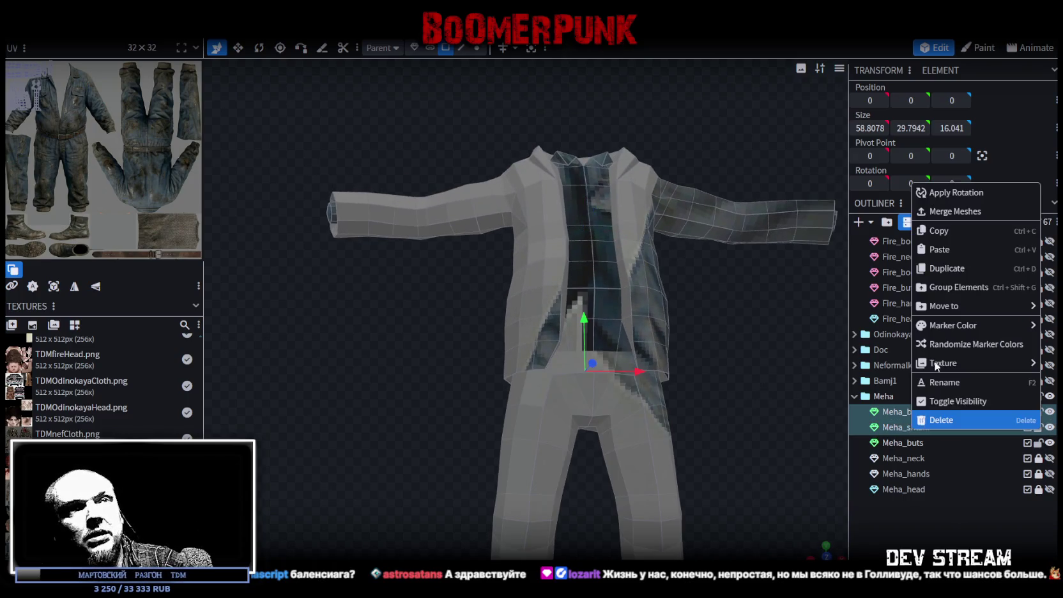
{"action": "left_click", "coordinate": [951, 211]}
Select all vertices of the merged mesh and weld the 12 duplicate vertices
{"action": "scroll", "coordinate": [566, 256], "scroll_direction": "down", "scroll_amount": 3}
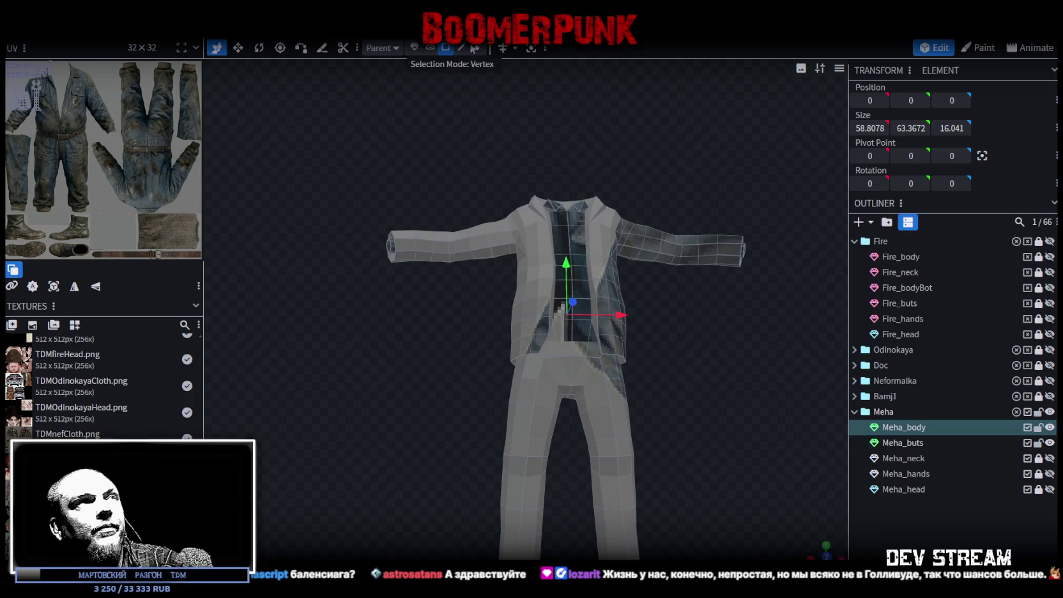
{"action": "scroll", "coordinate": [632, 262], "scroll_direction": "down", "scroll_amount": 3}
{"action": "key", "text": "ctrl+a"}
{"action": "left_click_drag", "start_coordinate": [565, 206], "coordinate": [566, 203]}
{"action": "left_click", "coordinate": [489, 142]}
{"action": "mouse_move", "coordinate": [660, 340]}
{"action": "left_mouse_down"}
{"action": "mouse_move", "coordinate": [723, 372]}
{"action": "mouse_move", "coordinate": [618, 378]}
{"action": "left_mouse_up"}
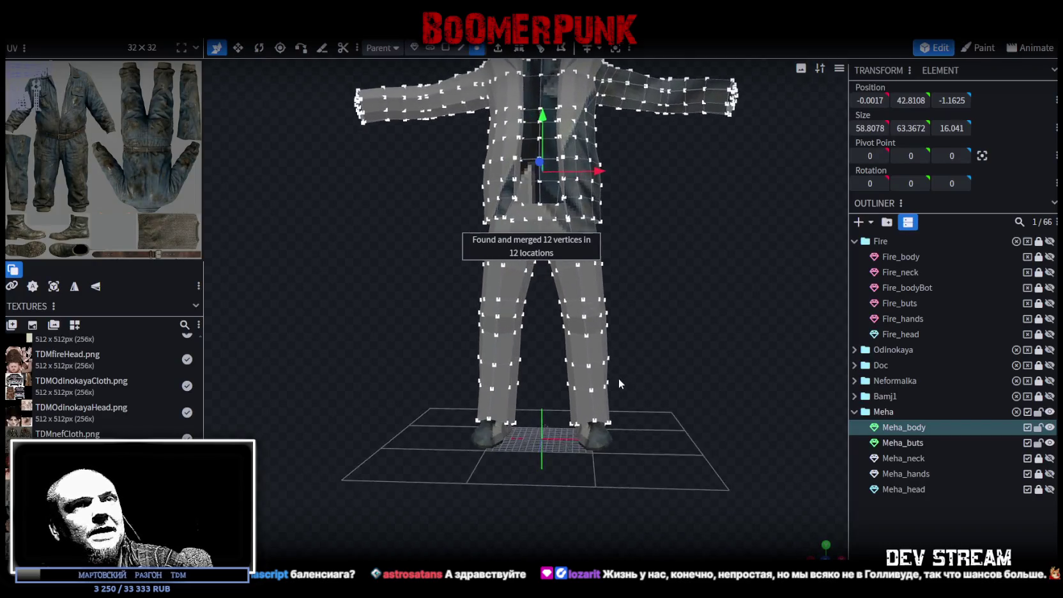
{"action": "left_click", "coordinate": [854, 396]}
{"action": "scroll", "coordinate": [856, 394], "scroll_direction": "down", "scroll_amount": 1}
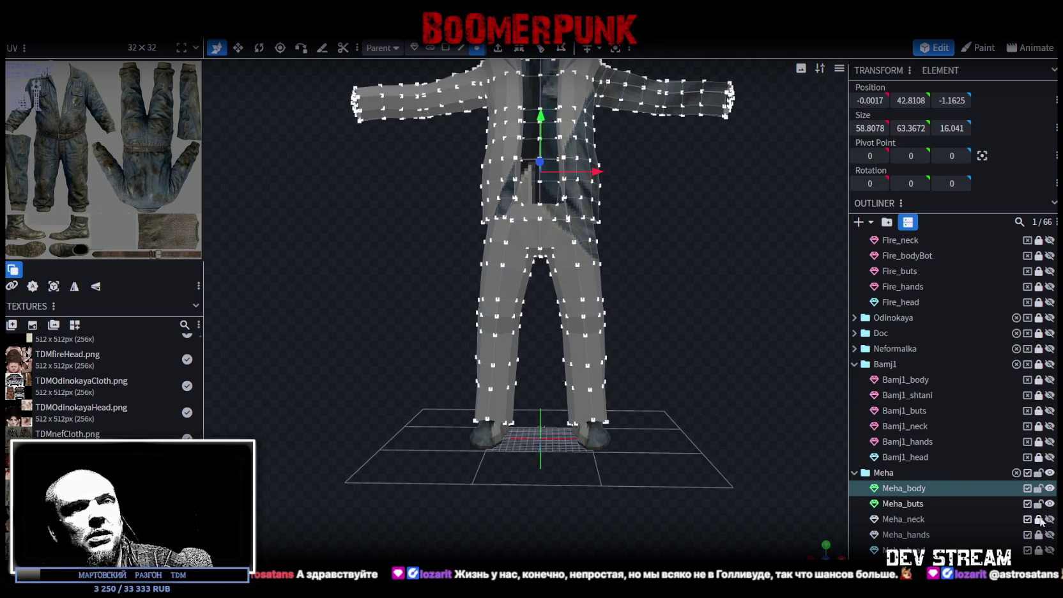
Delete Meha_body and Meha_buts, then unlock and select Bamj1_body, Bamj1_shtani and Bamj1_buts
{"action": "left_click", "coordinate": [906, 504], "text": "ctrl"}
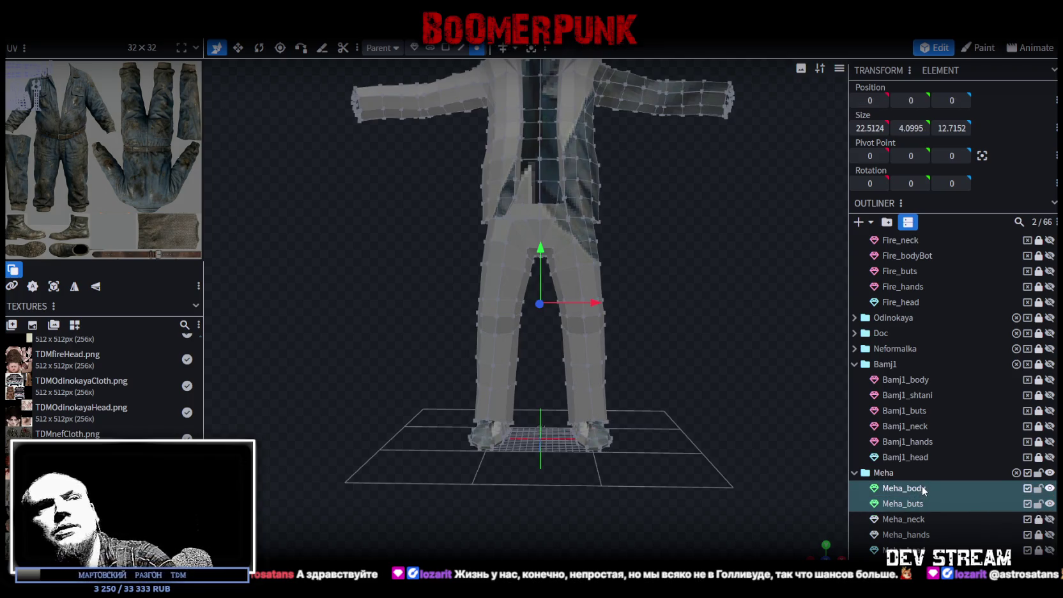
{"action": "key", "text": "Delete"}
{"action": "left_click_drag", "start_coordinate": [1040, 385], "coordinate": [1039, 397]}
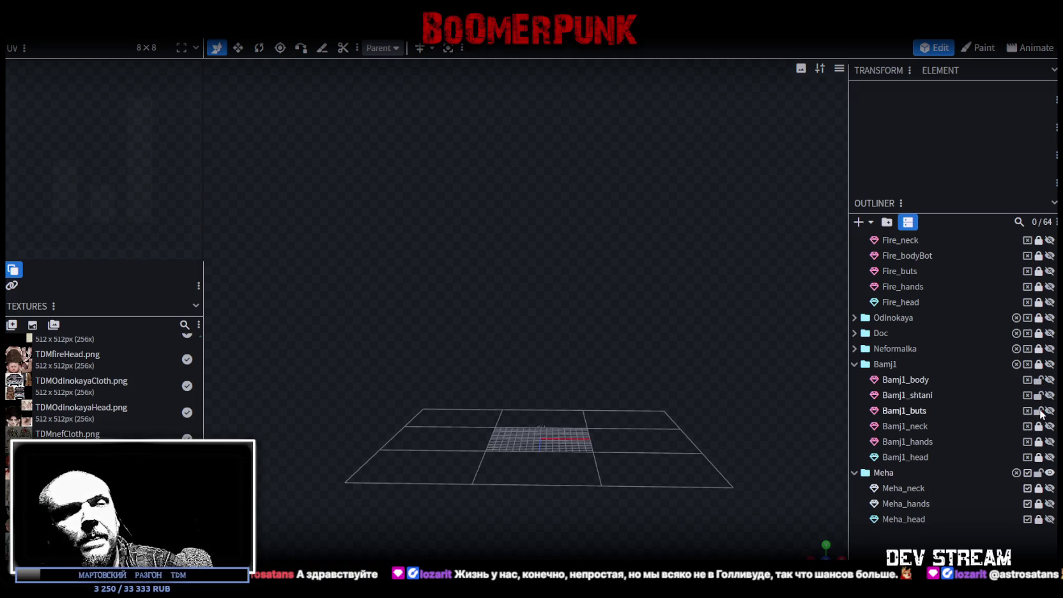
{"action": "left_click", "coordinate": [905, 379]}
{"action": "left_click", "coordinate": [919, 411], "text": "shift"}
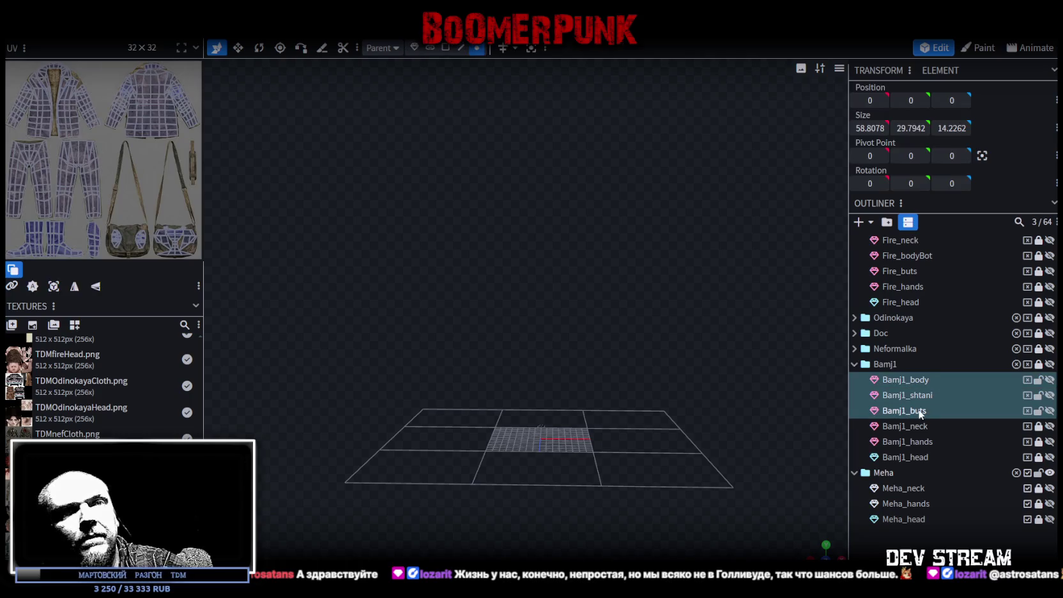
Duplicate the three Bamj1 meshes into the Meha folder, make them visible, and relock the originals
{"action": "key", "text": "ctrl+d"}
{"action": "left_click_drag", "start_coordinate": [934, 428], "coordinate": [899, 527]}
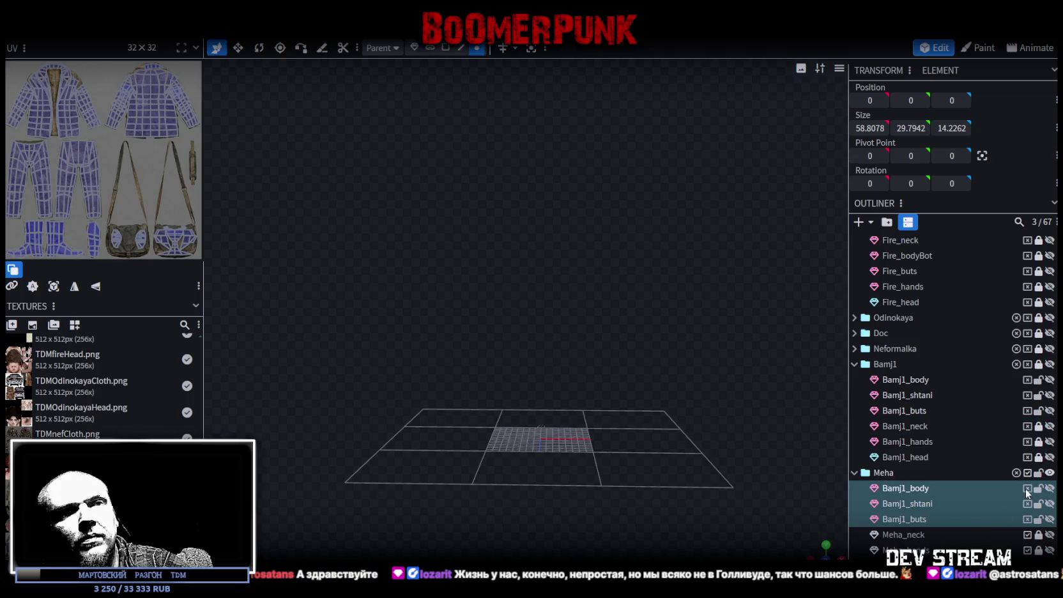
{"action": "left_click", "coordinate": [1049, 488]}
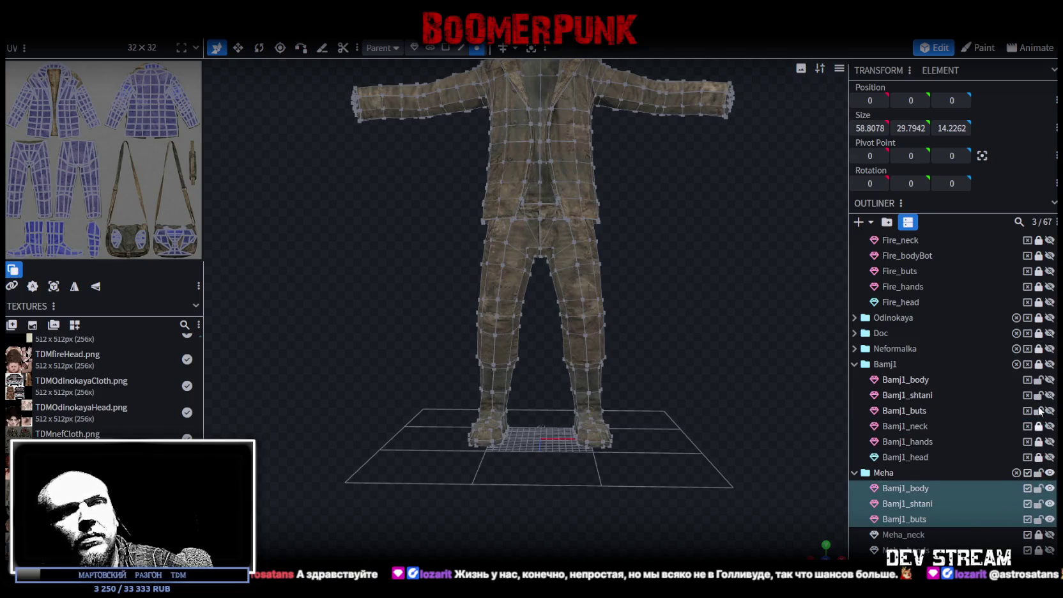
{"action": "left_click", "coordinate": [1039, 365]}
{"action": "left_click", "coordinate": [854, 364]}
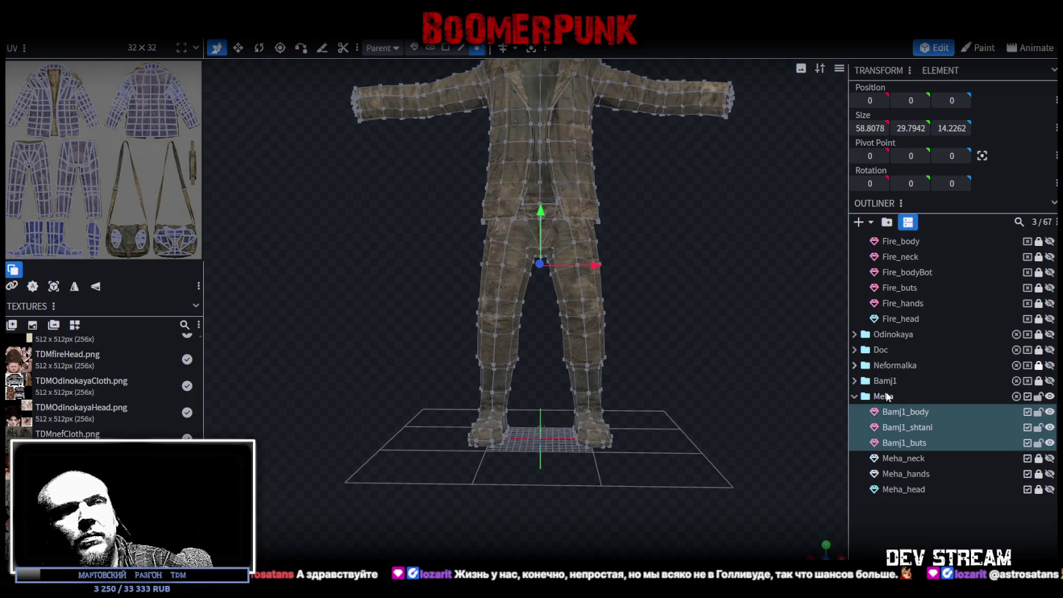
Apply the TDMmehaCloth.png texture to the copied meshes
{"action": "right_click", "coordinate": [903, 442]}
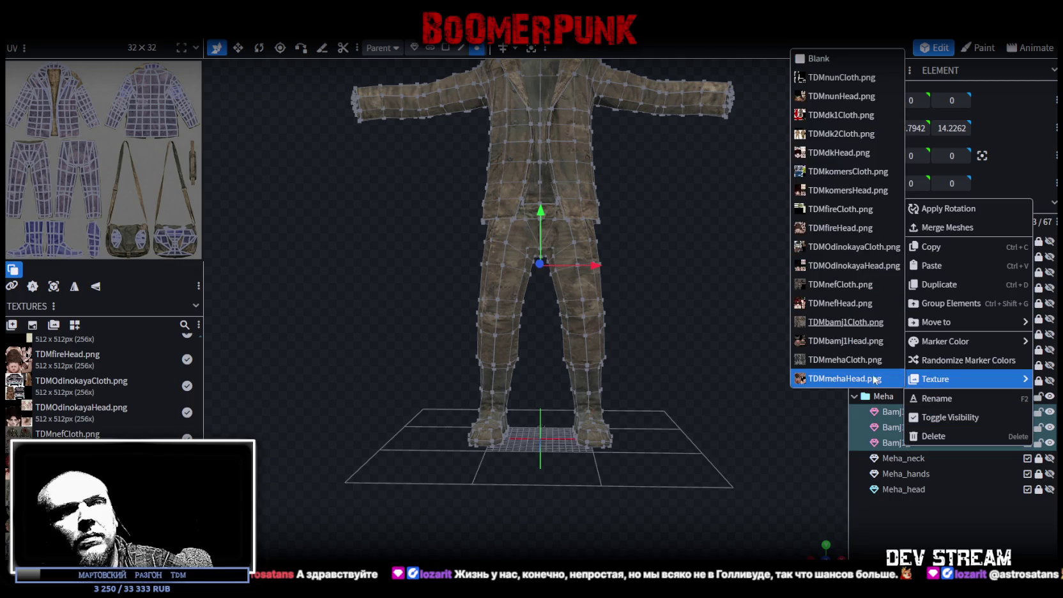
{"action": "left_click", "coordinate": [844, 359]}
{"action": "scroll", "coordinate": [722, 391], "scroll_direction": "up", "scroll_amount": 2}
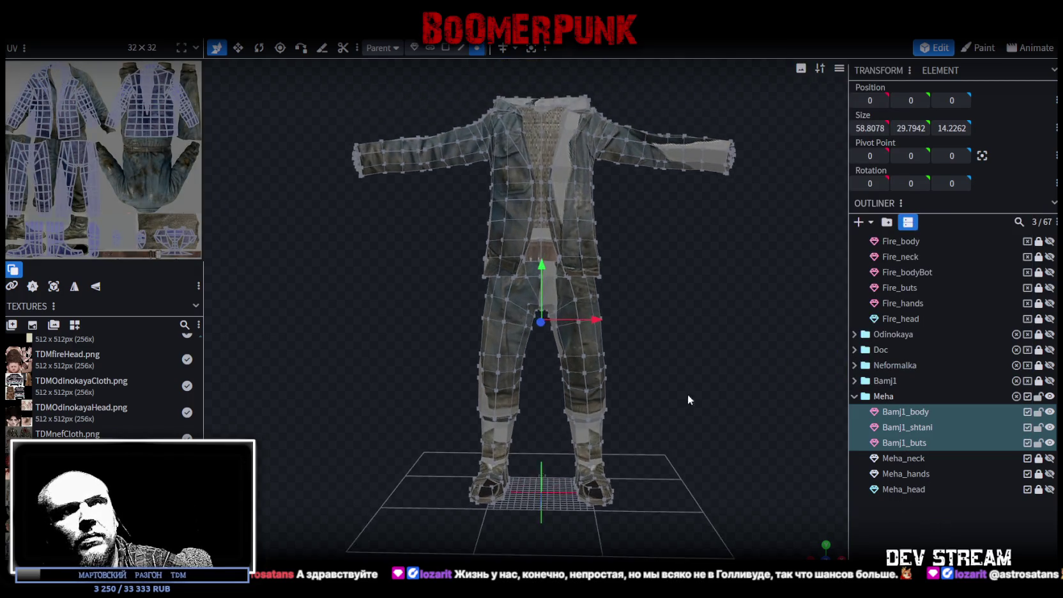
{"action": "scroll", "coordinate": [702, 397], "scroll_direction": "up", "scroll_amount": 3}
Merge the copied trousers into the body mesh and weld the 12 duplicate vertices
{"action": "left_click", "coordinate": [920, 416]}
{"action": "left_click", "coordinate": [913, 429], "text": "ctrl"}
{"action": "right_click", "coordinate": [914, 429]}
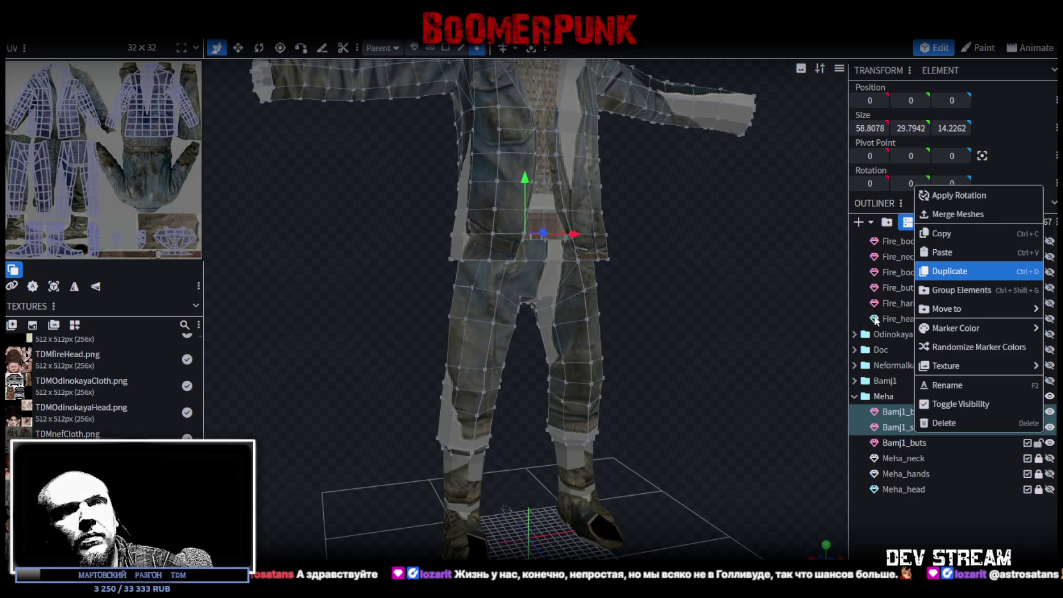
{"action": "left_click", "coordinate": [938, 214]}
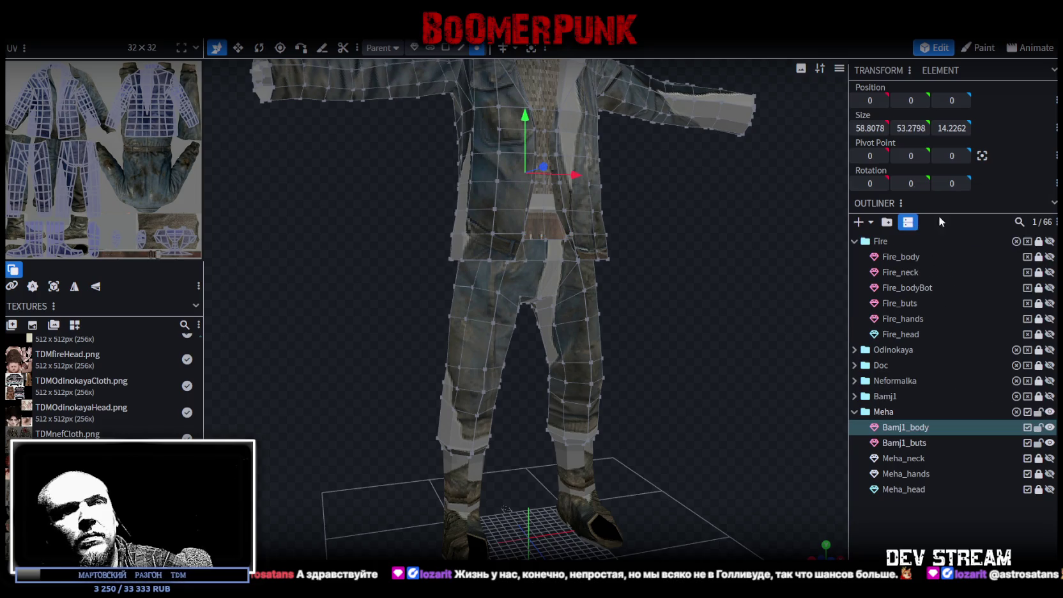
{"action": "left_click", "coordinate": [477, 49]}
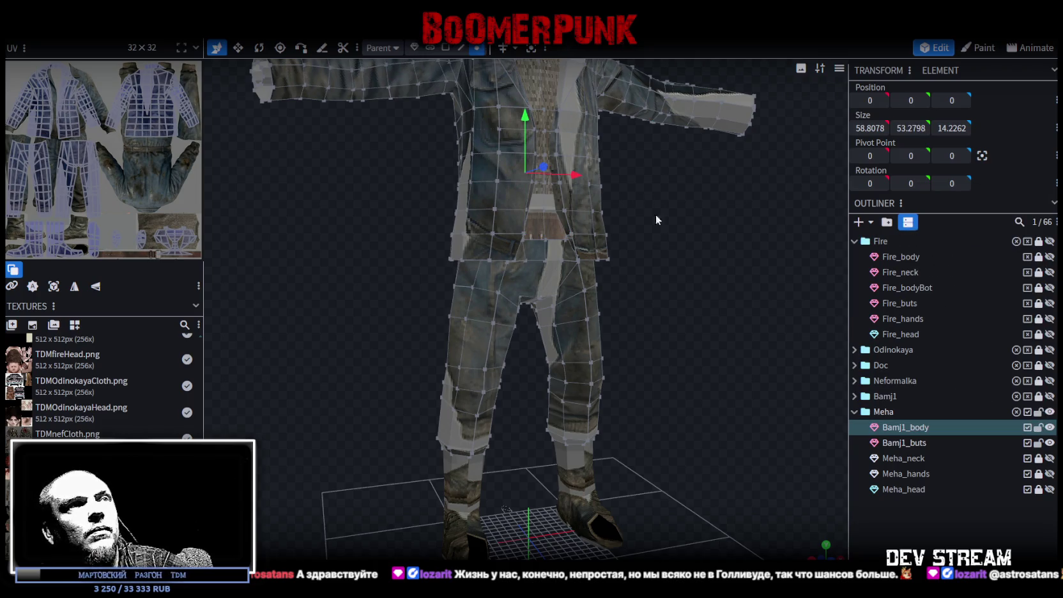
{"action": "scroll", "coordinate": [603, 263], "scroll_direction": "down", "scroll_amount": 5}
{"action": "left_click_drag", "start_coordinate": [526, 164], "coordinate": [528, 162]}
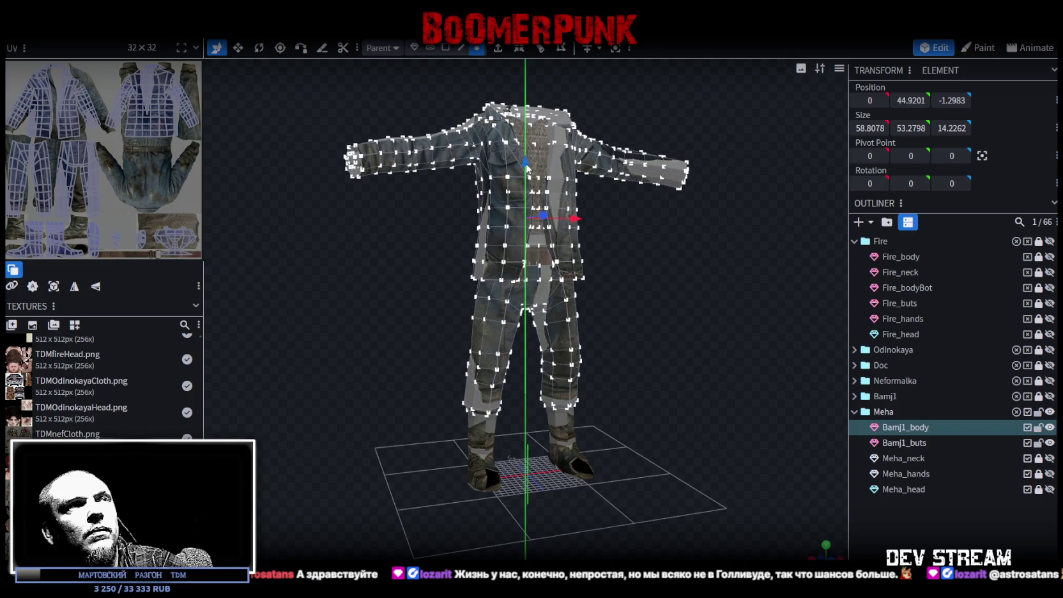
{"action": "left_click", "coordinate": [528, 137]}
{"action": "scroll", "coordinate": [799, 414], "scroll_direction": "up", "scroll_amount": 3}
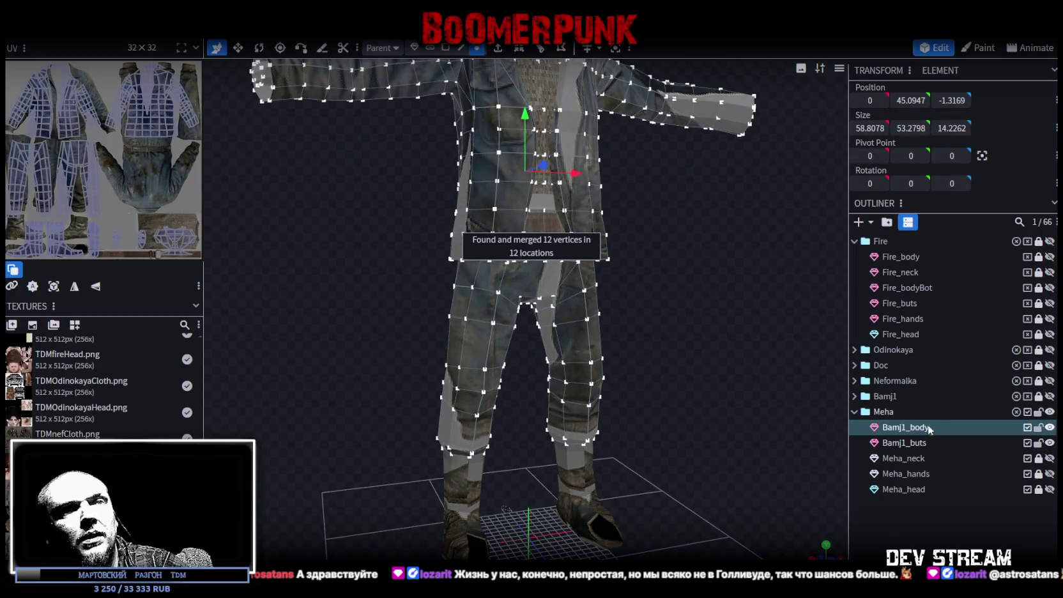
Rename the merged body to Meha_body and the boots to Meha_buts
{"action": "left_click", "coordinate": [902, 426]}
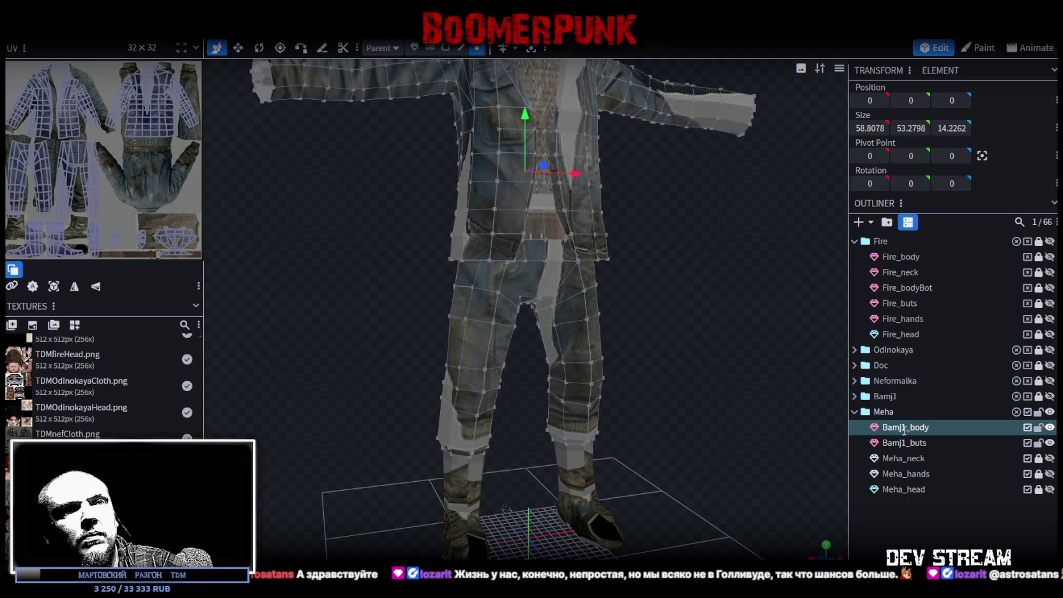
{"action": "left_click_drag", "start_coordinate": [898, 427], "coordinate": [850, 427]}
{"action": "type", "text": "Me"}
{"action": "key", "text": "Return"}
{"action": "type", "text": "ha"}
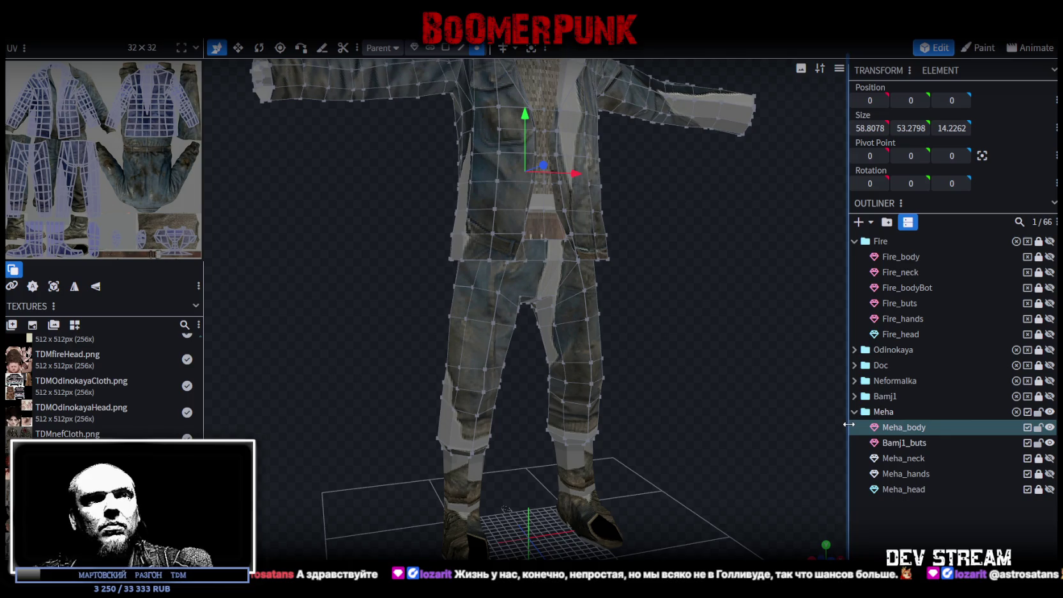
{"action": "left_click", "coordinate": [900, 442]}
{"action": "double_click", "coordinate": [905, 442]}
{"action": "left_click_drag", "start_coordinate": [904, 443], "coordinate": [857, 432]}
{"action": "type", "text": "Meha"}
{"action": "key", "text": "Return"}
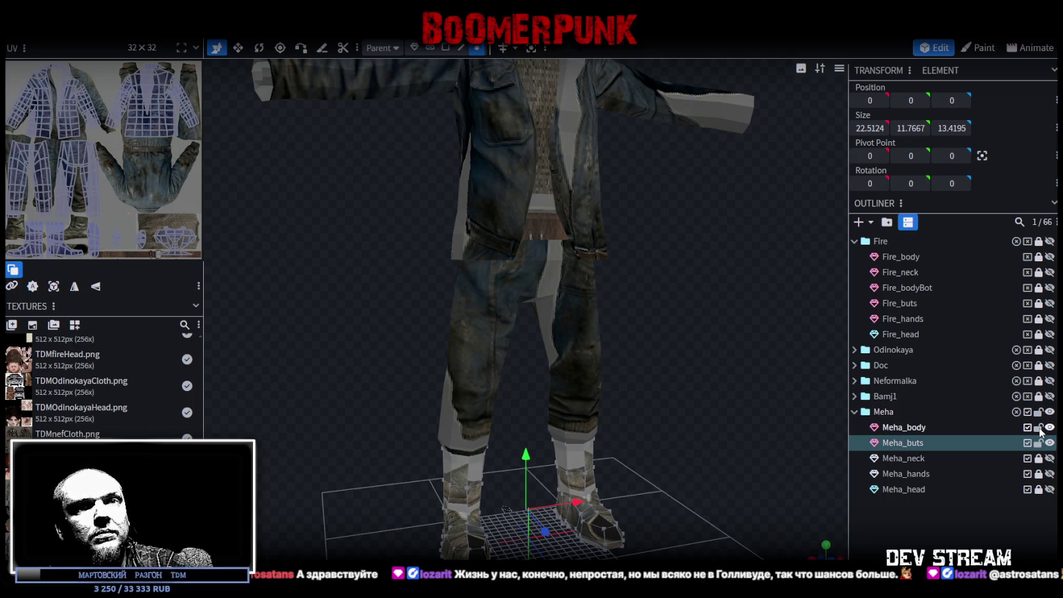
Zoom in on the feet, switch to face selection, then unlock and select Meha_body
{"action": "scroll", "coordinate": [514, 251], "scroll_direction": "up", "scroll_amount": 3}
{"action": "scroll", "coordinate": [650, 262], "scroll_direction": "up", "scroll_amount": 2}
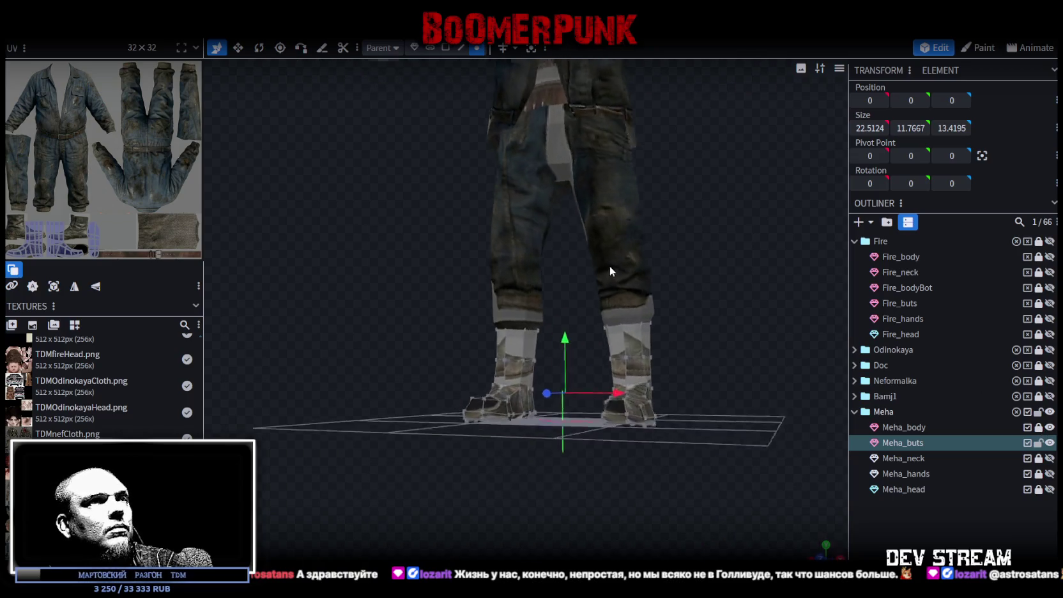
{"action": "scroll", "coordinate": [610, 264], "scroll_direction": "up", "scroll_amount": 2}
{"action": "left_click", "coordinate": [445, 48]}
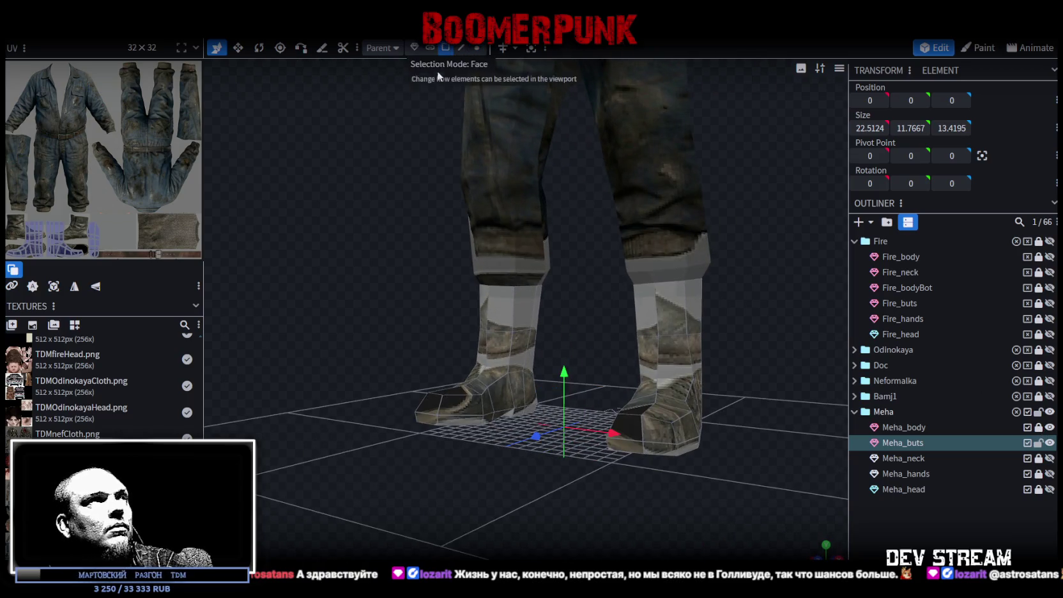
{"action": "mouse_move", "coordinate": [507, 255]}
{"action": "left_mouse_down"}
{"action": "mouse_move", "coordinate": [444, 230]}
{"action": "mouse_move", "coordinate": [588, 240]}
{"action": "left_mouse_up"}
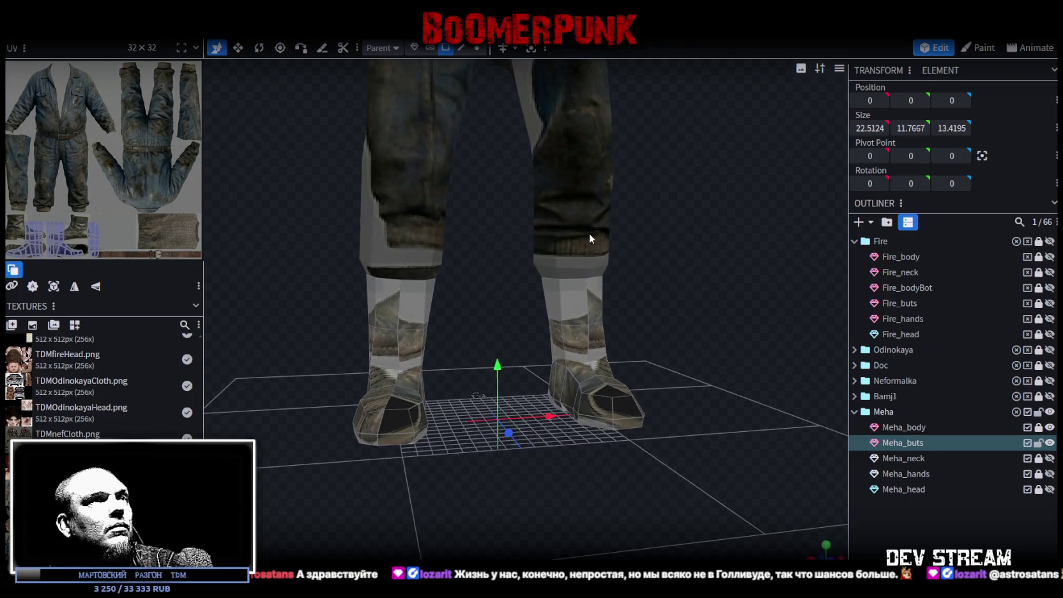
{"action": "left_click", "coordinate": [1037, 427]}
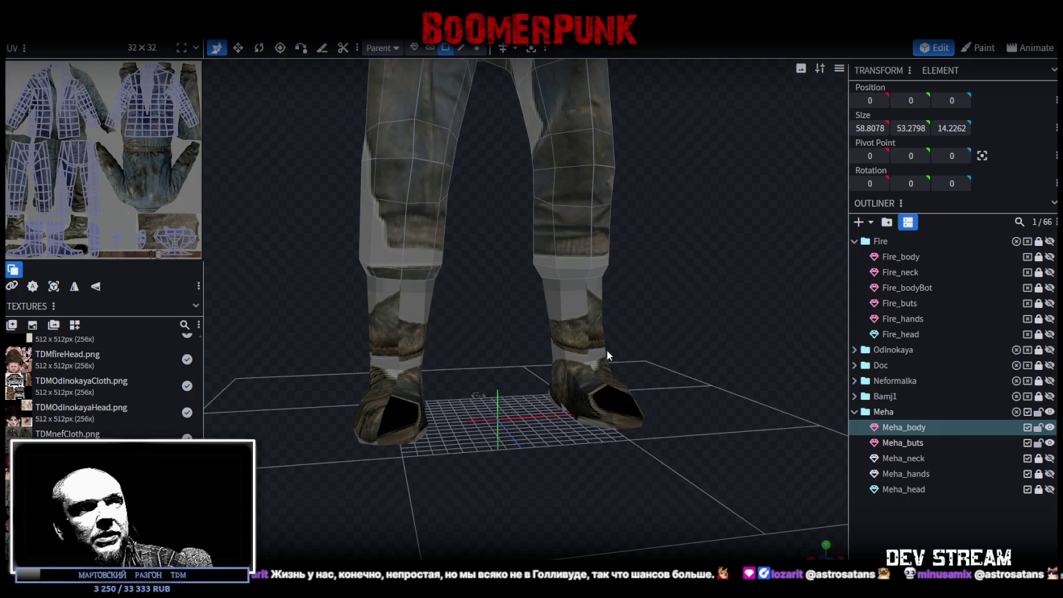
Switch to vertex selection in front view with Meha_body and Meha_buts both selected
{"action": "left_click", "coordinate": [575, 274]}
{"action": "left_click_drag", "start_coordinate": [671, 325], "coordinate": [634, 282]}
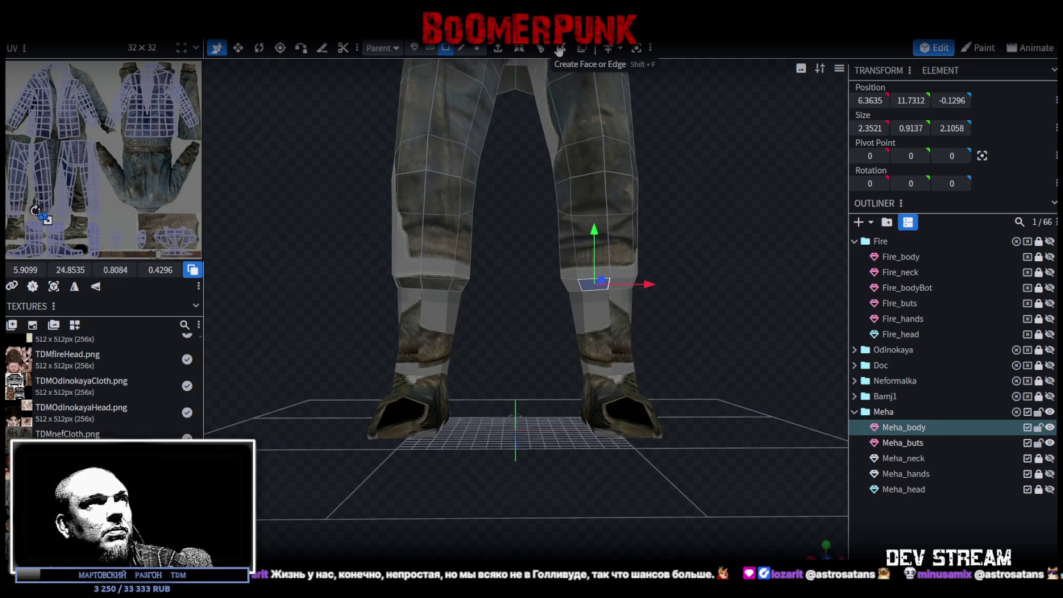
{"action": "left_click", "coordinate": [477, 48]}
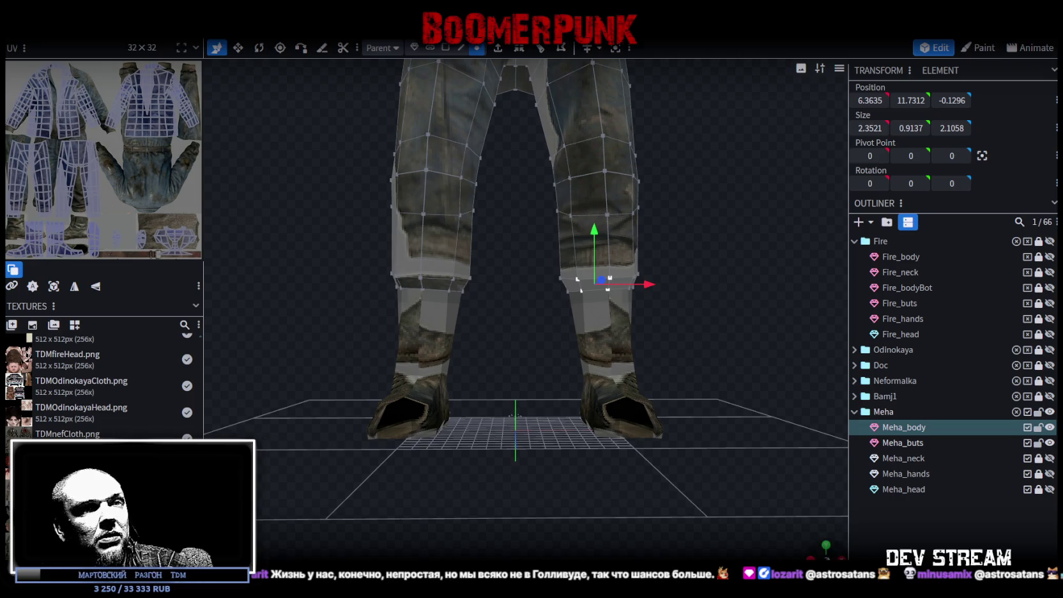
{"action": "left_click", "coordinate": [825, 549]}
{"action": "scroll", "coordinate": [538, 404], "scroll_direction": "up", "scroll_amount": 3}
{"action": "scroll", "coordinate": [743, 368], "scroll_direction": "up", "scroll_amount": 1}
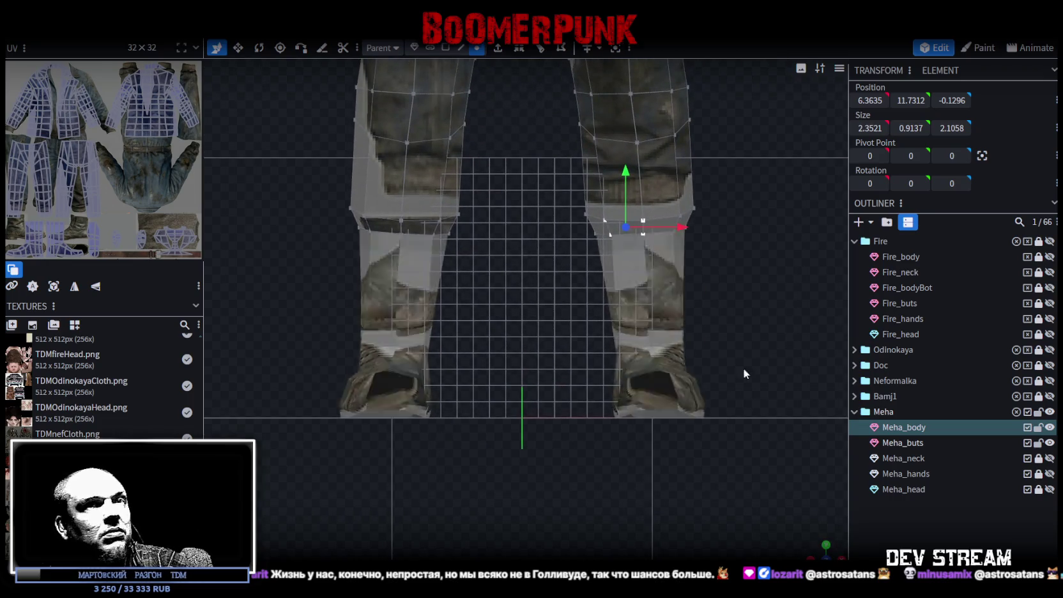
{"action": "left_click", "coordinate": [896, 442], "text": "ctrl"}
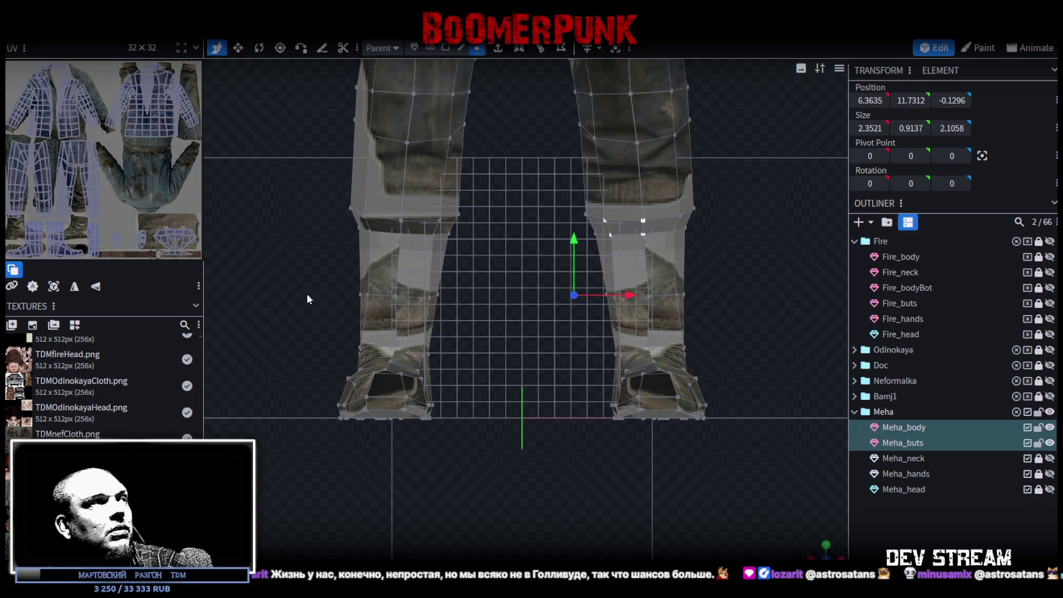
Lower the cuff and knee vertex rows of both legs toward the boots
{"action": "left_click_drag", "start_coordinate": [301, 324], "coordinate": [777, 261]}
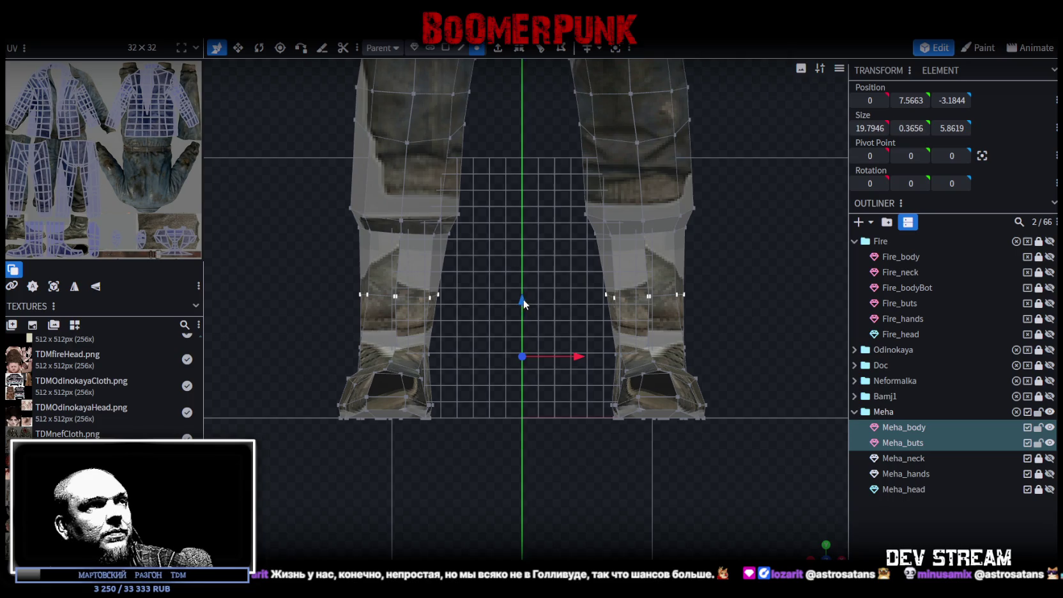
{"action": "left_click_drag", "start_coordinate": [523, 299], "coordinate": [518, 315]}
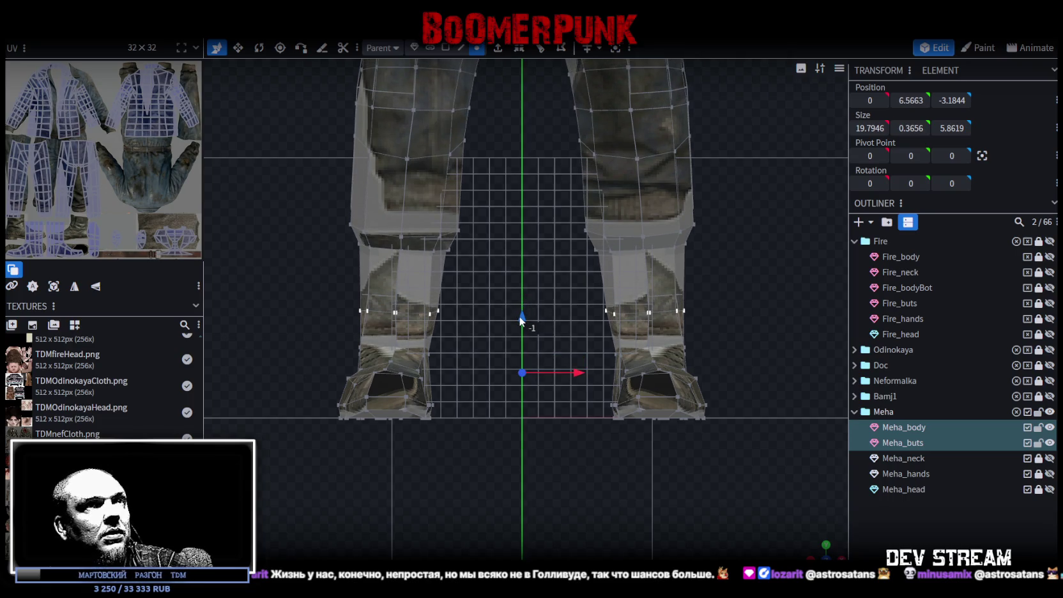
{"action": "key", "text": "ctrl+z"}
{"action": "left_click_drag", "start_coordinate": [334, 312], "coordinate": [767, 172]}
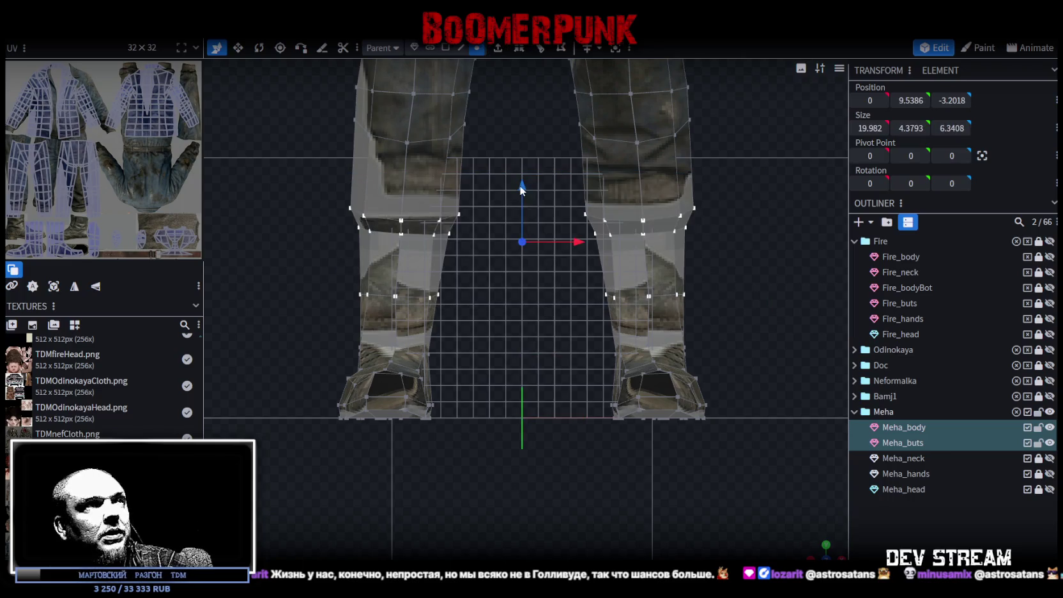
{"action": "left_click_drag", "start_coordinate": [521, 186], "coordinate": [523, 212]}
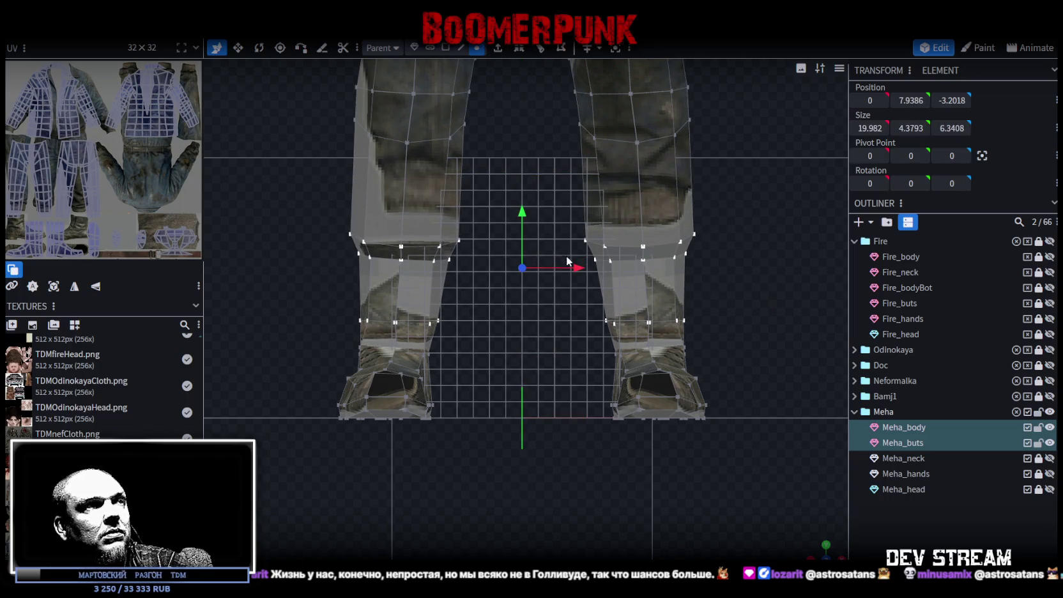
Shift the boot vertices sideways on the Meha_buts mesh alone
{"action": "left_click", "coordinate": [905, 443]}
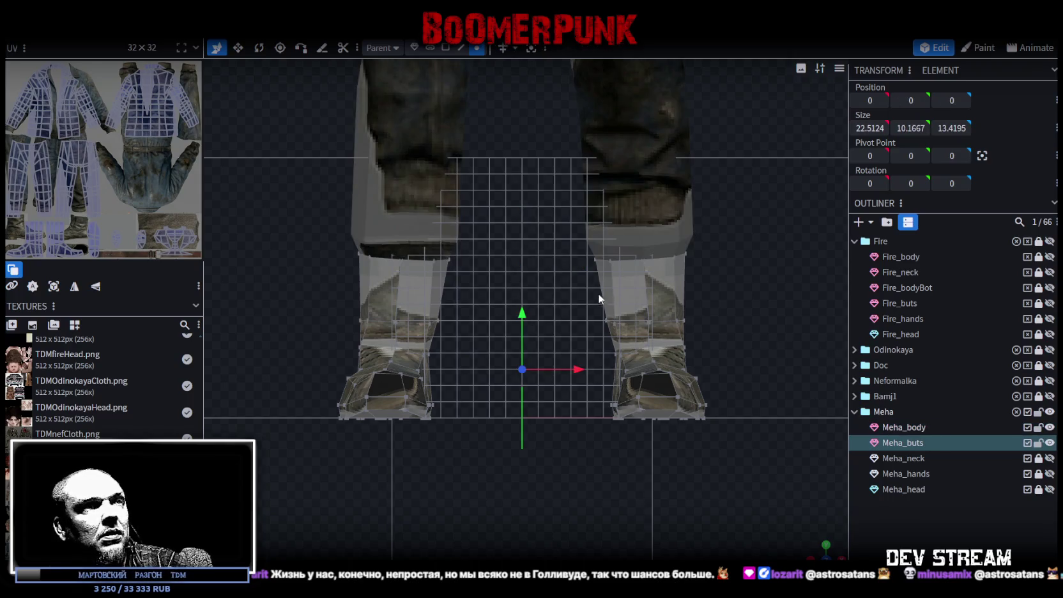
{"action": "mouse_move", "coordinate": [580, 293]}
{"action": "left_mouse_down"}
{"action": "mouse_move", "coordinate": [730, 336]}
{"action": "mouse_move", "coordinate": [701, 318]}
{"action": "left_mouse_up"}
{"action": "mouse_move", "coordinate": [329, 291]}
{"action": "left_mouse_down"}
{"action": "mouse_move", "coordinate": [488, 336]}
{"action": "mouse_move", "coordinate": [450, 320]}
{"action": "left_mouse_up"}
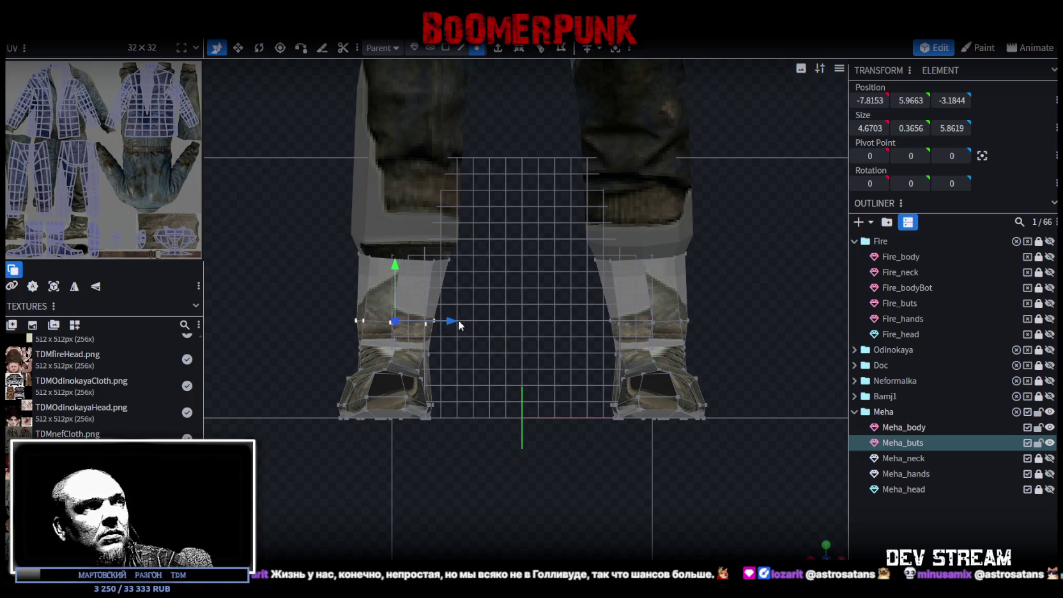
Lower the knee-level vertices of both legs by one and a half units
{"action": "left_click", "coordinate": [938, 423], "text": "ctrl"}
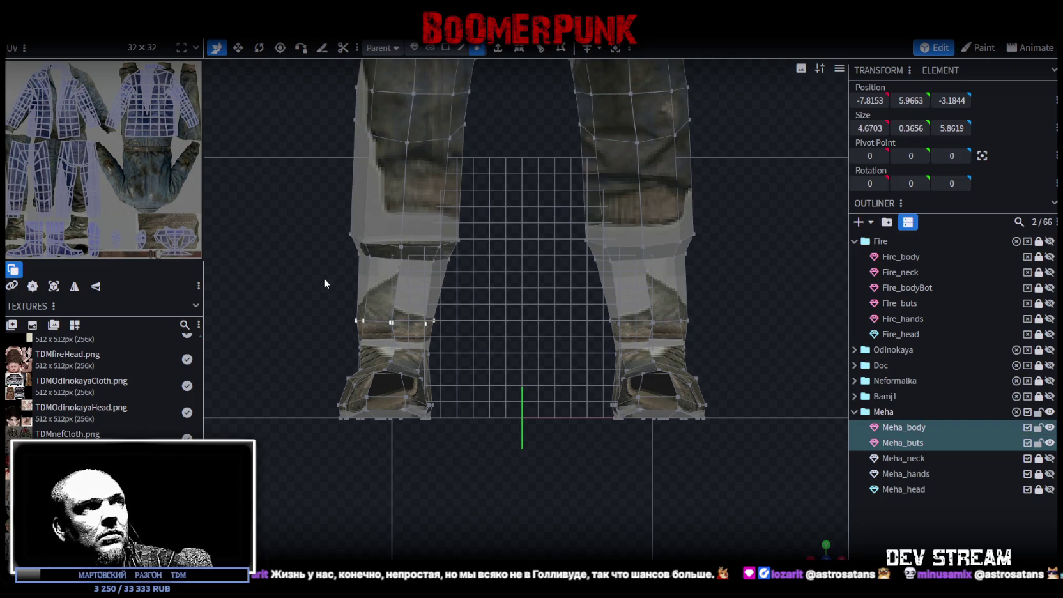
{"action": "left_click_drag", "start_coordinate": [328, 282], "coordinate": [760, 207]}
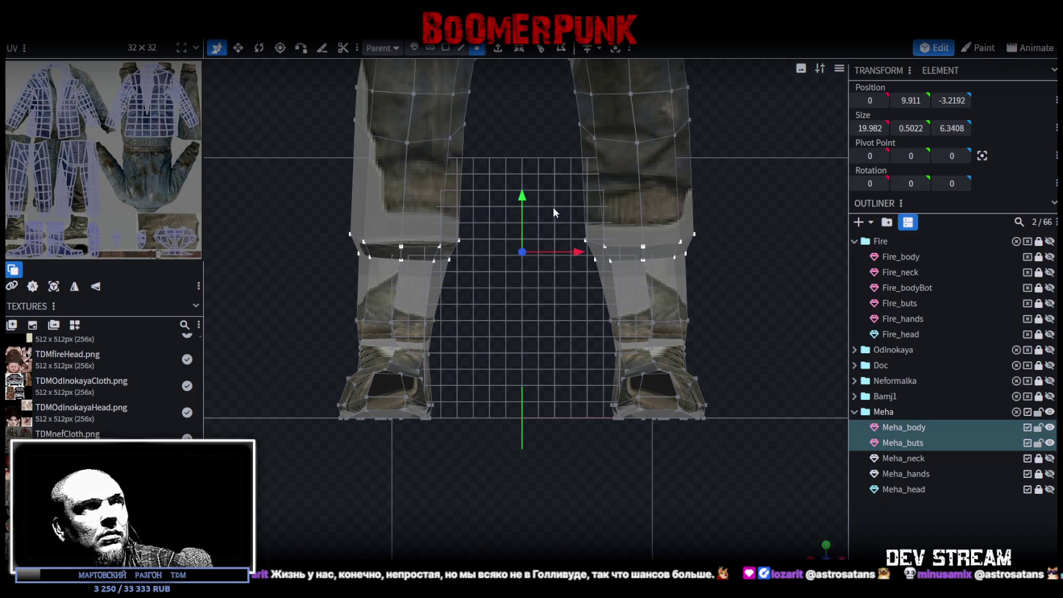
{"action": "left_click_drag", "start_coordinate": [522, 200], "coordinate": [519, 230]}
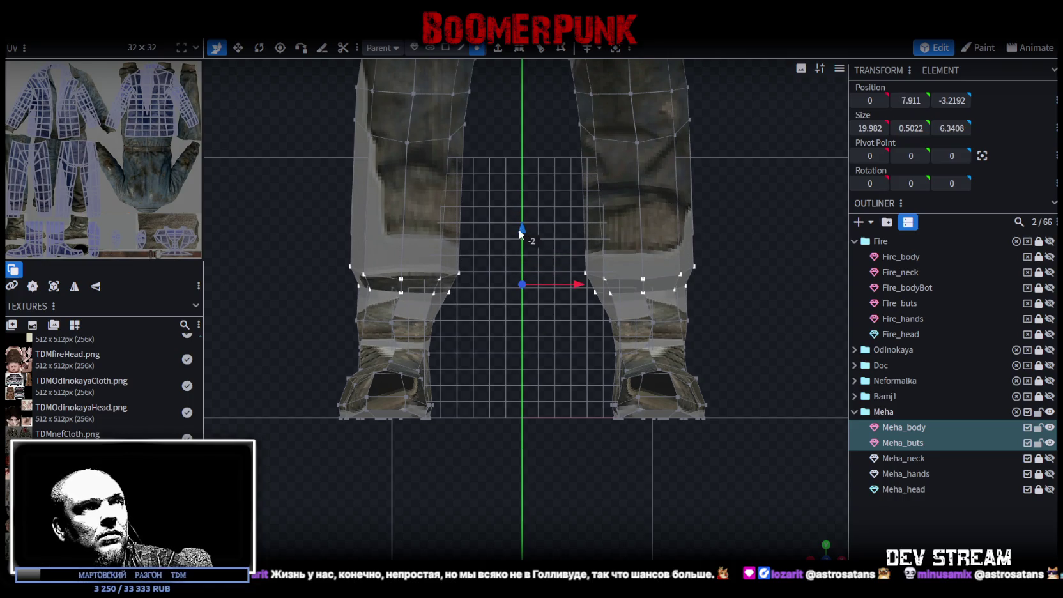
{"action": "left_click_drag", "start_coordinate": [518, 230], "coordinate": [519, 230]}
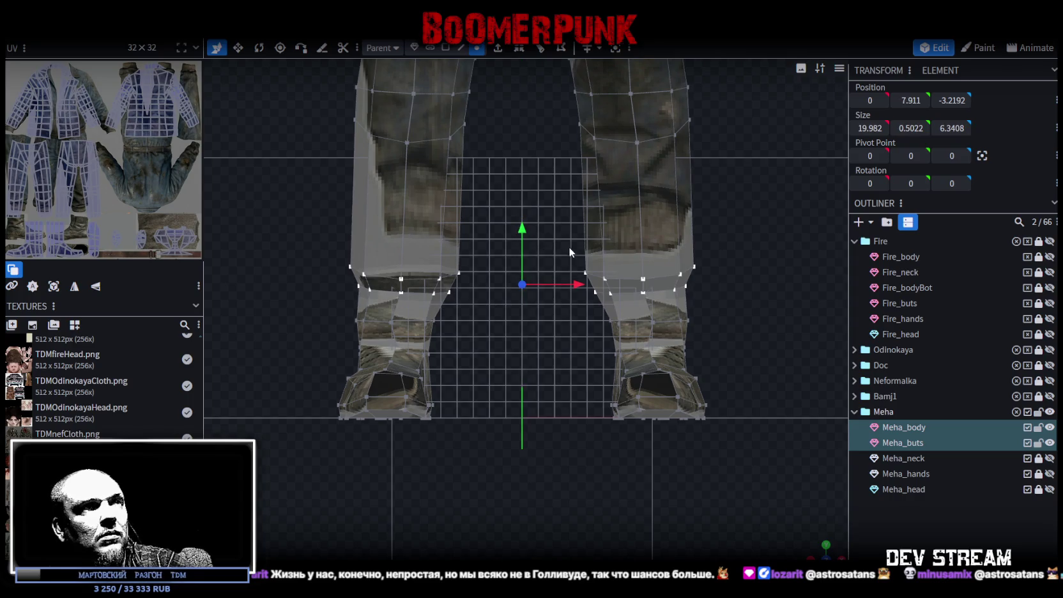
Push the knee vertices of both legs outward to x ±7.7983, flaring the cuffs
{"action": "left_click_drag", "start_coordinate": [604, 237], "coordinate": [753, 309]}
{"action": "mouse_move", "coordinate": [695, 285]}
{"action": "left_mouse_down"}
{"action": "mouse_move", "coordinate": [714, 284]}
{"action": "mouse_move", "coordinate": [677, 283]}
{"action": "left_mouse_up"}
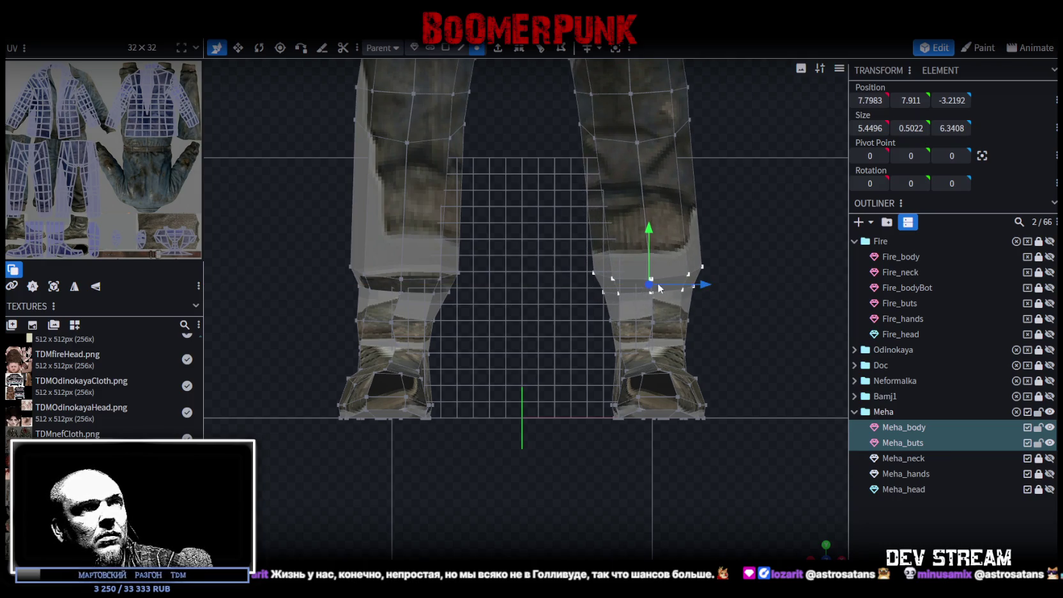
{"action": "mouse_move", "coordinate": [309, 232]}
{"action": "left_mouse_down"}
{"action": "mouse_move", "coordinate": [498, 309]}
{"action": "mouse_move", "coordinate": [452, 285]}
{"action": "left_mouse_up"}
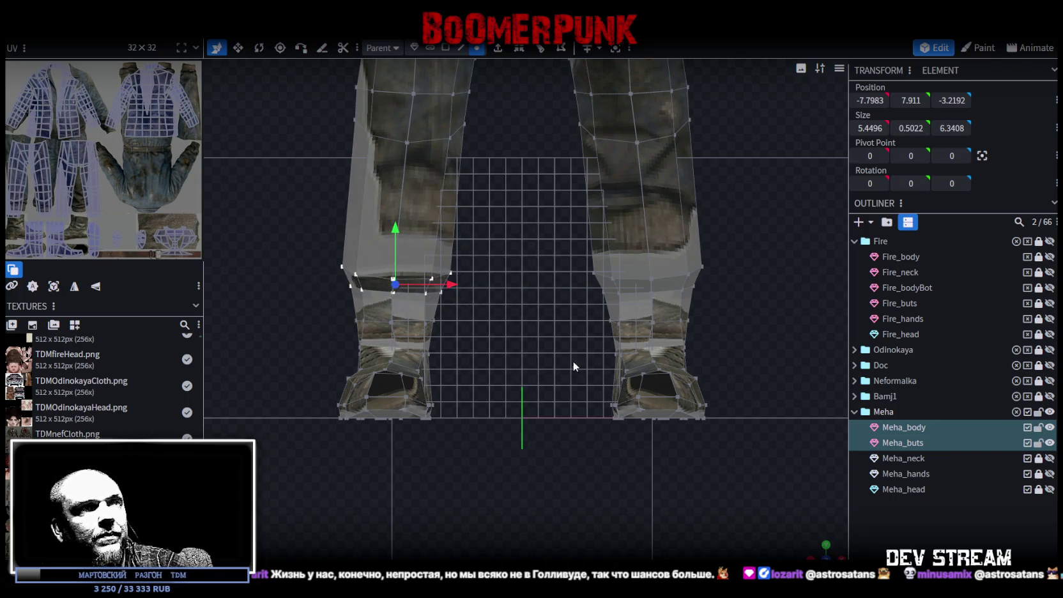
{"action": "mouse_move", "coordinate": [572, 362]}
{"action": "left_mouse_down"}
{"action": "mouse_move", "coordinate": [661, 450]}
{"action": "mouse_move", "coordinate": [718, 448]}
{"action": "mouse_move", "coordinate": [606, 454]}
{"action": "mouse_move", "coordinate": [744, 461]}
{"action": "mouse_move", "coordinate": [955, 450]}
{"action": "left_mouse_up"}
{"action": "left_click", "coordinate": [908, 440]}
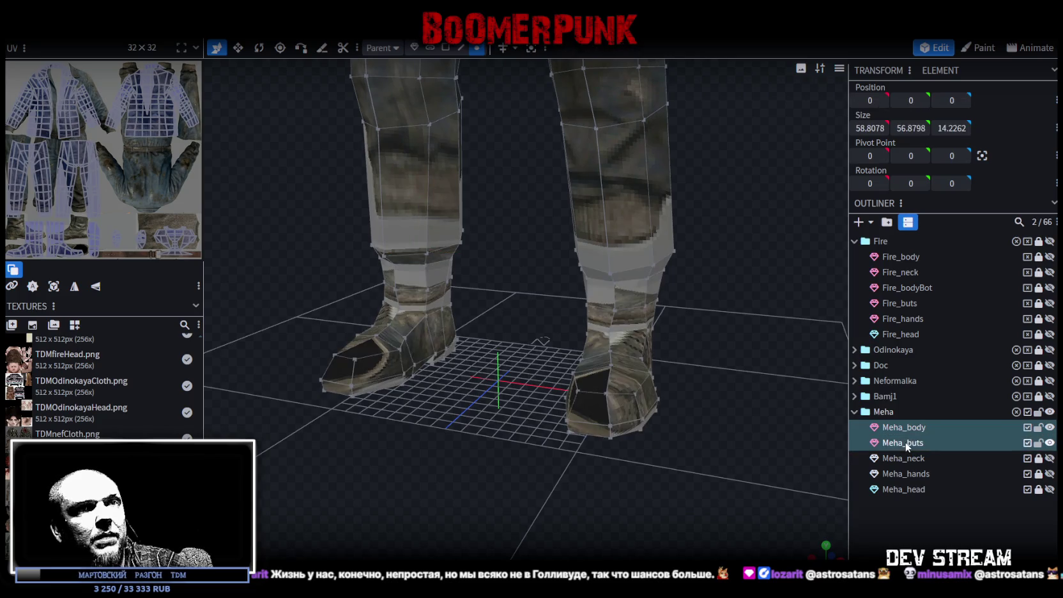
Merge the boots into Meha_body and weld its 16 duplicate vertices with Auto Fix
{"action": "right_click", "coordinate": [907, 445]}
{"action": "left_click", "coordinate": [939, 225]}
{"action": "scroll", "coordinate": [759, 200], "scroll_direction": "down", "scroll_amount": 3}
{"action": "key", "text": "ctrl+a"}
{"action": "scroll", "coordinate": [627, 179], "scroll_direction": "down", "scroll_amount": 5}
{"action": "left_click_drag", "start_coordinate": [517, 159], "coordinate": [517, 161]}
{"action": "left_click", "coordinate": [457, 134]}
{"action": "scroll", "coordinate": [645, 347], "scroll_direction": "up", "scroll_amount": 2}
{"action": "scroll", "coordinate": [646, 347], "scroll_direction": "down", "scroll_amount": 3}
Select the right ankle face loop and narrow it slightly
{"action": "left_click_drag", "start_coordinate": [690, 313], "coordinate": [689, 366]}
{"action": "scroll", "coordinate": [689, 366], "scroll_direction": "up", "scroll_amount": 3}
{"action": "scroll", "coordinate": [710, 312], "scroll_direction": "up", "scroll_amount": 2}
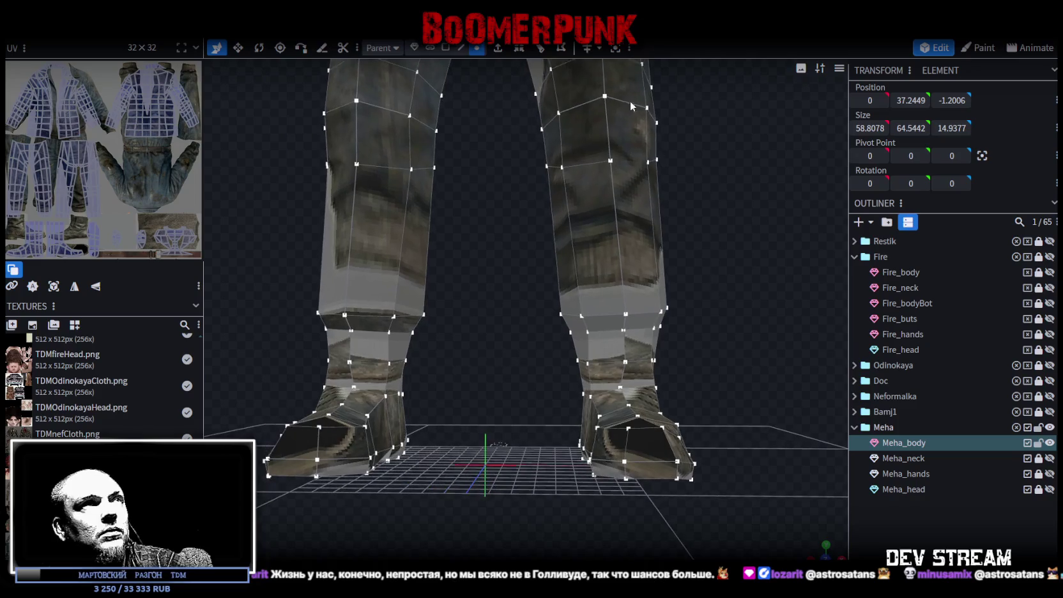
{"action": "left_click", "coordinate": [445, 48]}
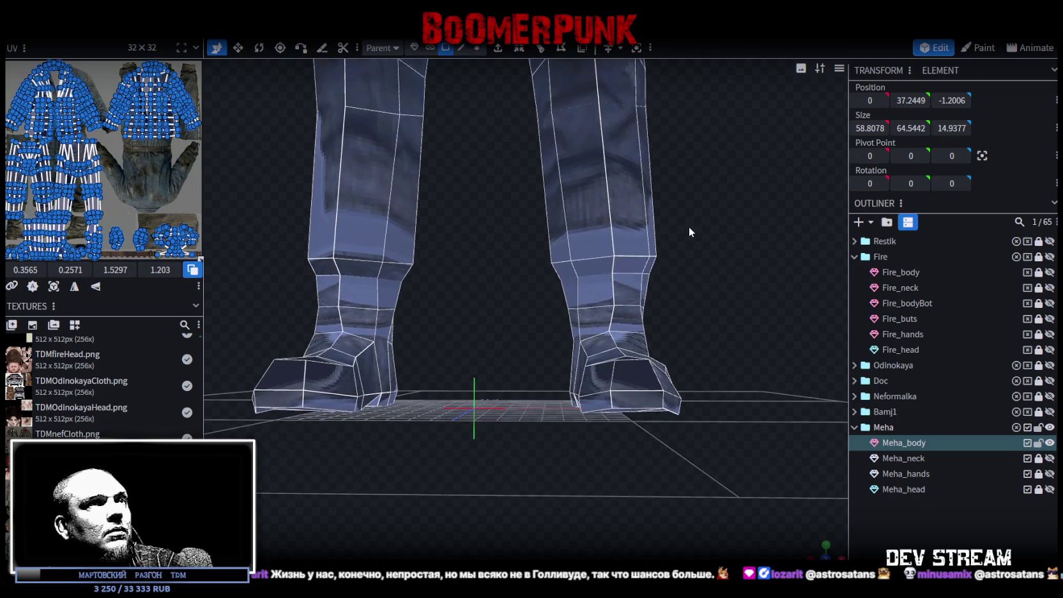
{"action": "left_click", "coordinate": [596, 296]}
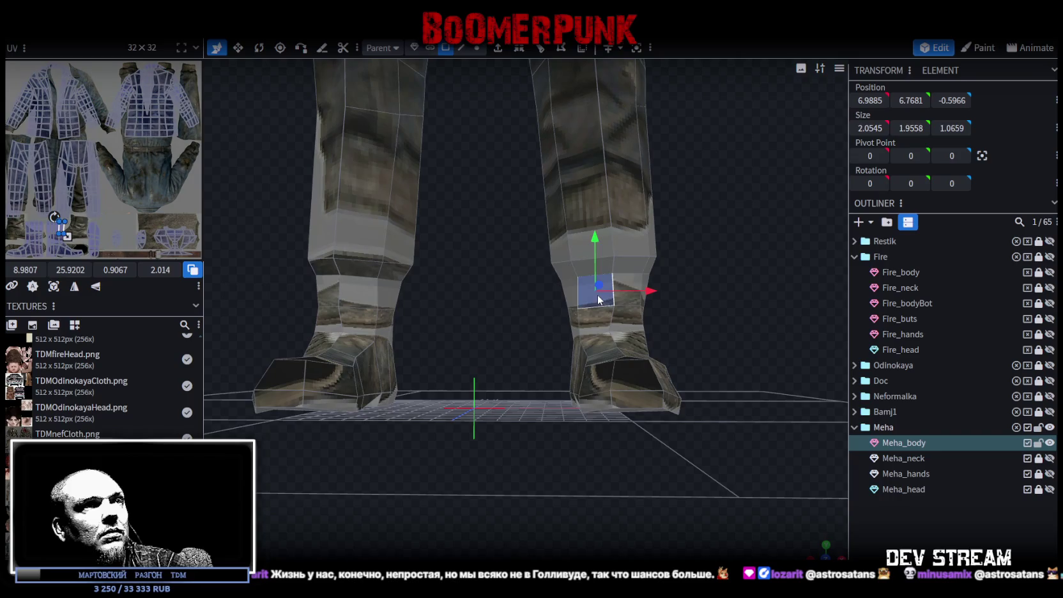
{"action": "double_click", "coordinate": [597, 304]}
{"action": "left_click_drag", "start_coordinate": [670, 318], "coordinate": [623, 342]}
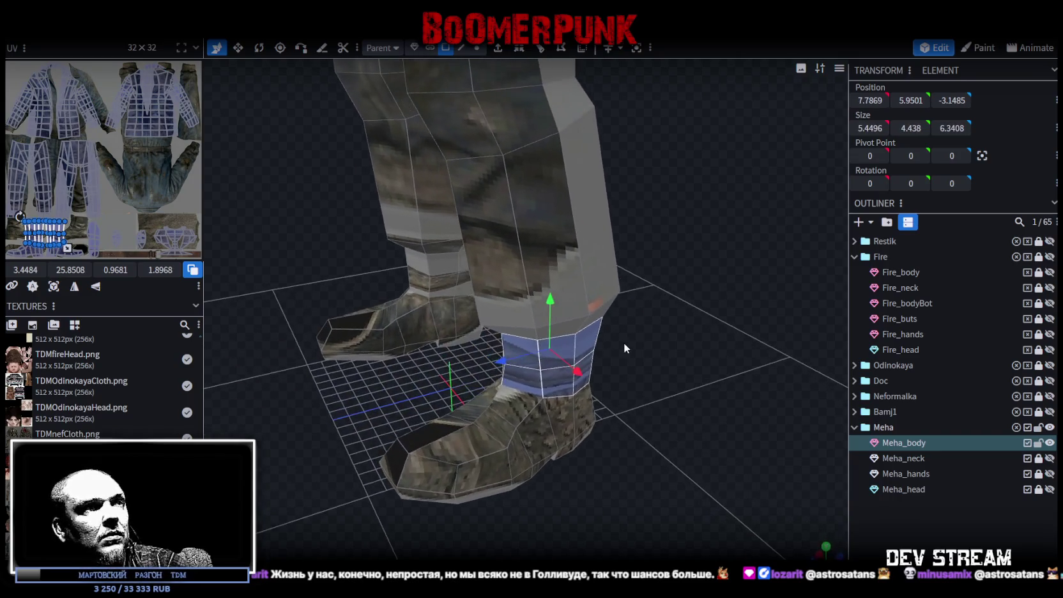
{"action": "key", "text": "v"}
{"action": "left_click_drag", "start_coordinate": [557, 366], "coordinate": [549, 361]}
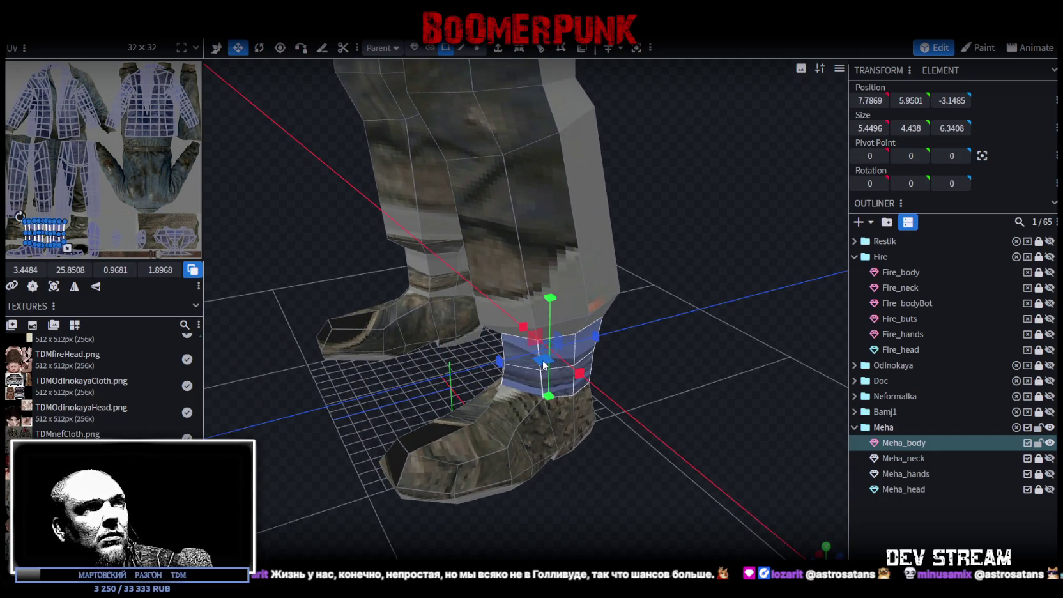
Raise the ankle rings on both legs by one unit to y 6.9663
{"action": "left_click_drag", "start_coordinate": [616, 361], "coordinate": [668, 366]}
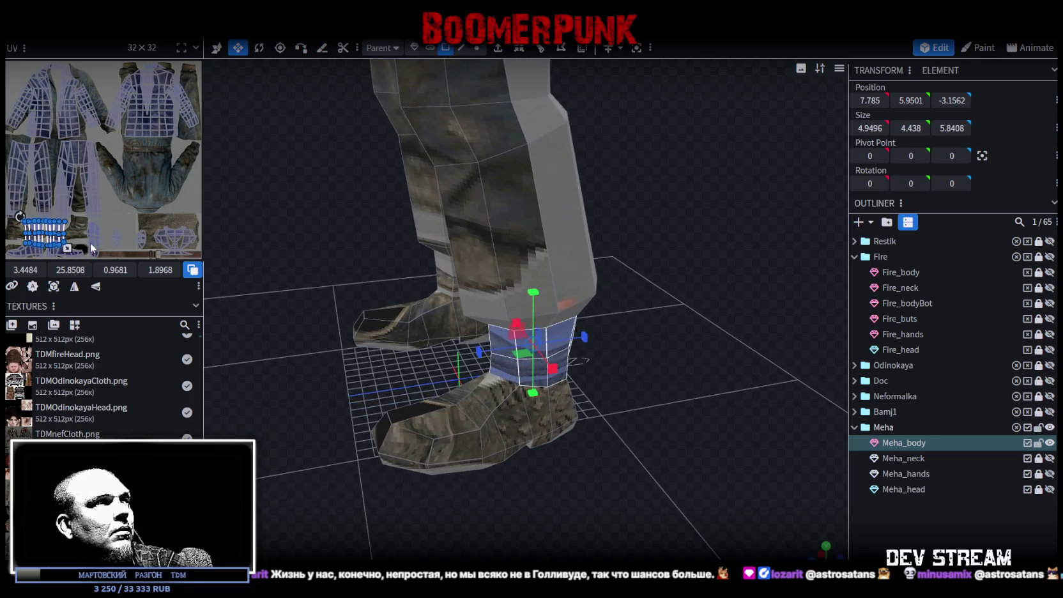
{"action": "scroll", "coordinate": [92, 224], "scroll_direction": "up", "scroll_amount": 2}
{"action": "scroll", "coordinate": [91, 224], "scroll_direction": "up", "scroll_amount": 2}
{"action": "left_click_drag", "start_coordinate": [631, 332], "coordinate": [589, 359]}
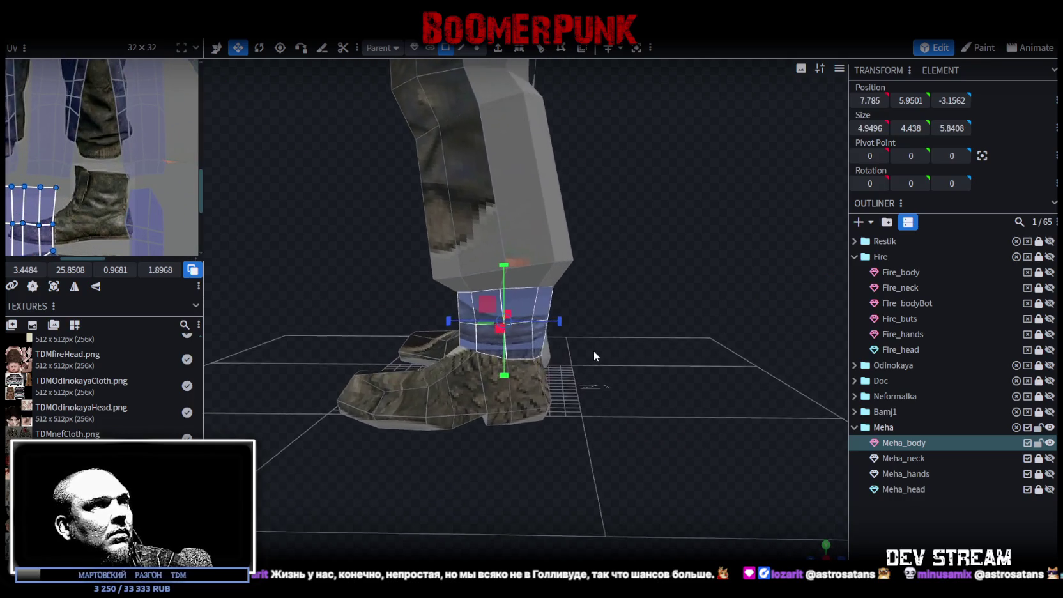
{"action": "key", "text": "KP_1"}
{"action": "left_click_drag", "start_coordinate": [322, 301], "coordinate": [750, 336], "text": "ctrl"}
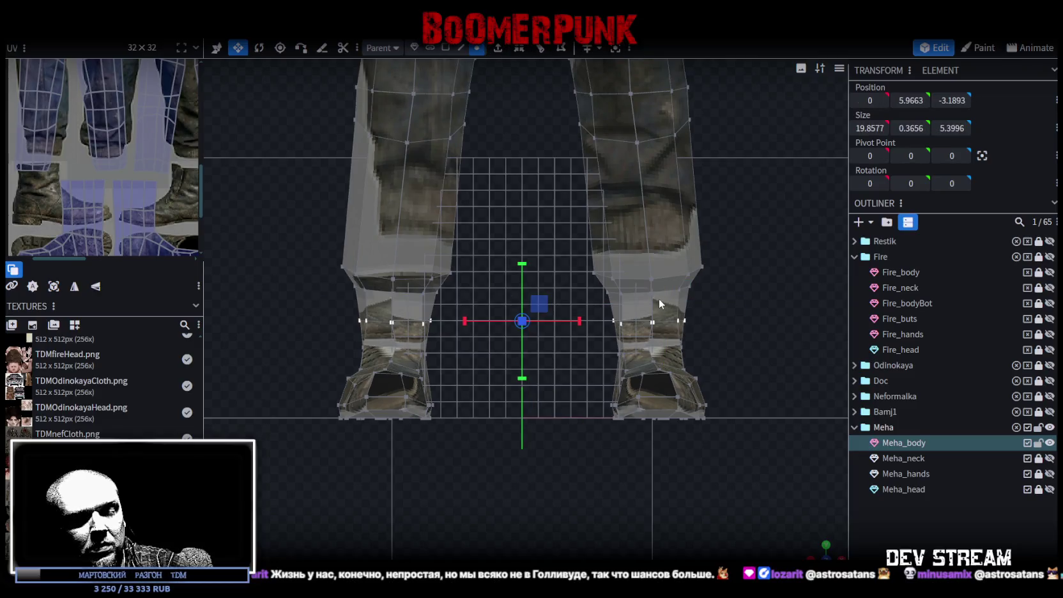
{"action": "key", "text": "v"}
{"action": "left_click_drag", "start_coordinate": [519, 268], "coordinate": [523, 251]}
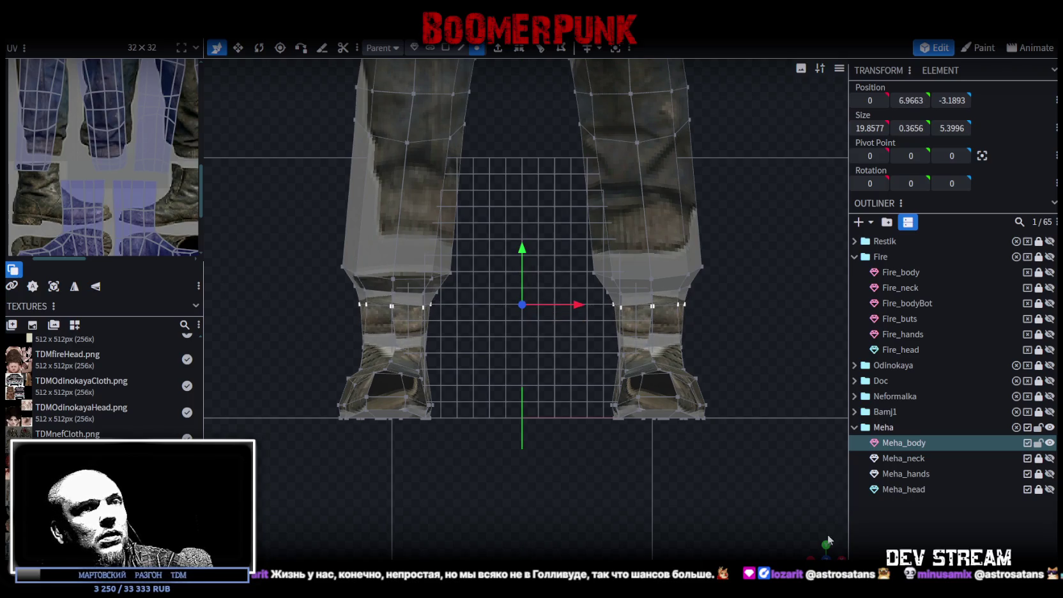
Select all the faces of both boots from the front view
{"action": "left_click_drag", "start_coordinate": [828, 539], "coordinate": [652, 404]}
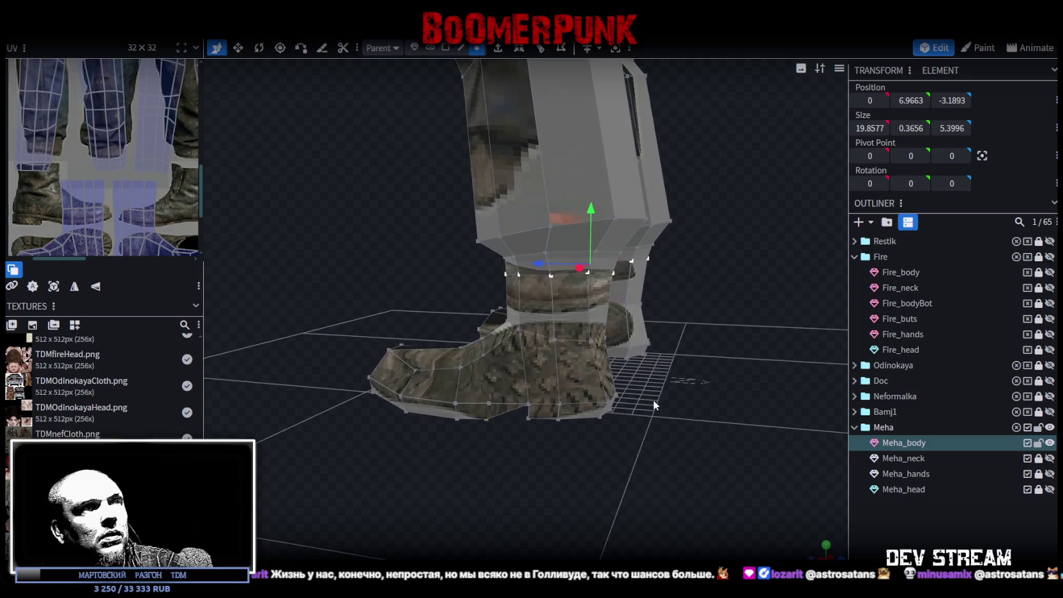
{"action": "mouse_move", "coordinate": [653, 399]}
{"action": "left_mouse_down"}
{"action": "mouse_move", "coordinate": [703, 457]}
{"action": "mouse_move", "coordinate": [677, 442]}
{"action": "mouse_move", "coordinate": [467, 213]}
{"action": "left_mouse_up"}
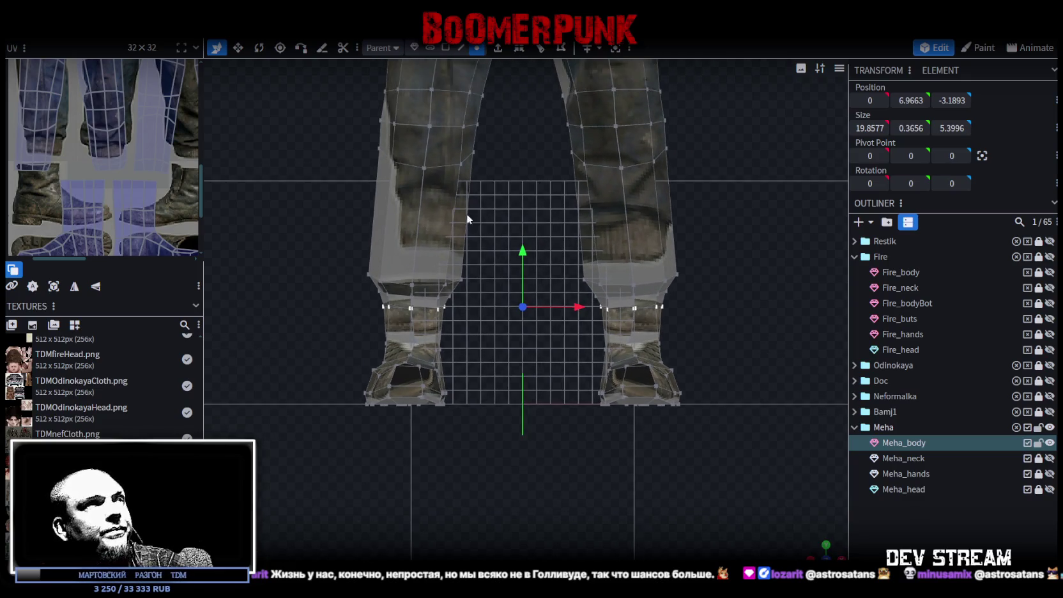
{"action": "left_click", "coordinate": [444, 48]}
{"action": "left_click_drag", "start_coordinate": [324, 425], "coordinate": [715, 328]}
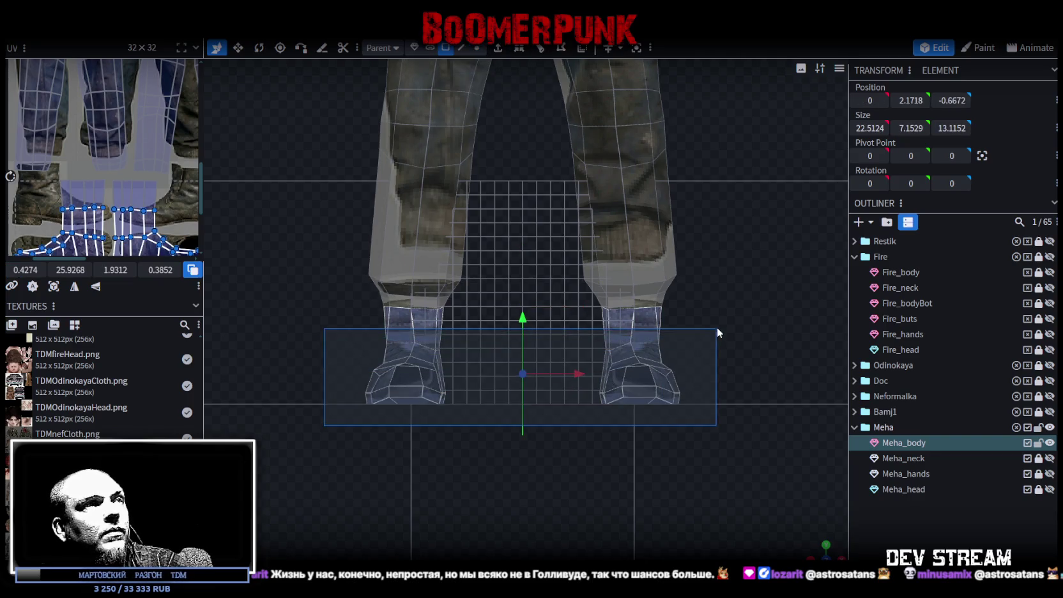
Split the boot faces into a separate mesh named Meha_buts
{"action": "right_click", "coordinate": [657, 335]}
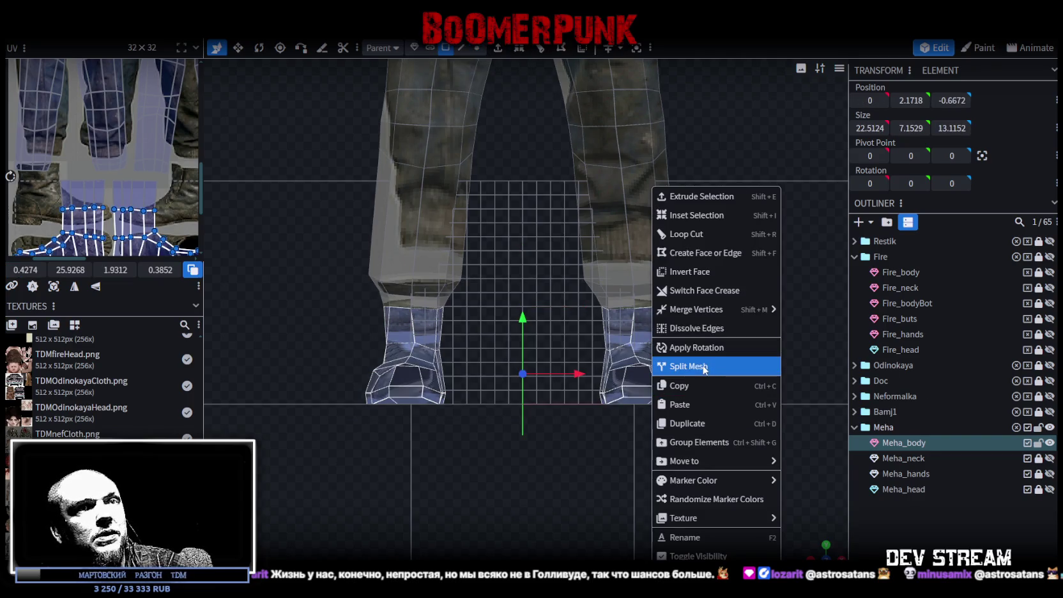
{"action": "left_click", "coordinate": [704, 366]}
{"action": "double_click", "coordinate": [911, 441]}
{"action": "type", "text": "Meha_buts"}
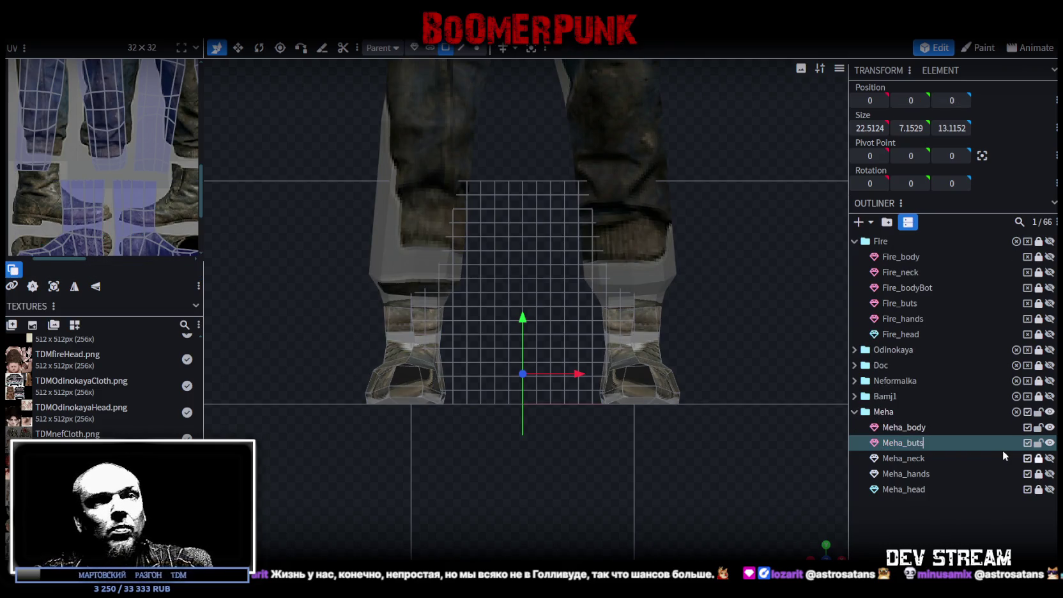
{"action": "key", "text": "Return"}
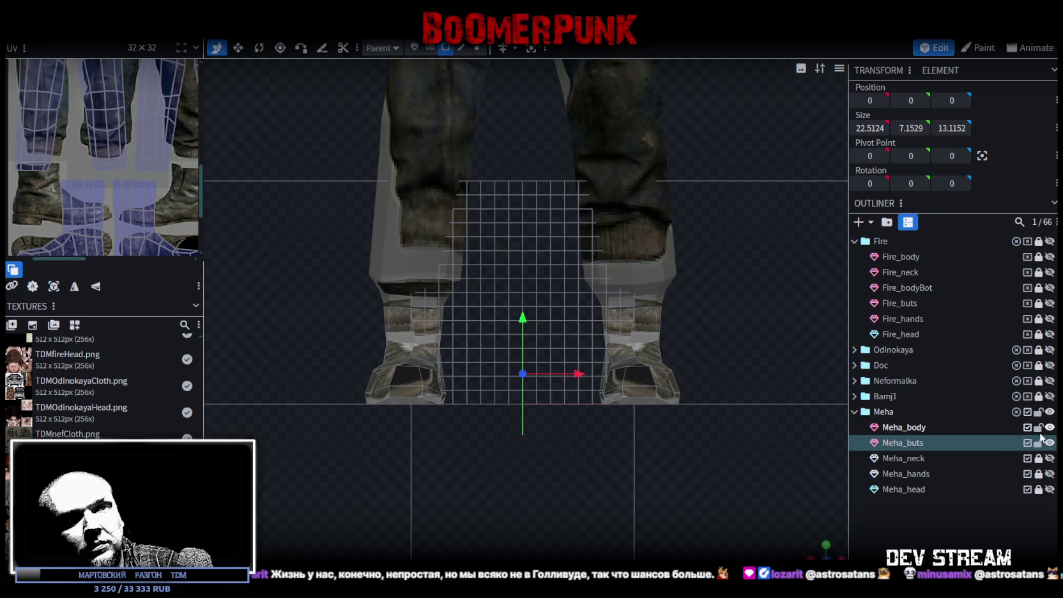
Lock Meha_body and widen the UV editor to show the boot UV islands
{"action": "left_click", "coordinate": [1039, 428]}
{"action": "left_click", "coordinate": [637, 335]}
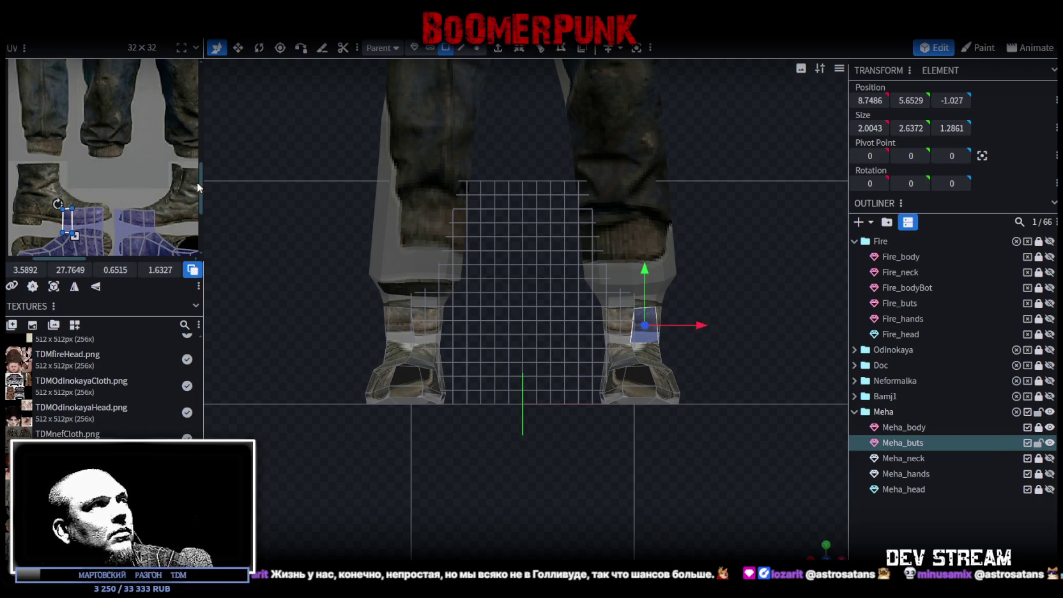
{"action": "left_click_drag", "start_coordinate": [199, 185], "coordinate": [415, 236]}
{"action": "scroll", "coordinate": [269, 221], "scroll_direction": "down", "scroll_amount": 3}
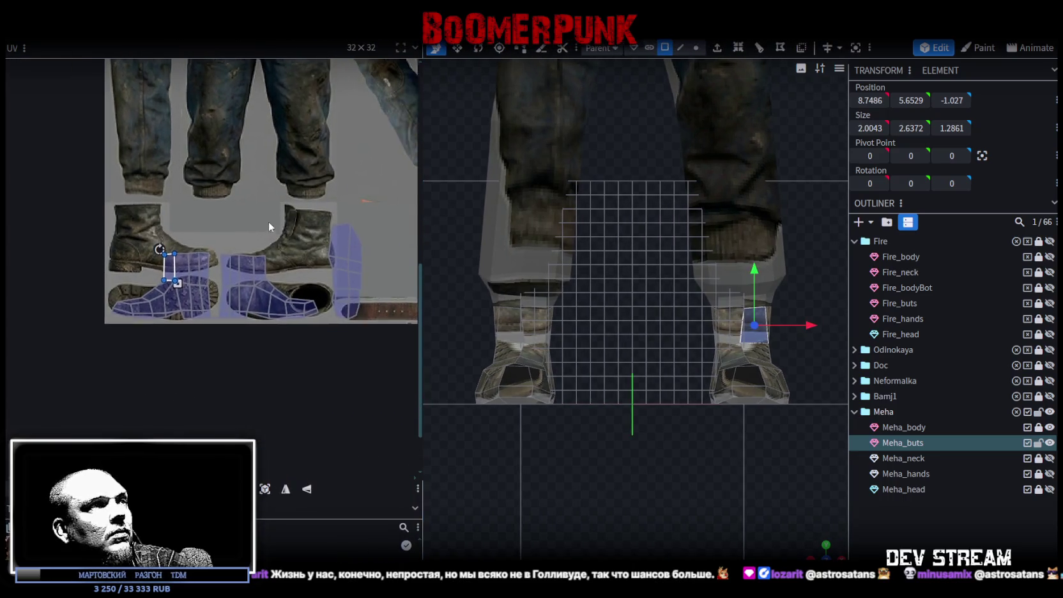
{"action": "scroll", "coordinate": [268, 221], "scroll_direction": "down", "scroll_amount": 1}
{"action": "scroll", "coordinate": [234, 216], "scroll_direction": "up", "scroll_amount": 2}
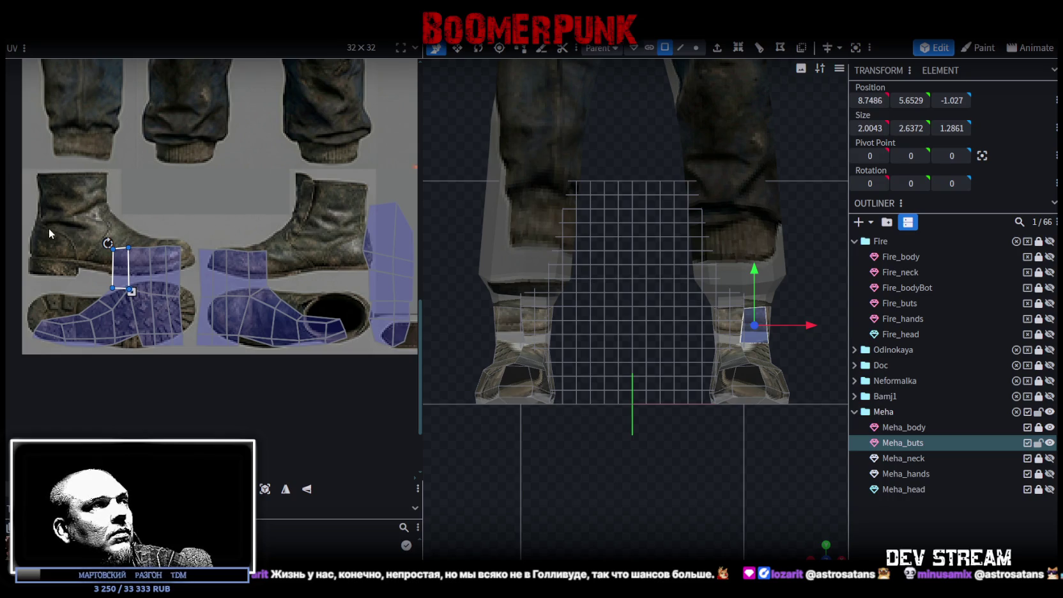
{"action": "left_click_drag", "start_coordinate": [35, 229], "coordinate": [185, 350]}
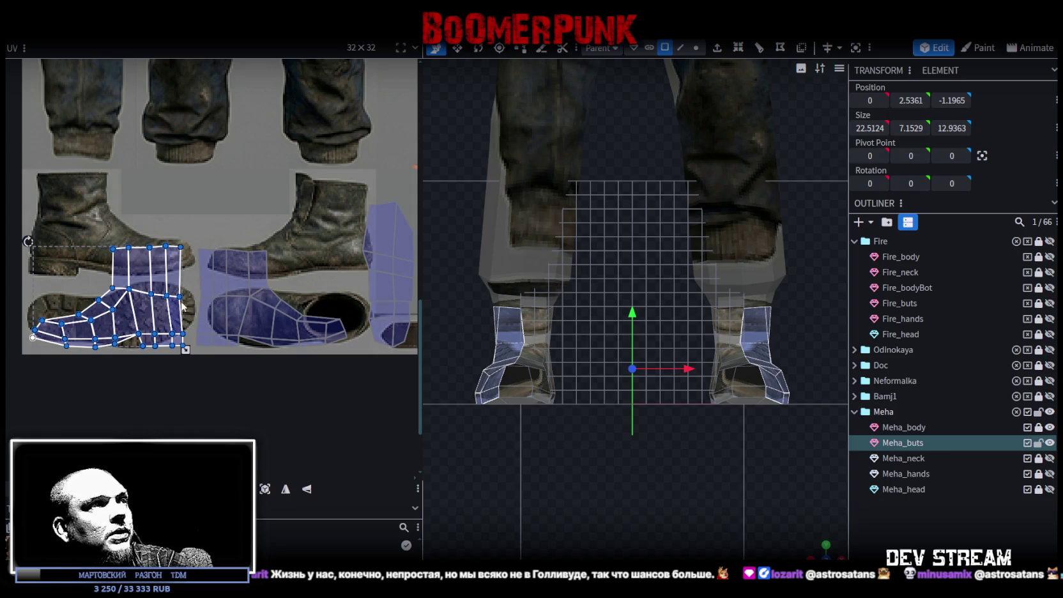
Move the right boot's side UV islands onto the side-view boot picture
{"action": "scroll", "coordinate": [241, 288], "scroll_direction": "down", "scroll_amount": 2}
{"action": "middle_click_drag", "start_coordinate": [318, 285], "coordinate": [243, 285]}
{"action": "left_click_drag", "start_coordinate": [334, 221], "coordinate": [133, 346]}
{"action": "mouse_move", "coordinate": [172, 320]}
{"action": "left_mouse_down"}
{"action": "mouse_move", "coordinate": [326, 300]}
{"action": "mouse_move", "coordinate": [325, 322]}
{"action": "left_mouse_up"}
{"action": "left_click_drag", "start_coordinate": [156, 240], "coordinate": [24, 341]}
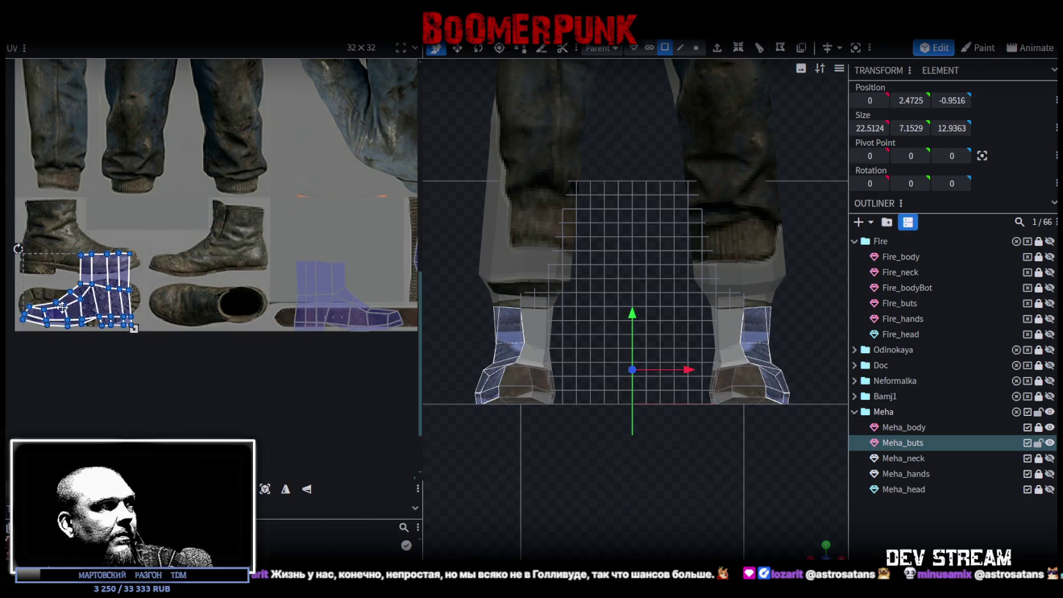
Select the top and front faces of both boots from an elevated view
{"action": "right_click_drag", "start_coordinate": [736, 452], "coordinate": [780, 533]}
{"action": "left_click_drag", "start_coordinate": [780, 533], "coordinate": [738, 535]}
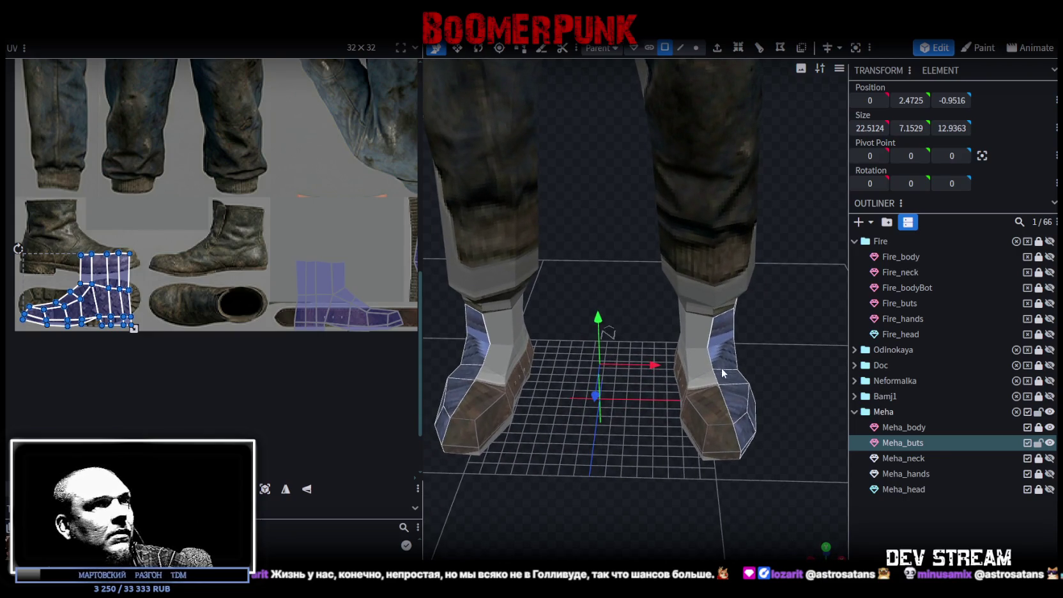
{"action": "left_click", "coordinate": [706, 338]}
{"action": "left_click", "coordinate": [723, 345]}
{"action": "left_click", "coordinate": [725, 367]}
{"action": "left_click", "coordinate": [702, 375]}
{"action": "left_click", "coordinate": [702, 383], "text": "shift"}
{"action": "left_click", "coordinate": [728, 399], "text": "shift"}
{"action": "left_click", "coordinate": [730, 415], "text": "shift"}
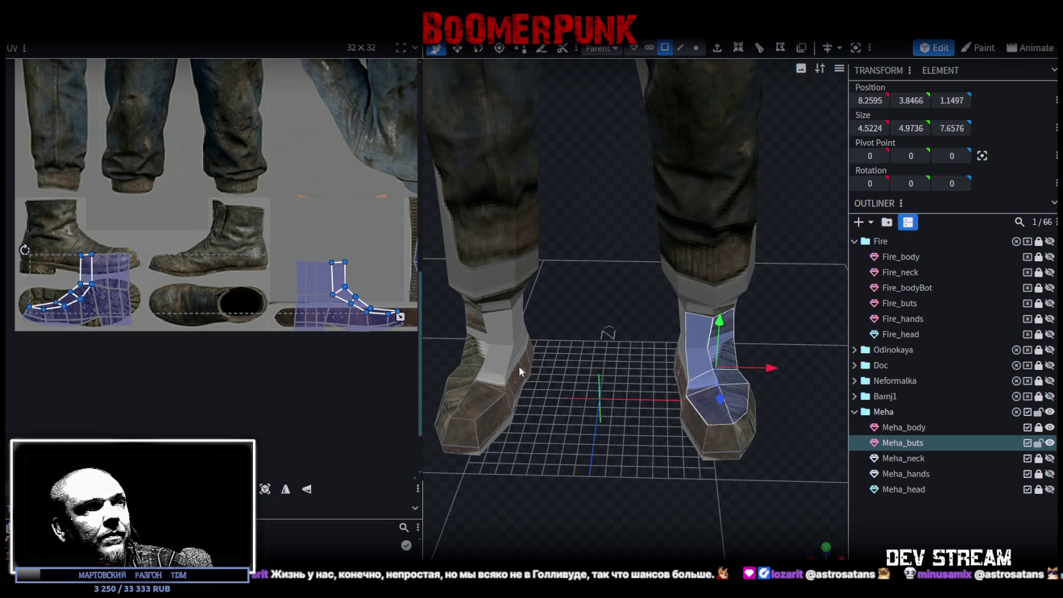
{"action": "left_click", "coordinate": [478, 326], "text": "shift"}
{"action": "left_click", "coordinate": [500, 327], "text": "shift"}
{"action": "left_click", "coordinate": [496, 361], "text": "shift"}
{"action": "left_click", "coordinate": [473, 350], "text": "shift"}
{"action": "left_click", "coordinate": [470, 401], "text": "shift"}
{"action": "left_click", "coordinate": [470, 401], "text": "shift"}
{"action": "left_click", "coordinate": [825, 549]}
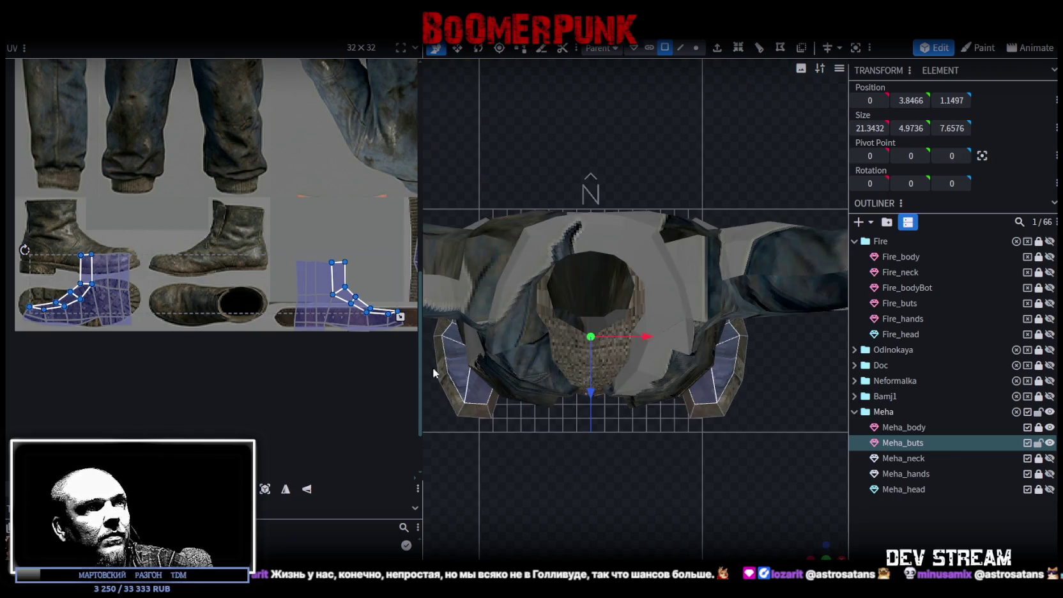
Project the boot-top faces' UVs from the top view and move the islands up the texture
{"action": "left_click", "coordinate": [265, 489]}
{"action": "scroll", "coordinate": [255, 301], "scroll_direction": "down", "scroll_amount": 3}
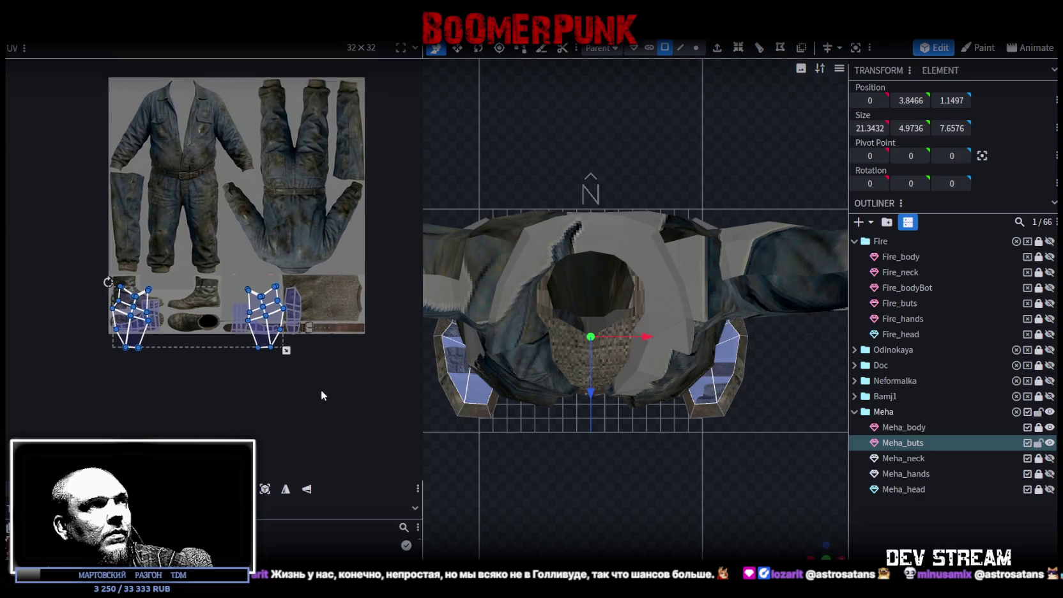
{"action": "scroll", "coordinate": [296, 340], "scroll_direction": "up", "scroll_amount": 5}
{"action": "scroll", "coordinate": [215, 273], "scroll_direction": "down", "scroll_amount": 3}
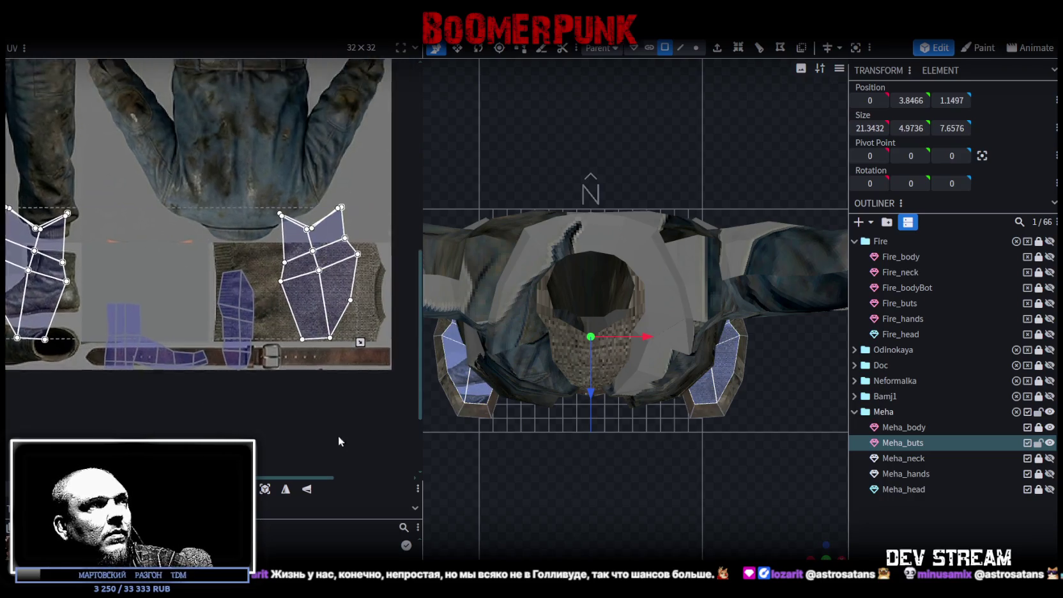
{"action": "left_click_drag", "start_coordinate": [305, 323], "coordinate": [322, 119]}
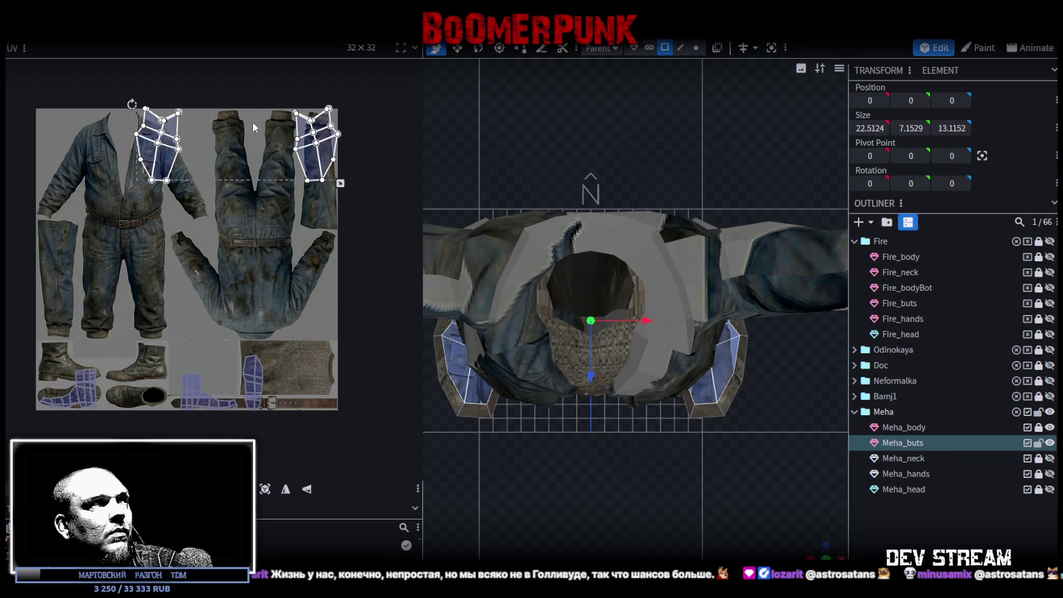
{"action": "left_click_drag", "start_coordinate": [185, 146], "coordinate": [186, 126]}
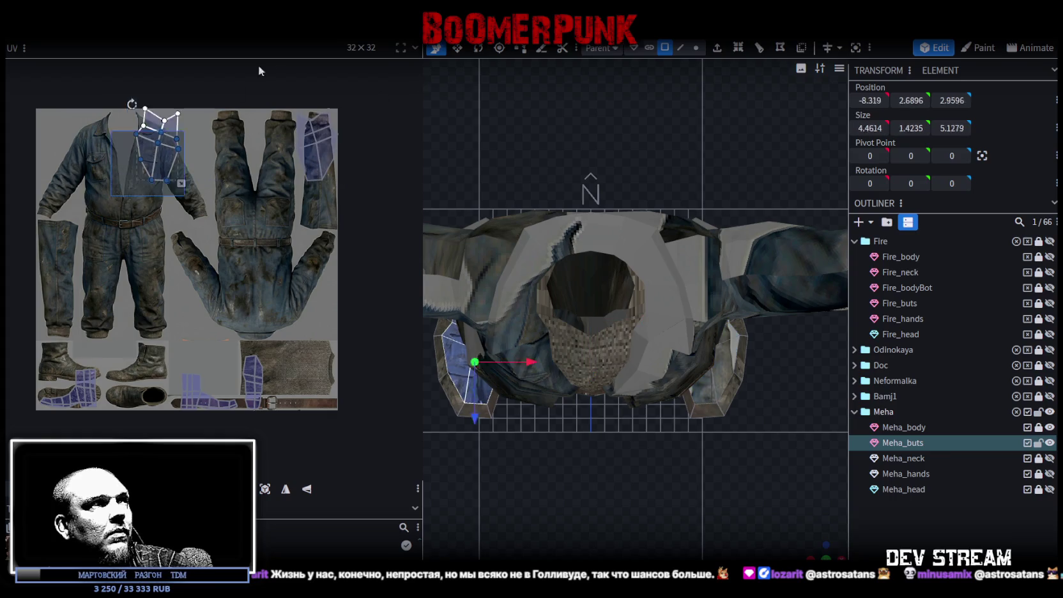
Mirror the new island on X and place it over the overalls
{"action": "left_click", "coordinate": [307, 487]}
{"action": "left_click_drag", "start_coordinate": [160, 146], "coordinate": [318, 144]}
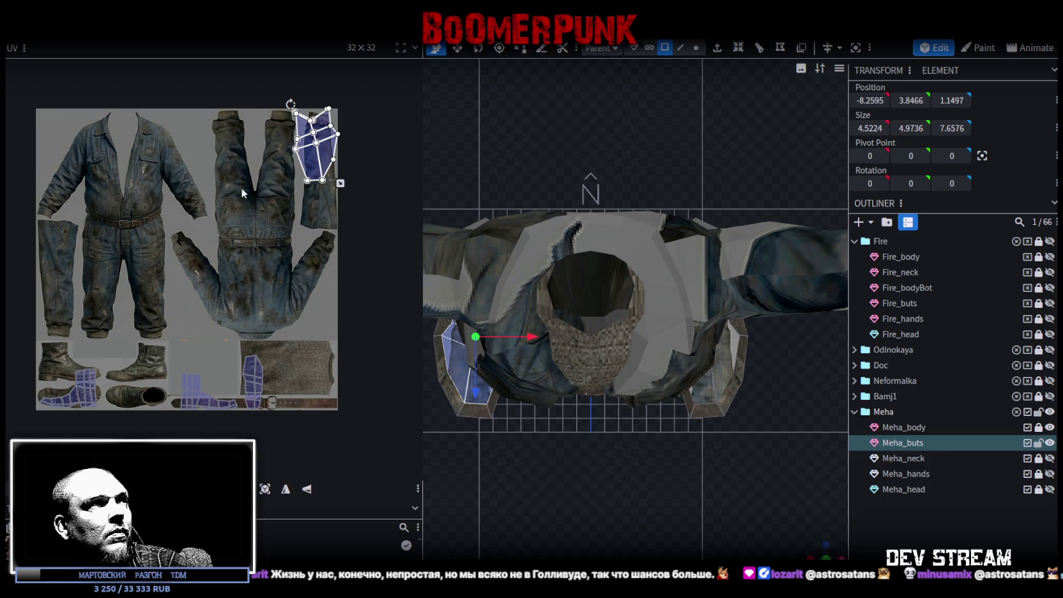
{"action": "left_click_drag", "start_coordinate": [252, 206], "coordinate": [417, 96]}
{"action": "left_click_drag", "start_coordinate": [321, 159], "coordinate": [213, 217]}
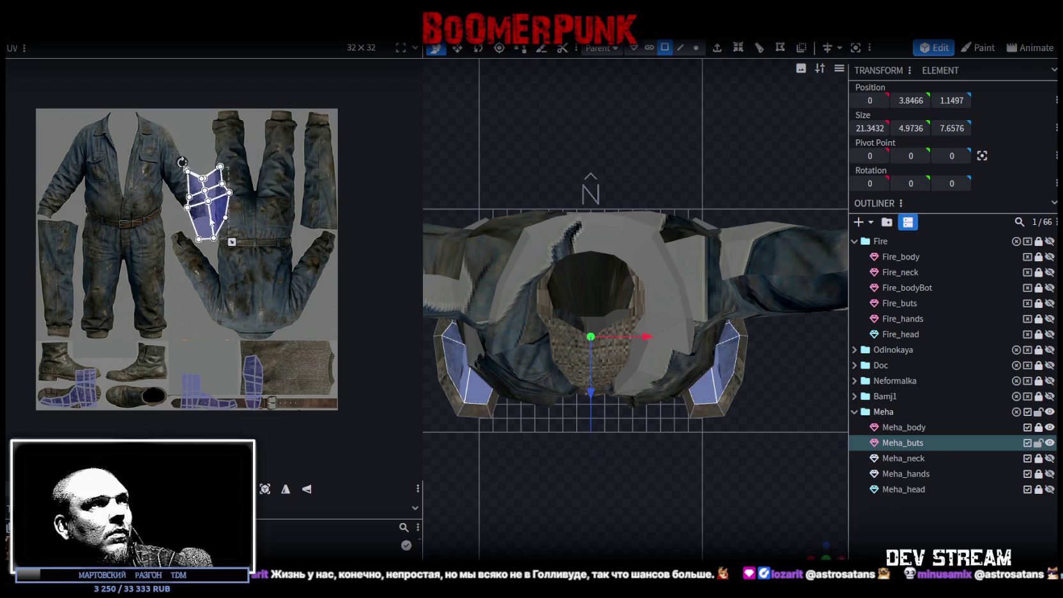
Rotate the island 90°, mirror it on Y, and move it toward the boot pictures
{"action": "right_click", "coordinate": [214, 217]}
{"action": "left_click", "coordinate": [281, 447]}
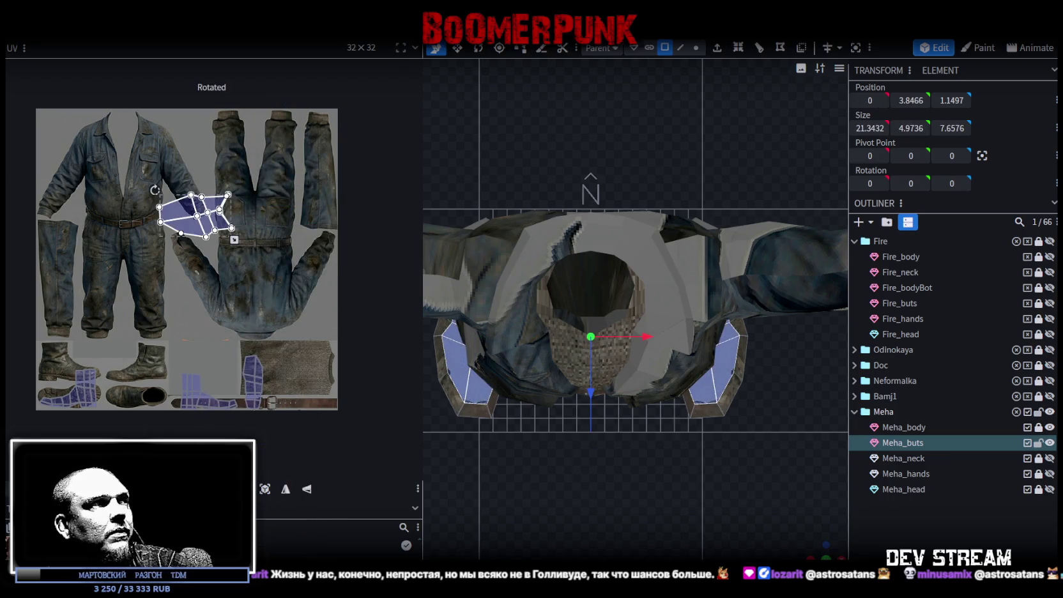
{"action": "left_click", "coordinate": [307, 491]}
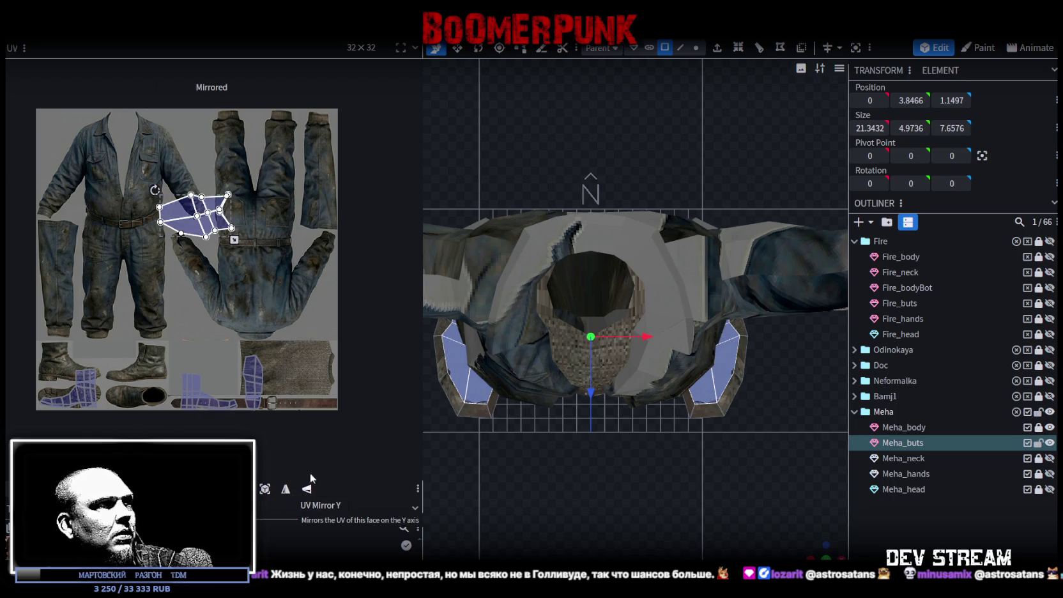
{"action": "left_click_drag", "start_coordinate": [194, 218], "coordinate": [145, 322]}
{"action": "scroll", "coordinate": [144, 361], "scroll_direction": "up", "scroll_amount": 3}
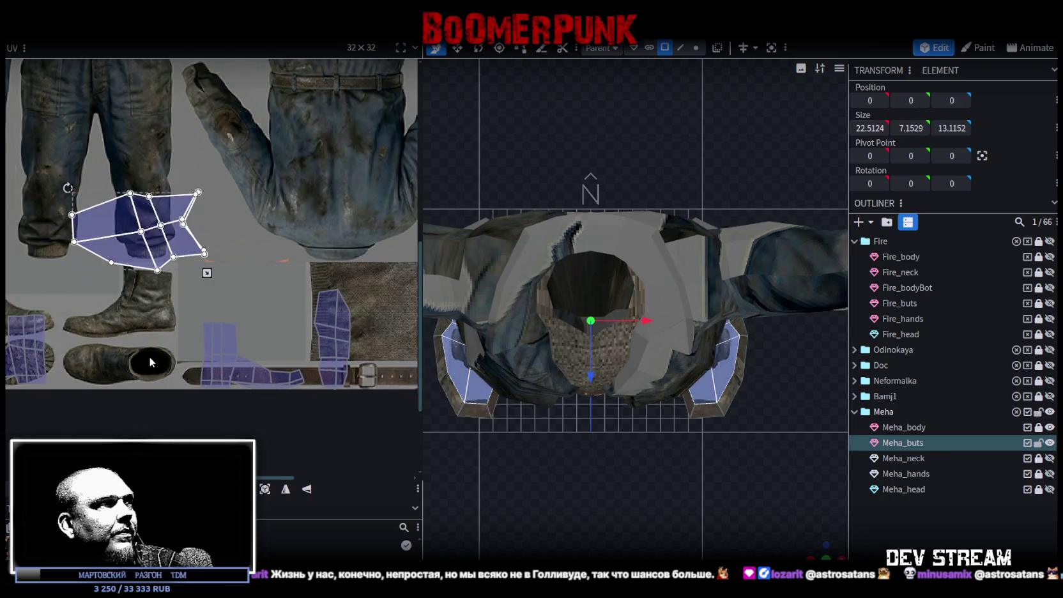
Move the boot-top UV island from the jeans onto the boot pictures
{"action": "scroll", "coordinate": [149, 356], "scroll_direction": "down", "scroll_amount": 2}
{"action": "left_click_drag", "start_coordinate": [140, 292], "coordinate": [152, 282]}
{"action": "scroll", "coordinate": [186, 391], "scroll_direction": "down", "scroll_amount": 1}
{"action": "scroll", "coordinate": [186, 392], "scroll_direction": "up", "scroll_amount": 2}
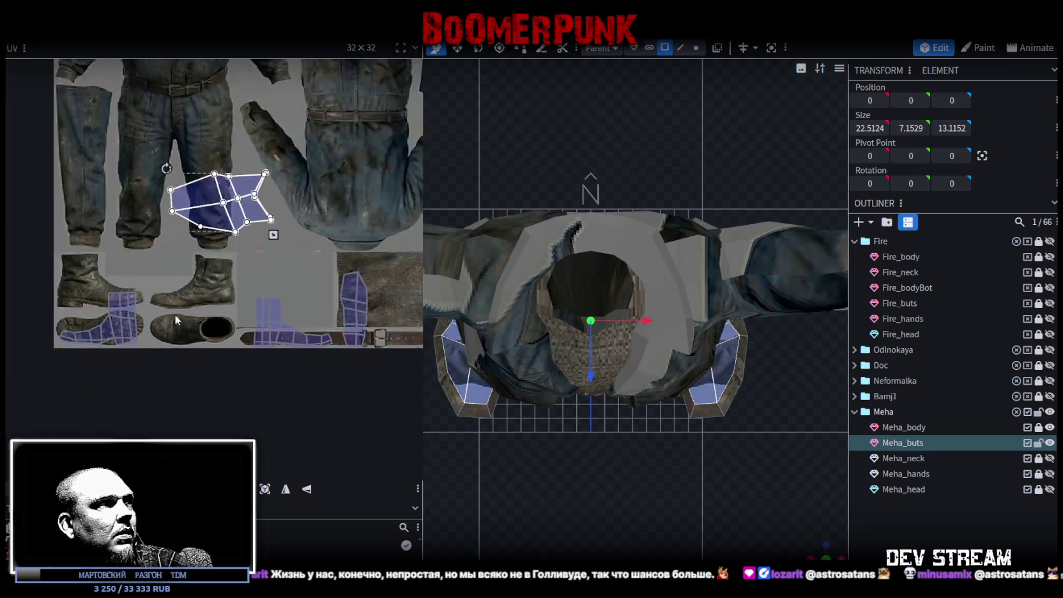
{"action": "scroll", "coordinate": [175, 314], "scroll_direction": "up", "scroll_amount": 1}
{"action": "left_click_drag", "start_coordinate": [243, 189], "coordinate": [191, 341]}
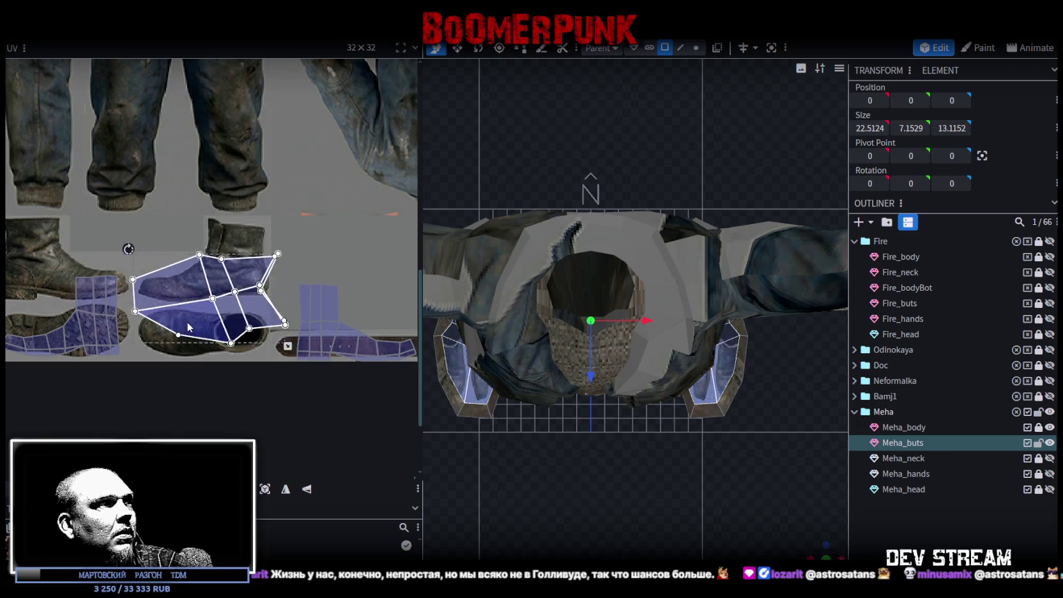
Shrink and turn the island to fit the top-down boot sole picture
{"action": "scroll", "coordinate": [205, 348], "scroll_direction": "up", "scroll_amount": 2}
{"action": "left_click_drag", "start_coordinate": [374, 355], "coordinate": [246, 285]}
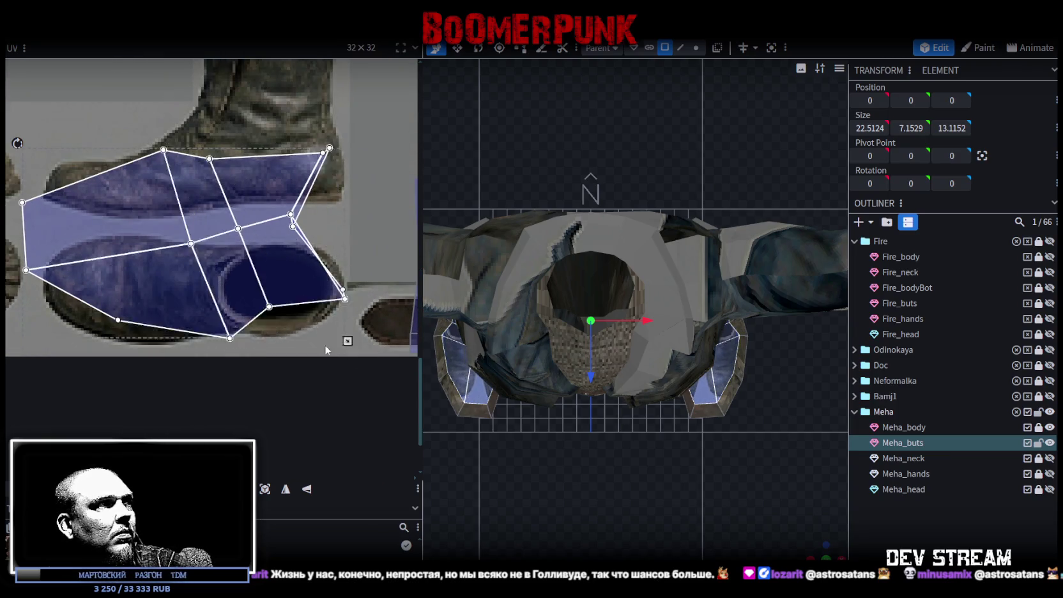
{"action": "left_click_drag", "start_coordinate": [98, 255], "coordinate": [123, 313]}
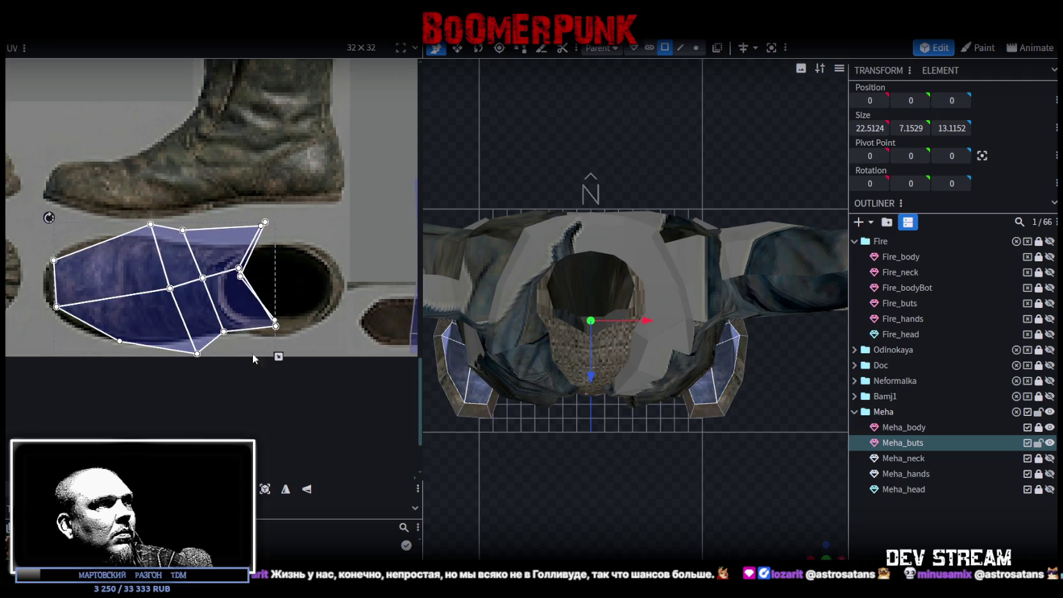
{"action": "left_click_drag", "start_coordinate": [278, 356], "coordinate": [222, 341]}
{"action": "left_click_drag", "start_coordinate": [157, 292], "coordinate": [154, 304]}
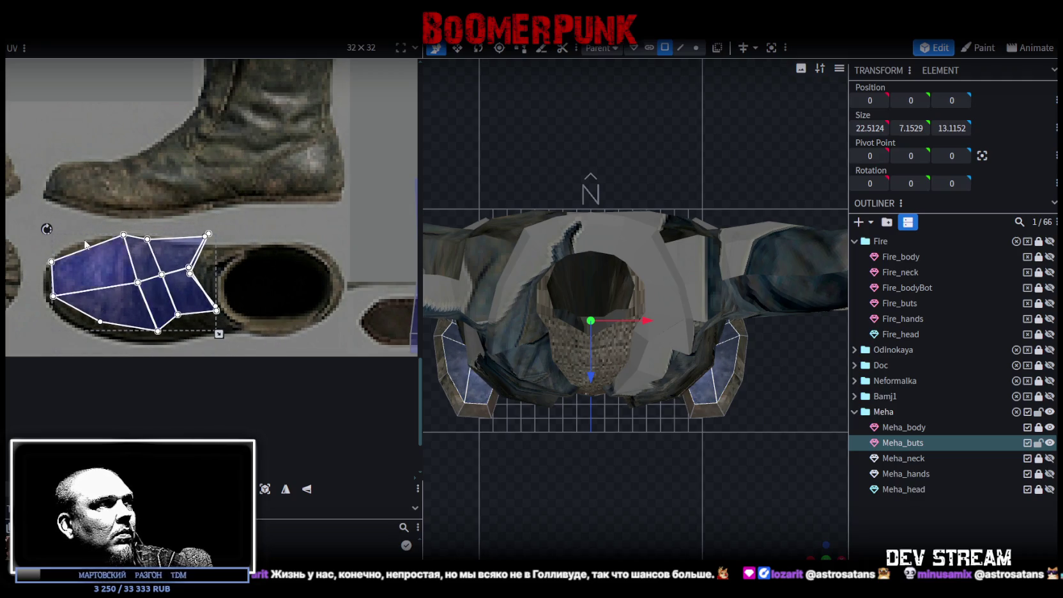
{"action": "mouse_move", "coordinate": [48, 228]}
{"action": "left_mouse_down"}
{"action": "mouse_move", "coordinate": [70, 220]}
{"action": "mouse_move", "coordinate": [120, 255]}
{"action": "mouse_move", "coordinate": [127, 301]}
{"action": "left_mouse_up"}
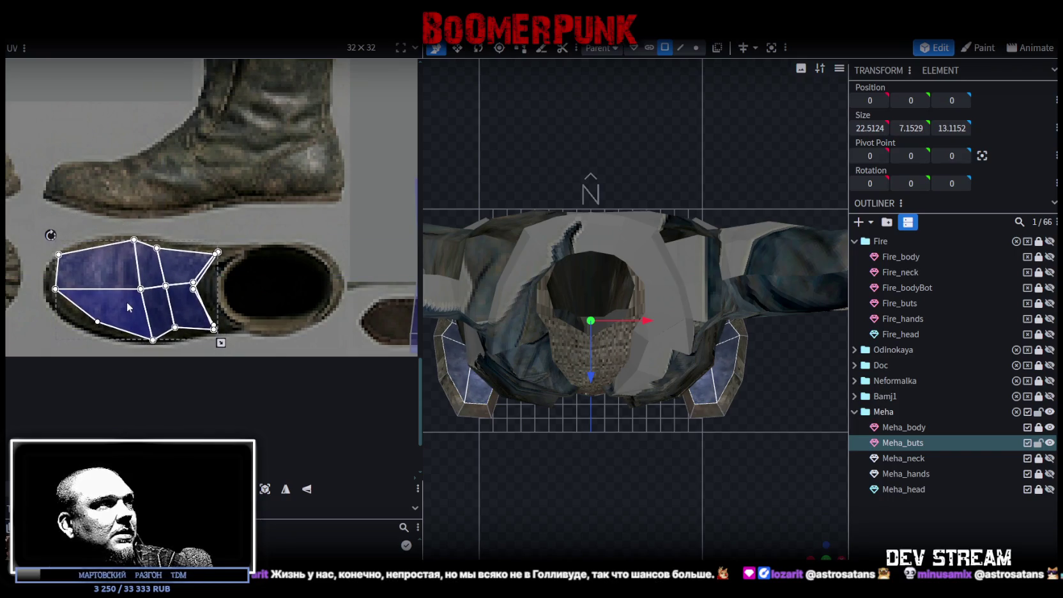
Check the leather boot tops in perspective, then select the left boot's side UV island
{"action": "scroll", "coordinate": [126, 300], "scroll_direction": "down", "scroll_amount": 2}
{"action": "scroll", "coordinate": [255, 369], "scroll_direction": "down", "scroll_amount": 1}
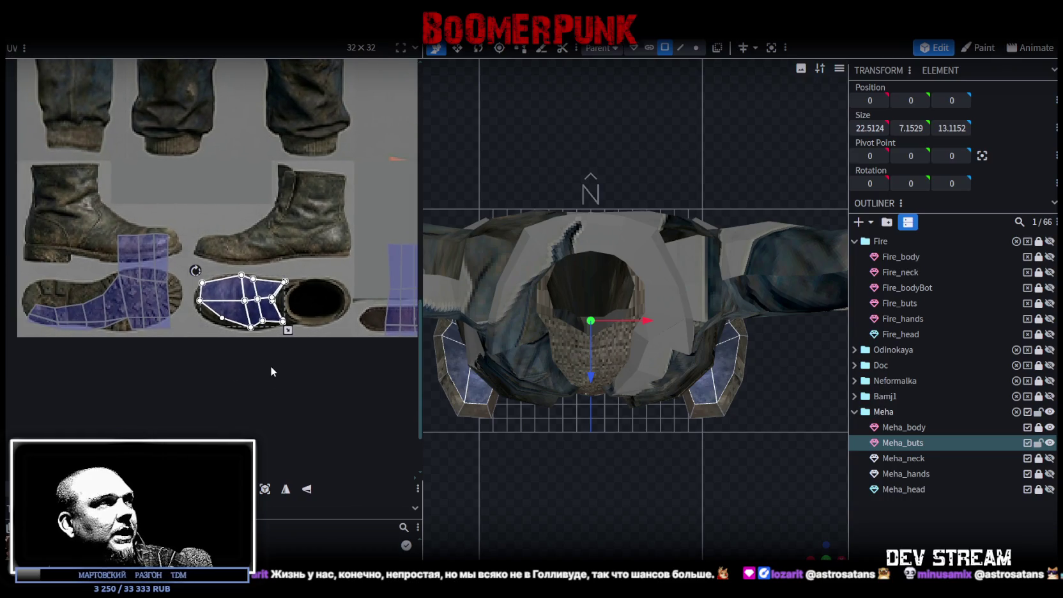
{"action": "scroll", "coordinate": [239, 331], "scroll_direction": "up", "scroll_amount": 2}
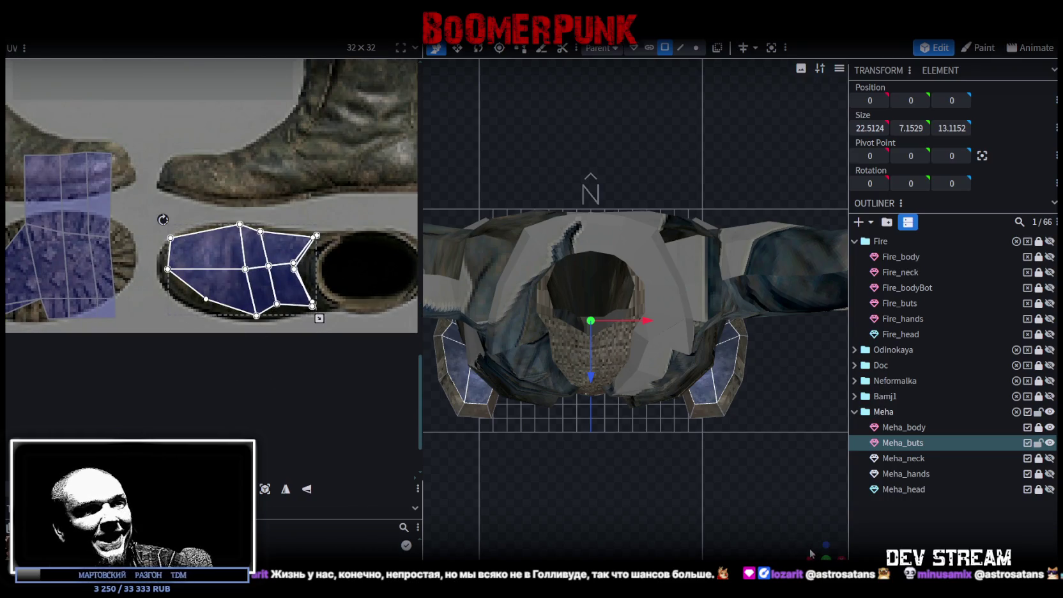
{"action": "left_click_drag", "start_coordinate": [810, 553], "coordinate": [755, 370]}
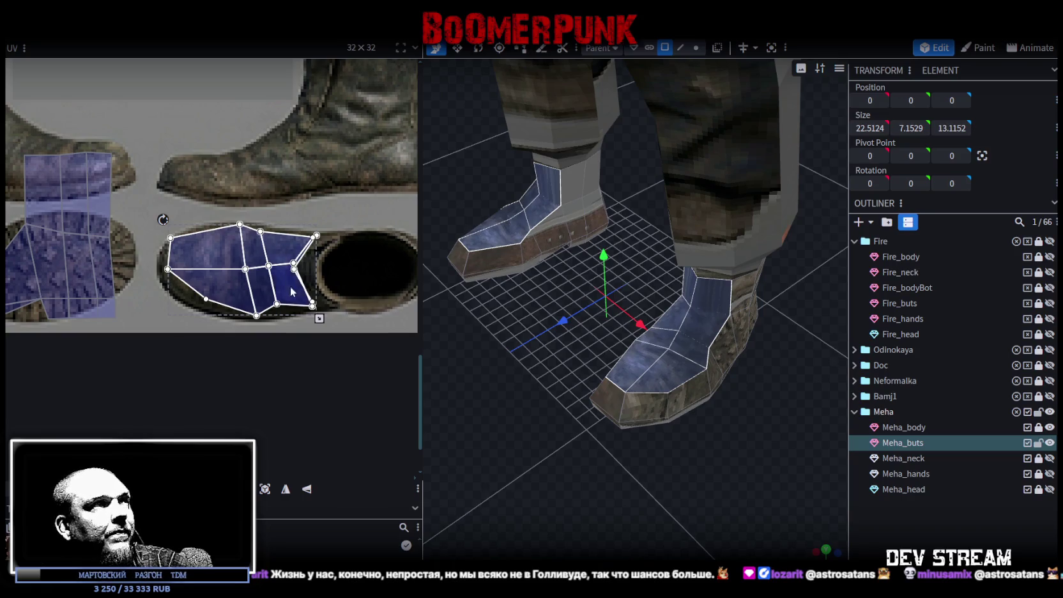
{"action": "scroll", "coordinate": [290, 286], "scroll_direction": "down", "scroll_amount": 1}
{"action": "scroll", "coordinate": [247, 246], "scroll_direction": "down", "scroll_amount": 1}
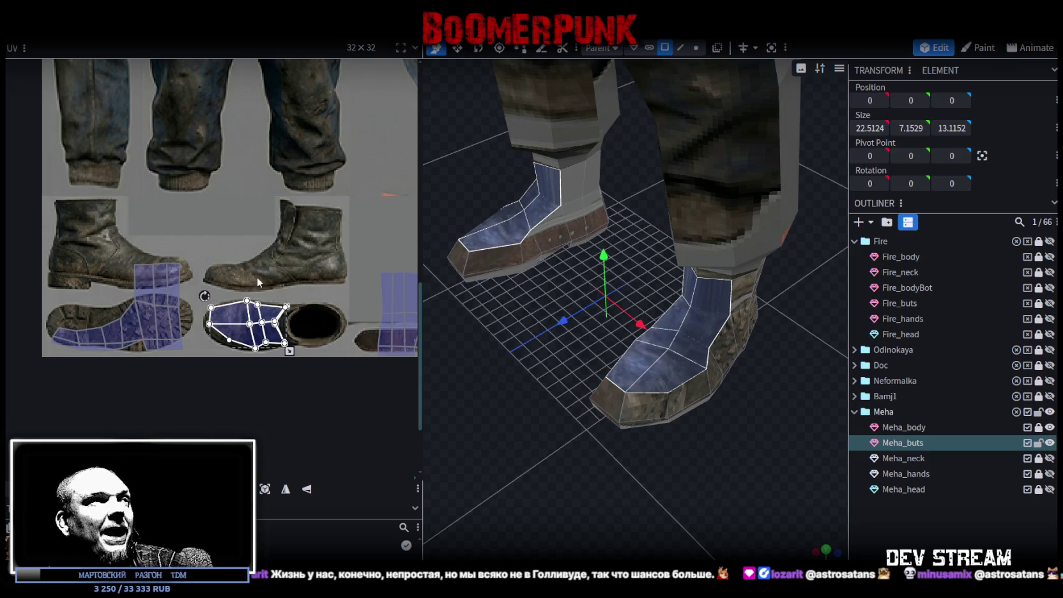
{"action": "scroll", "coordinate": [254, 268], "scroll_direction": "up", "scroll_amount": 2}
{"action": "scroll", "coordinate": [205, 302], "scroll_direction": "down", "scroll_amount": 2}
{"action": "left_click_drag", "start_coordinate": [196, 244], "coordinate": [62, 395]}
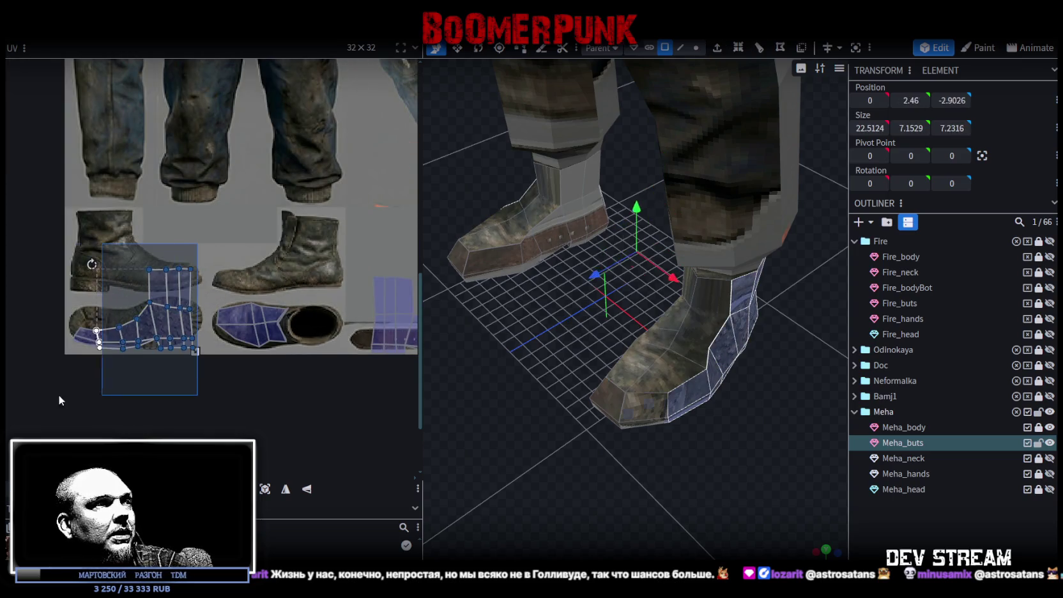
Box-select the sole strip UV island and place it onto the boot sole image
{"action": "left_click_drag", "start_coordinate": [185, 298], "coordinate": [341, 132]}
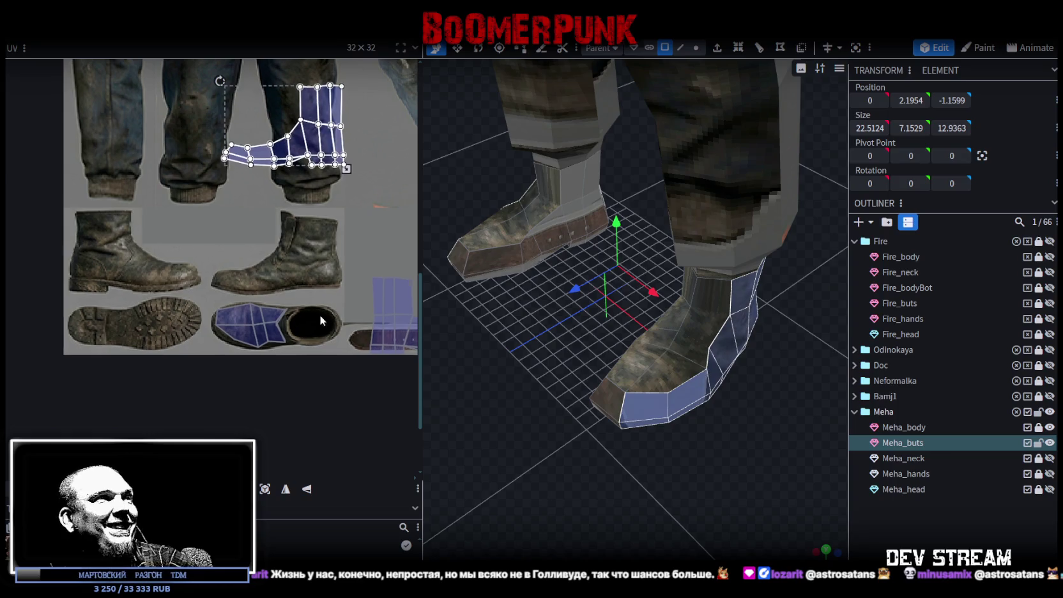
{"action": "scroll", "coordinate": [256, 339], "scroll_direction": "down", "scroll_amount": 2}
{"action": "left_click_drag", "start_coordinate": [372, 299], "coordinate": [316, 385]}
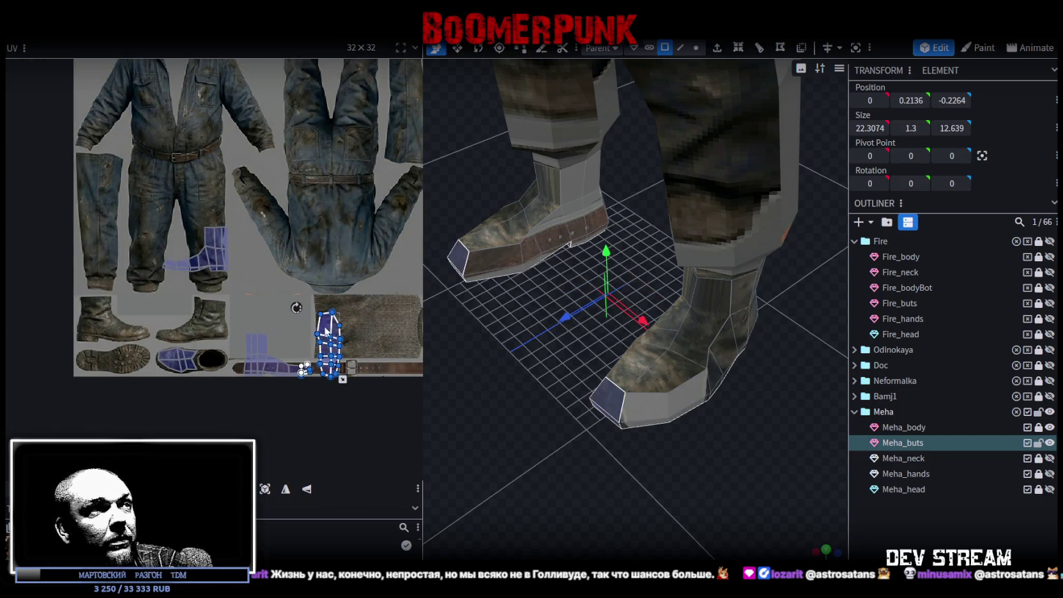
{"action": "left_click_drag", "start_coordinate": [326, 321], "coordinate": [116, 290]}
{"action": "right_click", "coordinate": [115, 290]}
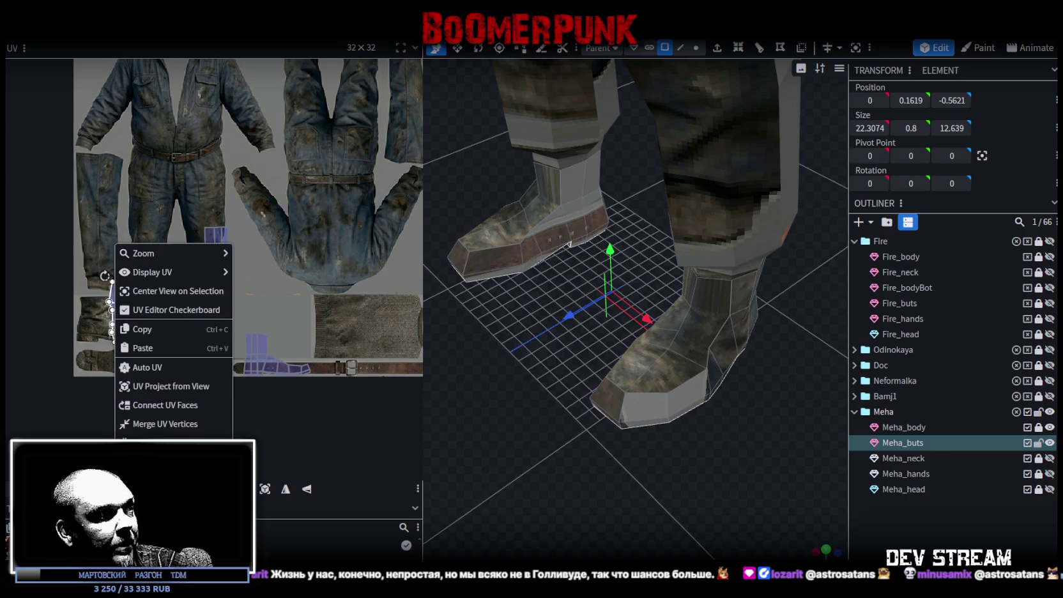
{"action": "left_click", "coordinate": [108, 402]}
{"action": "scroll", "coordinate": [109, 332], "scroll_direction": "up", "scroll_amount": 3}
{"action": "scroll", "coordinate": [160, 256], "scroll_direction": "up", "scroll_amount": 3}
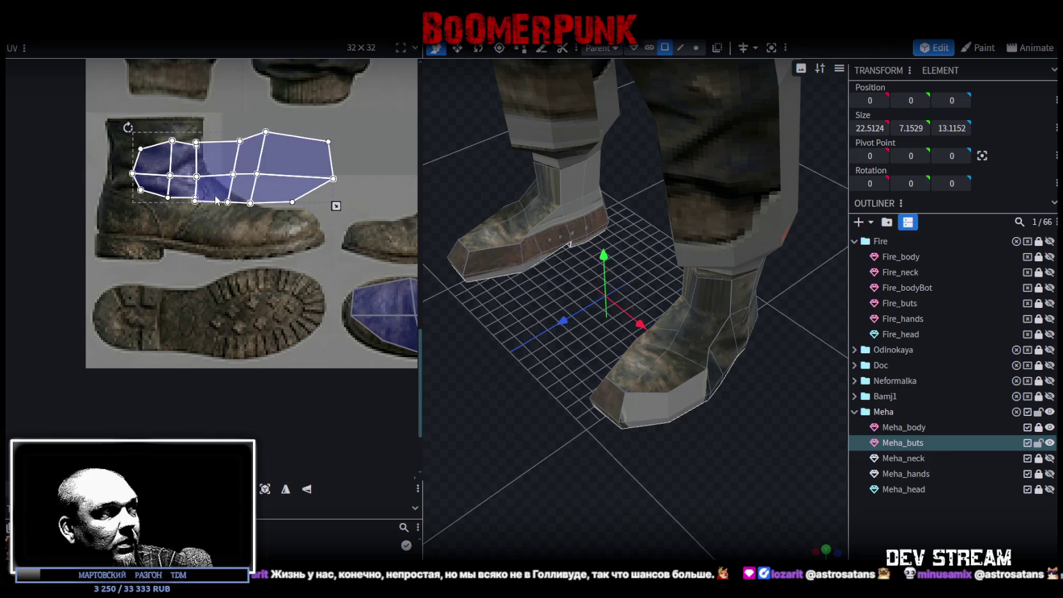
{"action": "left_click_drag", "start_coordinate": [216, 200], "coordinate": [181, 347]}
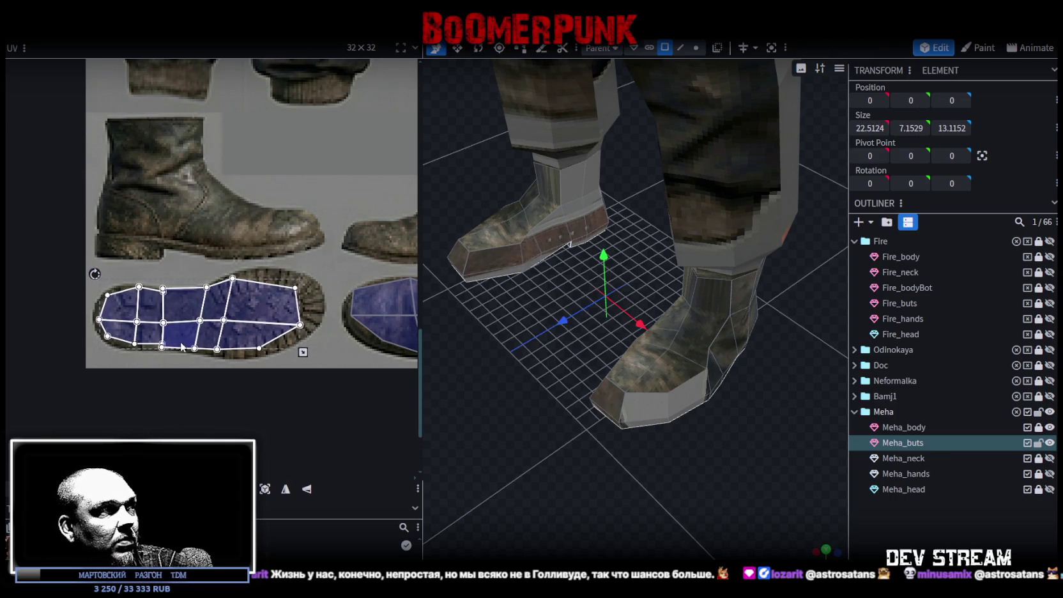
Pull the sole island's bottom, top and right-end vertices out onto the sole outline
{"action": "scroll", "coordinate": [191, 364], "scroll_direction": "up", "scroll_amount": 1}
{"action": "scroll", "coordinate": [197, 377], "scroll_direction": "up", "scroll_amount": 1}
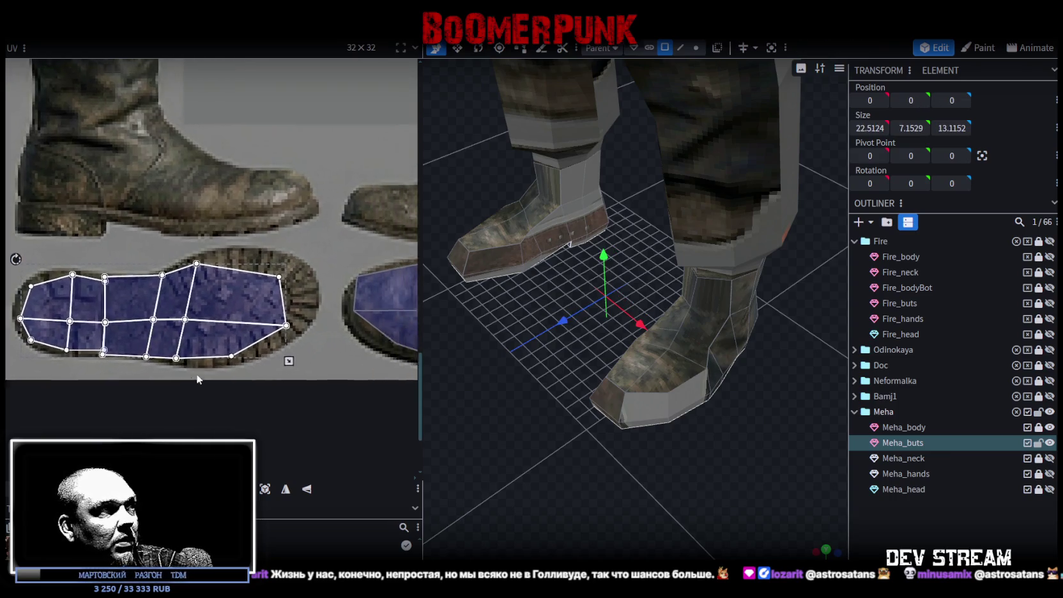
{"action": "mouse_move", "coordinate": [295, 254]}
{"action": "left_mouse_down"}
{"action": "mouse_move", "coordinate": [161, 369]}
{"action": "mouse_move", "coordinate": [241, 357]}
{"action": "mouse_move", "coordinate": [186, 366]}
{"action": "left_mouse_up"}
{"action": "left_click", "coordinate": [185, 360]}
{"action": "left_click", "coordinate": [206, 264]}
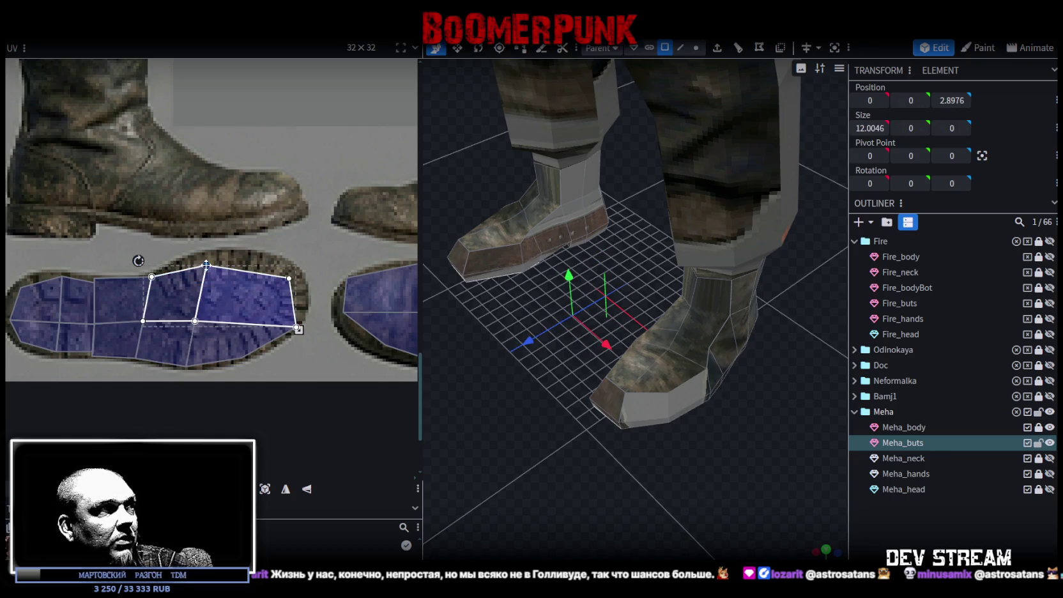
{"action": "left_click_drag", "start_coordinate": [206, 264], "coordinate": [209, 254]}
{"action": "left_click", "coordinate": [290, 277]}
{"action": "left_click_drag", "start_coordinate": [290, 278], "coordinate": [295, 267]}
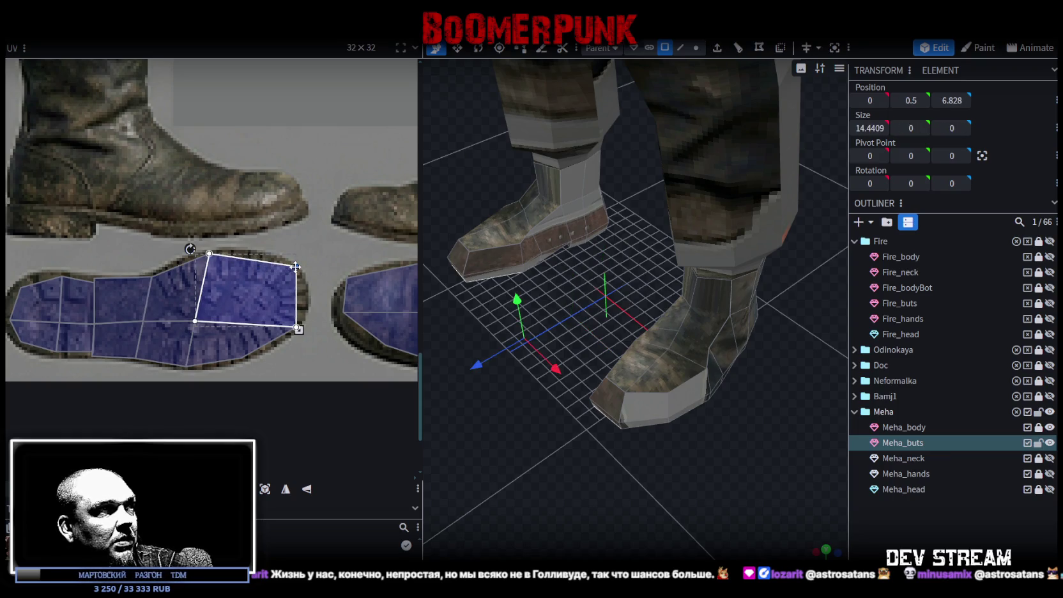
{"action": "scroll", "coordinate": [191, 319], "scroll_direction": "up", "scroll_amount": 1}
{"action": "scroll", "coordinate": [214, 355], "scroll_direction": "up", "scroll_amount": 2}
{"action": "left_click", "coordinate": [113, 295]}
{"action": "mouse_move", "coordinate": [146, 291]}
{"action": "left_mouse_down"}
{"action": "mouse_move", "coordinate": [171, 383]}
{"action": "mouse_move", "coordinate": [165, 376]}
{"action": "left_mouse_up"}
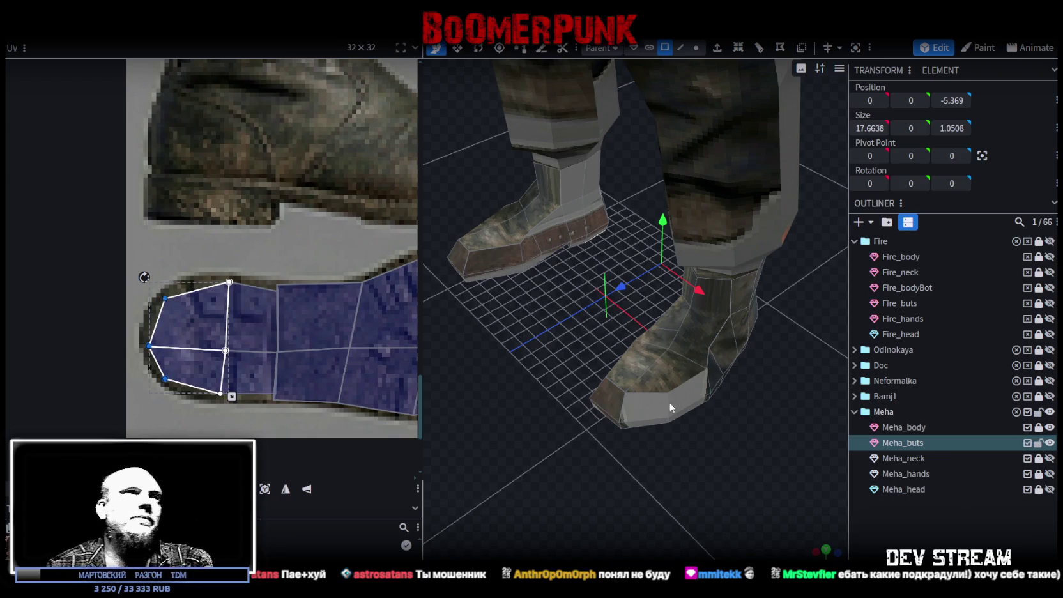
Fit the left toe faces' lower-left and upper-left corners to the top-down boot image
{"action": "scroll", "coordinate": [300, 303], "scroll_direction": "down", "scroll_amount": 2}
{"action": "scroll", "coordinate": [251, 272], "scroll_direction": "down", "scroll_amount": 1}
{"action": "scroll", "coordinate": [219, 278], "scroll_direction": "down", "scroll_amount": 1}
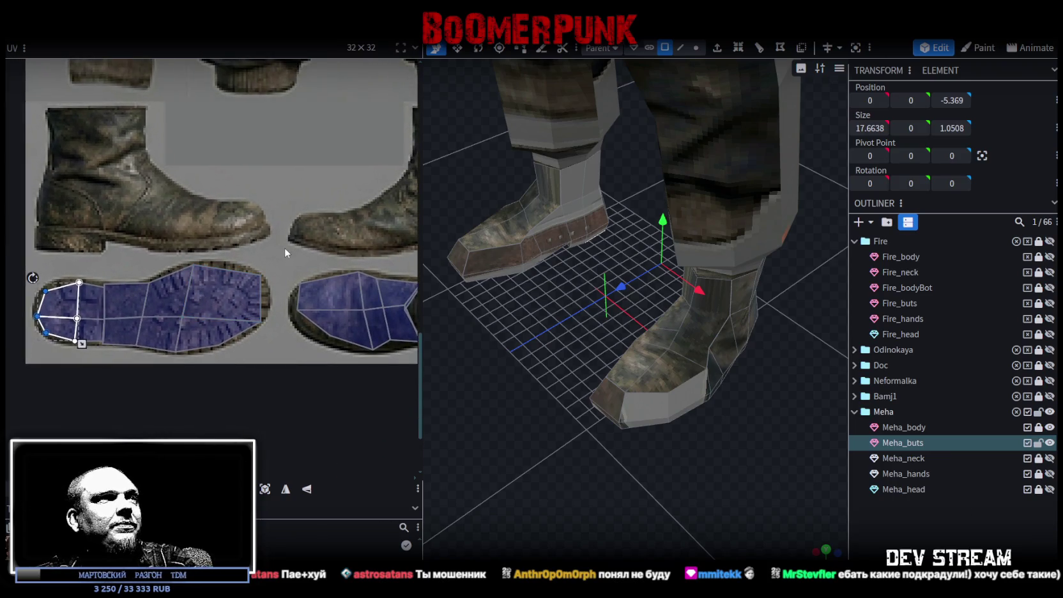
{"action": "scroll", "coordinate": [190, 317], "scroll_direction": "up", "scroll_amount": 1}
{"action": "scroll", "coordinate": [232, 343], "scroll_direction": "up", "scroll_amount": 1}
{"action": "scroll", "coordinate": [291, 333], "scroll_direction": "up", "scroll_amount": 2}
{"action": "scroll", "coordinate": [290, 294], "scroll_direction": "up", "scroll_amount": 1}
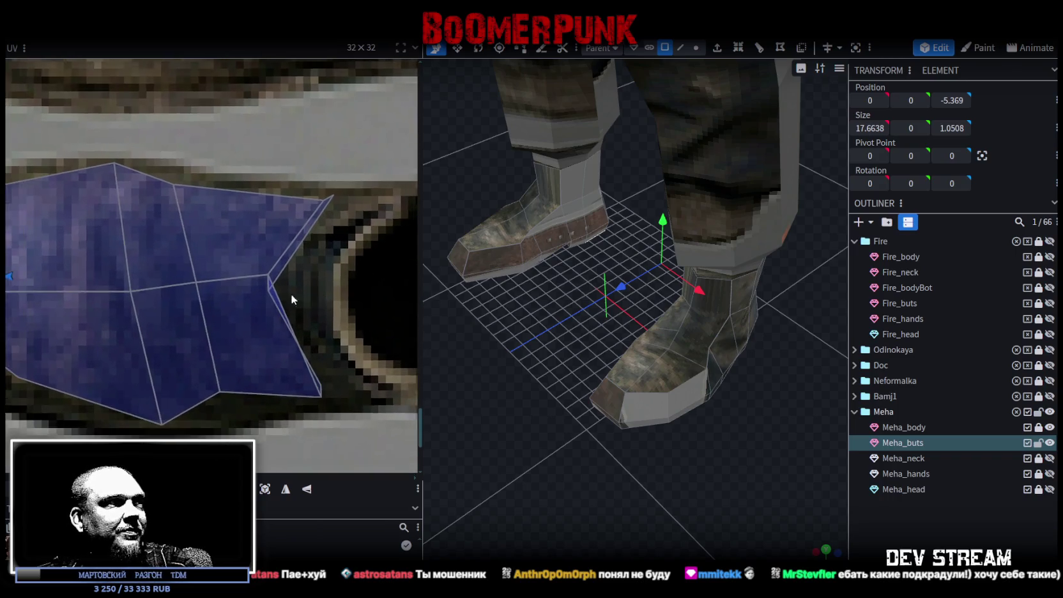
{"action": "scroll", "coordinate": [290, 293], "scroll_direction": "down", "scroll_amount": 3}
{"action": "mouse_move", "coordinate": [191, 387]}
{"action": "left_mouse_down"}
{"action": "mouse_move", "coordinate": [217, 334]}
{"action": "mouse_move", "coordinate": [212, 291]}
{"action": "left_mouse_up"}
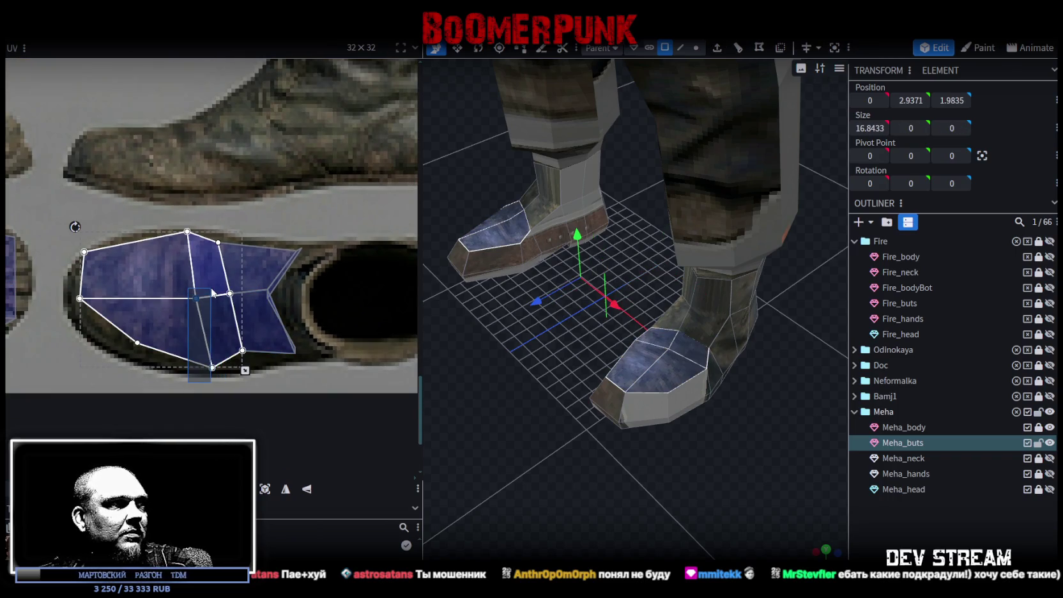
{"action": "left_click_drag", "start_coordinate": [225, 371], "coordinate": [187, 300]}
{"action": "left_click_drag", "start_coordinate": [206, 374], "coordinate": [186, 366]}
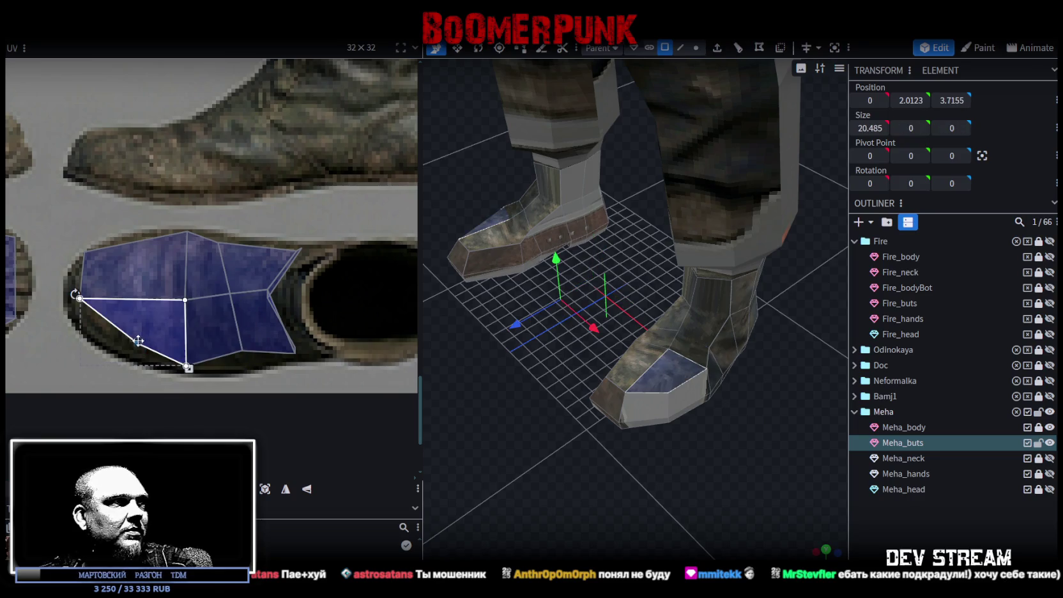
{"action": "left_click_drag", "start_coordinate": [136, 342], "coordinate": [112, 345]}
{"action": "left_click", "coordinate": [79, 299]}
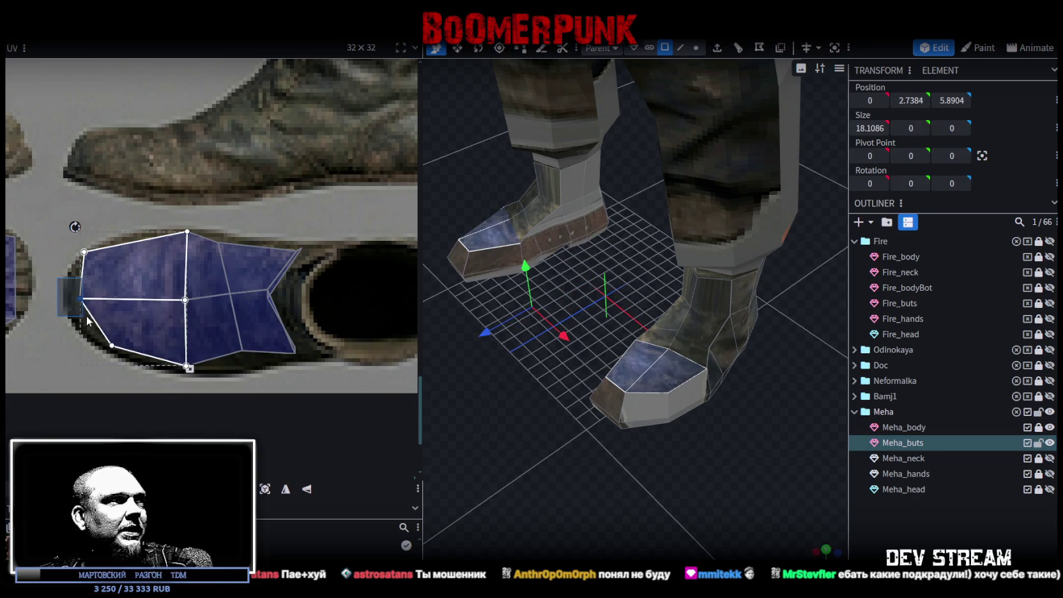
{"action": "left_click", "coordinate": [84, 251]}
{"action": "left_click_drag", "start_coordinate": [84, 252], "coordinate": [90, 253]}
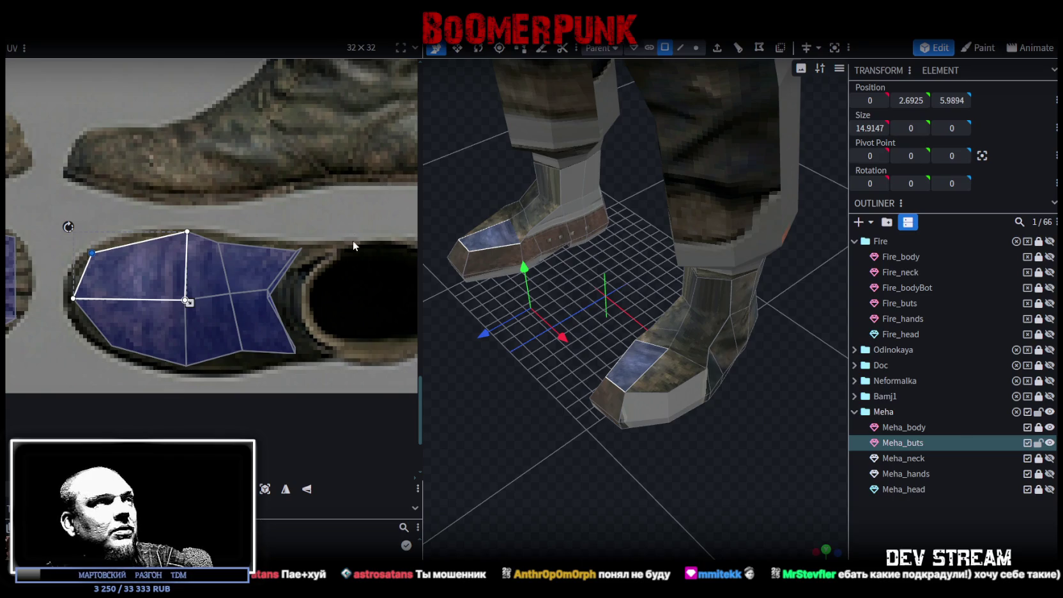
Stretch the slanted right vertex, shared vertex and lower quad corner toward the boot opening
{"action": "scroll", "coordinate": [302, 253], "scroll_direction": "up", "scroll_amount": 3}
{"action": "scroll", "coordinate": [275, 168], "scroll_direction": "down", "scroll_amount": 1}
{"action": "left_click", "coordinate": [247, 188]}
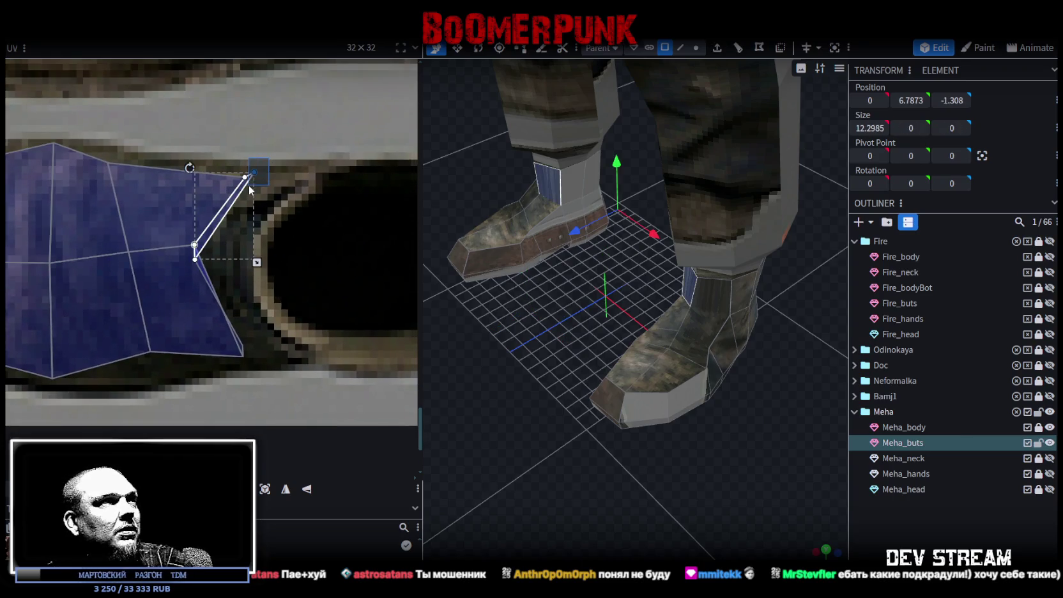
{"action": "left_click_drag", "start_coordinate": [257, 174], "coordinate": [310, 170]}
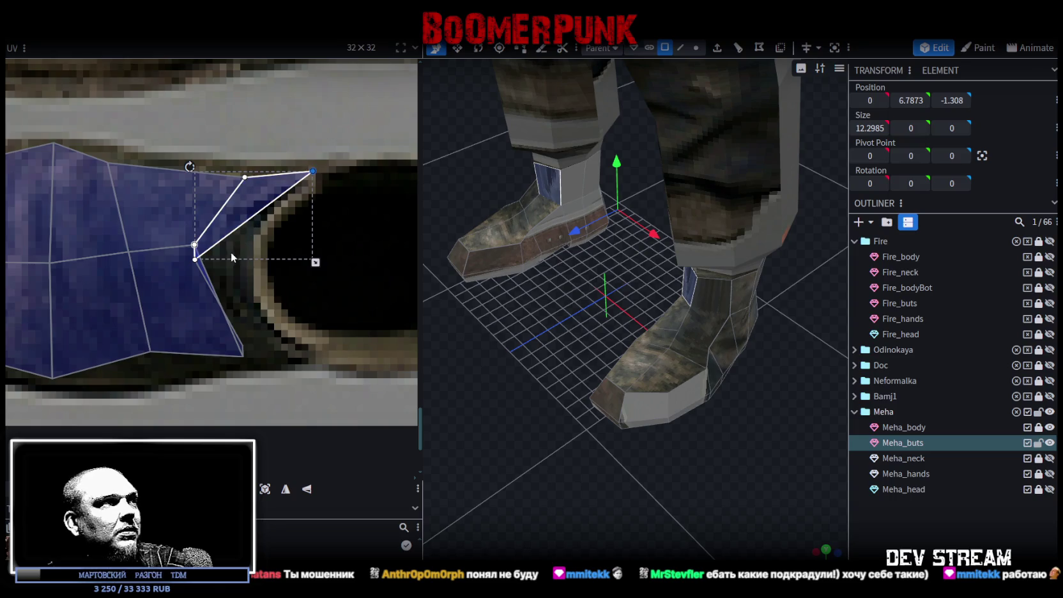
{"action": "left_click", "coordinate": [204, 281], "text": "shift"}
{"action": "left_click_drag", "start_coordinate": [194, 258], "coordinate": [251, 255]}
{"action": "left_click_drag", "start_coordinate": [256, 251], "coordinate": [259, 251]}
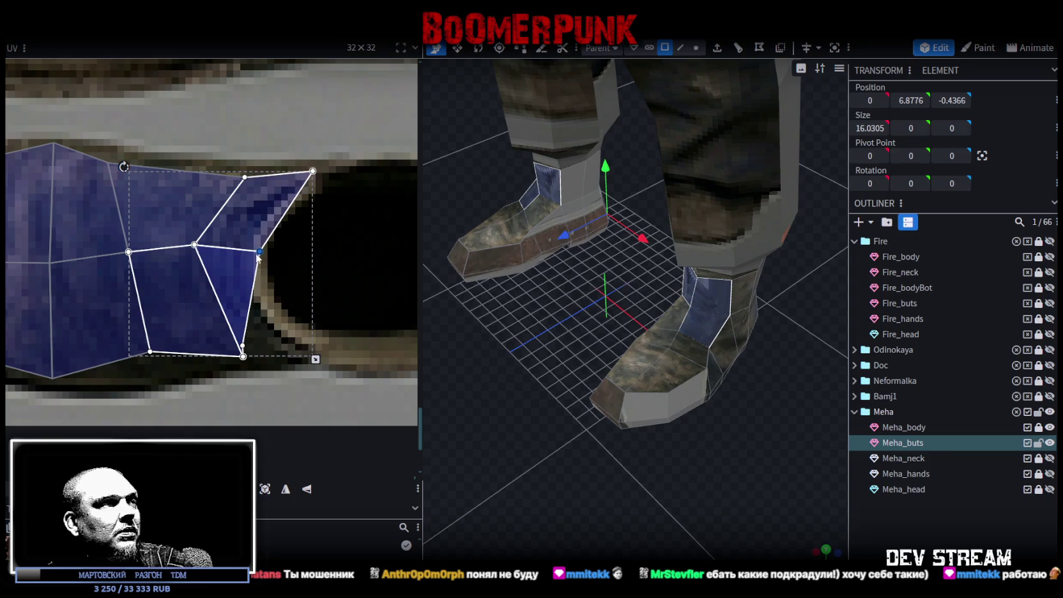
{"action": "left_click", "coordinate": [263, 348]}
{"action": "left_click", "coordinate": [242, 345], "text": "shift"}
{"action": "left_click_drag", "start_coordinate": [243, 345], "coordinate": [305, 355]}
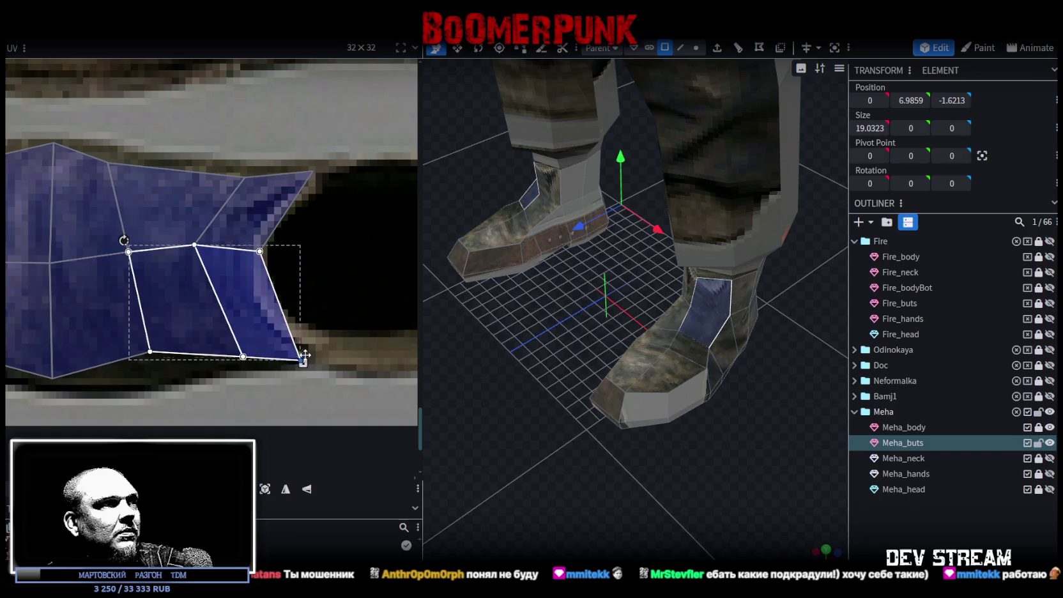
Adjust the shared vertices of the left, upper, right and lower quad pairs, then orbit to check
{"action": "left_click", "coordinate": [155, 348]}
{"action": "left_click_drag", "start_coordinate": [149, 352], "coordinate": [150, 370]}
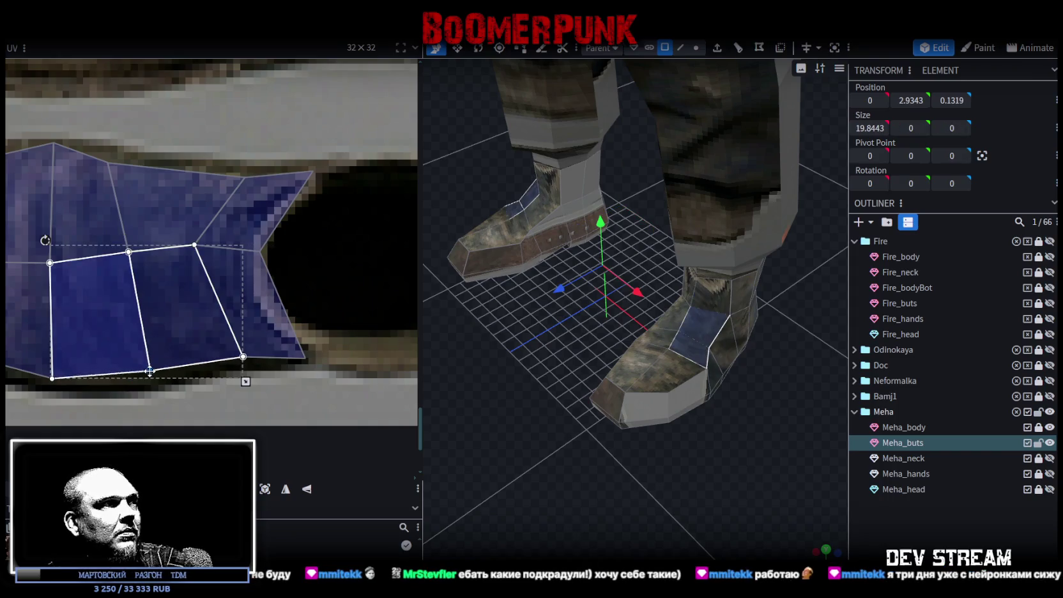
{"action": "left_click", "coordinate": [110, 162]}
{"action": "left_click_drag", "start_coordinate": [110, 163], "coordinate": [137, 164]}
{"action": "left_click", "coordinate": [255, 186]}
{"action": "left_click_drag", "start_coordinate": [244, 177], "coordinate": [202, 173]}
{"action": "left_click", "coordinate": [231, 348]}
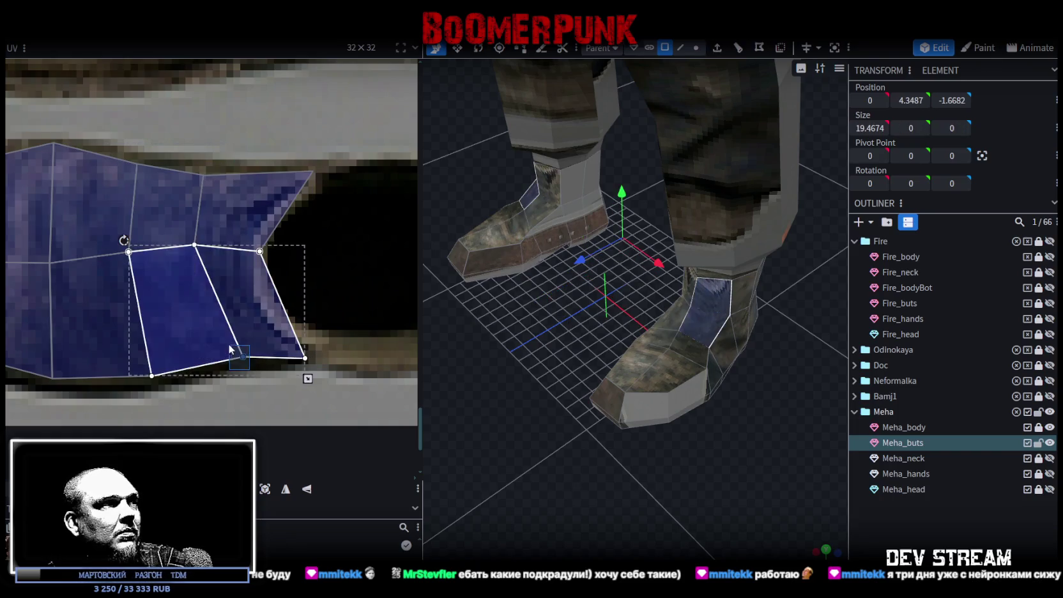
{"action": "left_click_drag", "start_coordinate": [243, 357], "coordinate": [212, 362]}
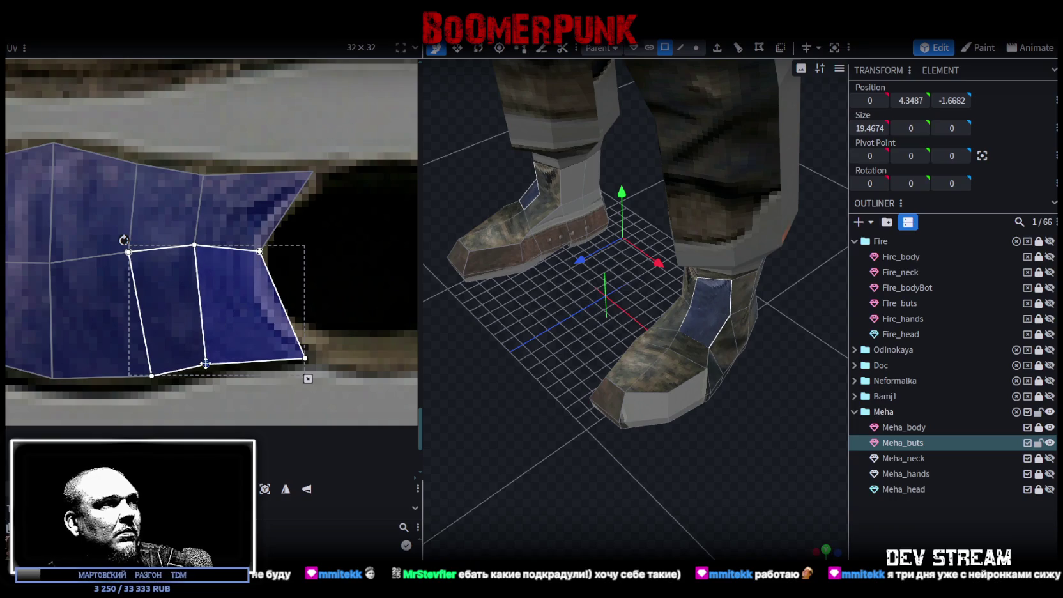
{"action": "left_click", "coordinate": [152, 375]}
{"action": "left_click_drag", "start_coordinate": [151, 376], "coordinate": [129, 381]}
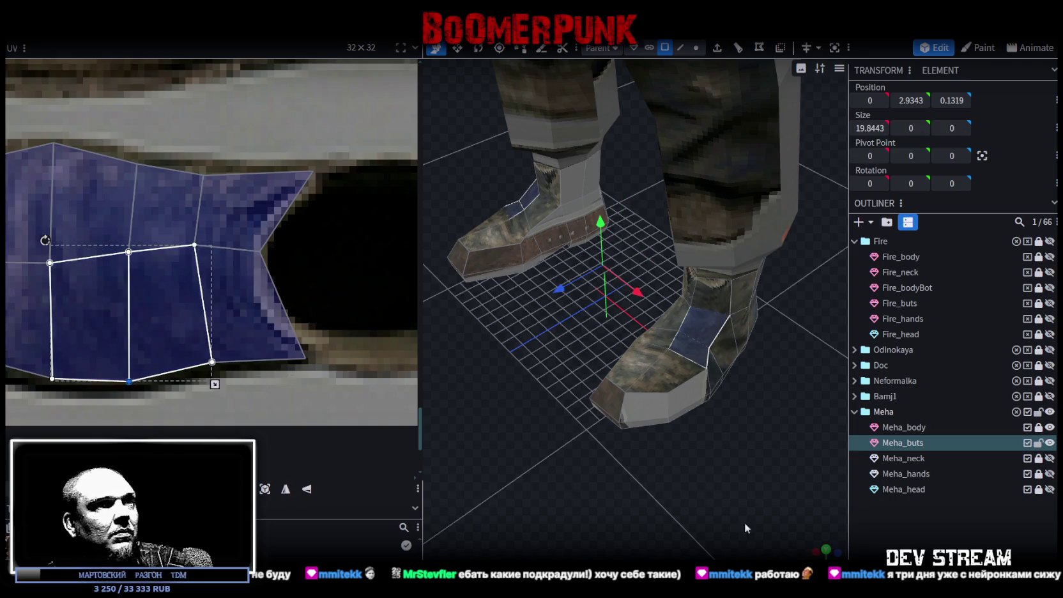
{"action": "mouse_move", "coordinate": [706, 501]}
{"action": "left_mouse_down"}
{"action": "mouse_move", "coordinate": [666, 450]}
{"action": "mouse_move", "coordinate": [657, 360]}
{"action": "mouse_move", "coordinate": [635, 329]}
{"action": "left_mouse_up"}
{"action": "scroll", "coordinate": [236, 259], "scroll_direction": "down", "scroll_amount": 2}
Place the boot side UV island onto the side-view boot image, shifted one texel to align
{"action": "scroll", "coordinate": [235, 259], "scroll_direction": "down", "scroll_amount": 1}
{"action": "scroll", "coordinate": [247, 289], "scroll_direction": "down", "scroll_amount": 2}
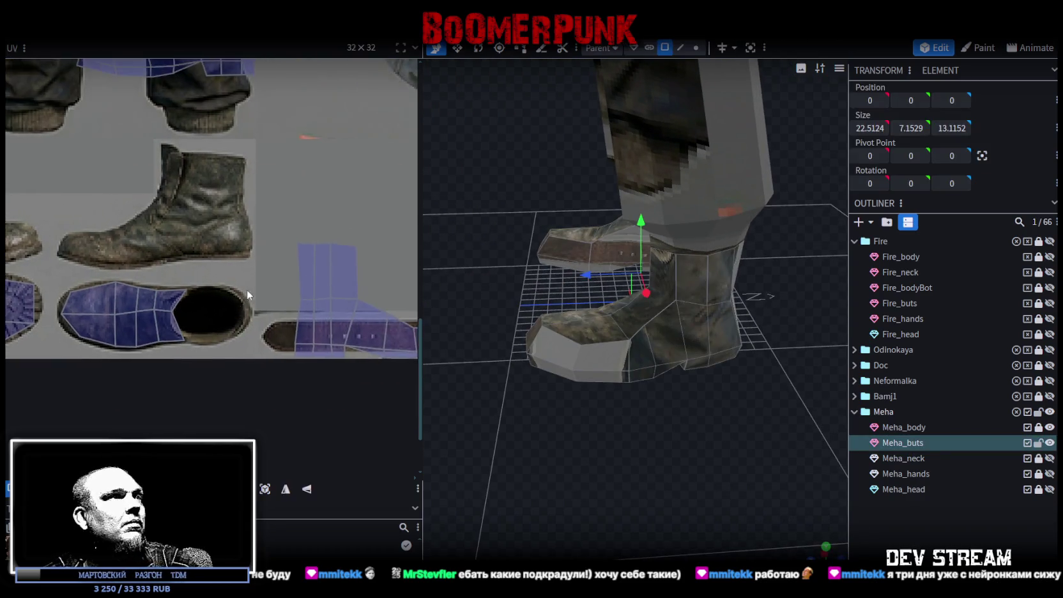
{"action": "scroll", "coordinate": [301, 257], "scroll_direction": "down", "scroll_amount": 1}
{"action": "scroll", "coordinate": [271, 246], "scroll_direction": "up", "scroll_amount": 1}
{"action": "scroll", "coordinate": [178, 240], "scroll_direction": "up", "scroll_amount": 2}
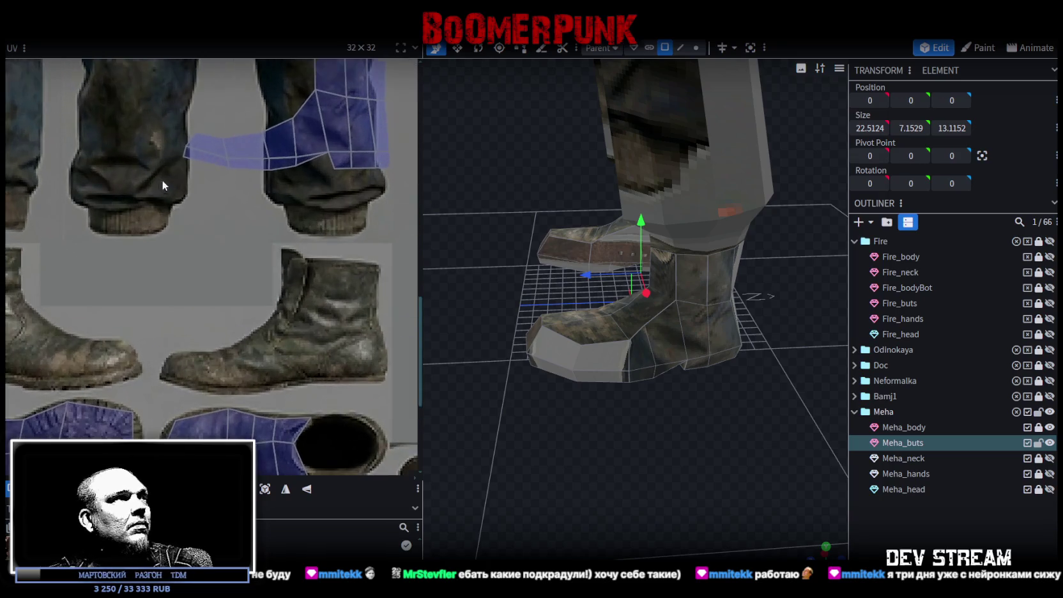
{"action": "scroll", "coordinate": [165, 273], "scroll_direction": "down", "scroll_amount": 2}
{"action": "left_click_drag", "start_coordinate": [125, 156], "coordinate": [290, 284]}
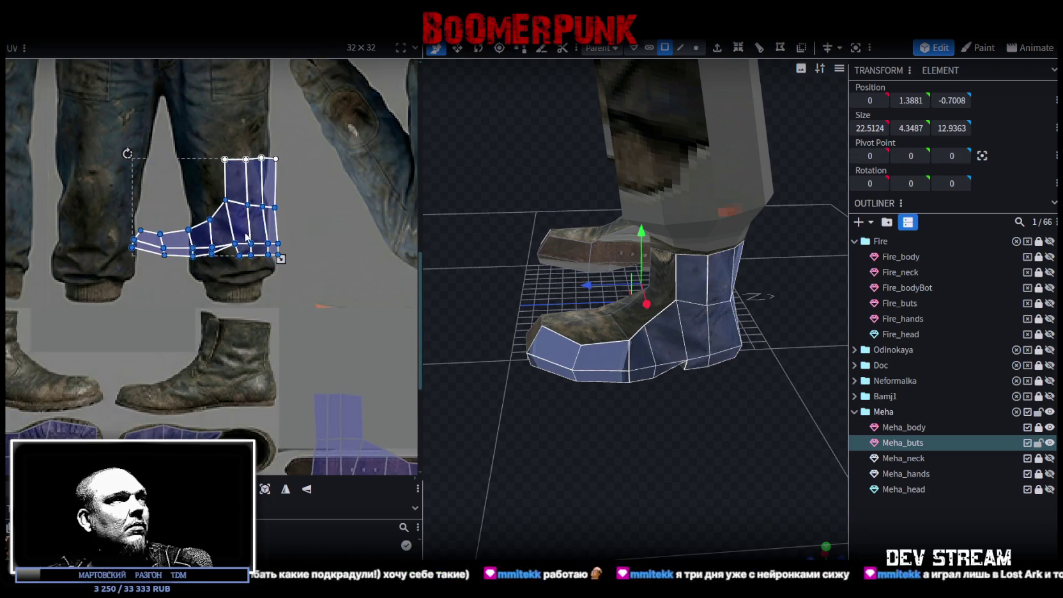
{"action": "left_click_drag", "start_coordinate": [203, 257], "coordinate": [276, 378]}
{"action": "scroll", "coordinate": [276, 378], "scroll_direction": "up", "scroll_amount": 2}
{"action": "middle_click_drag", "start_coordinate": [295, 300], "coordinate": [327, 270]}
{"action": "scroll", "coordinate": [123, 272], "scroll_direction": "up", "scroll_amount": 1}
{"action": "scroll", "coordinate": [123, 272], "scroll_direction": "up", "scroll_amount": 1}
{"action": "scroll", "coordinate": [123, 272], "scroll_direction": "up", "scroll_amount": 1}
{"action": "left_click_drag", "start_coordinate": [123, 272], "coordinate": [118, 272]}
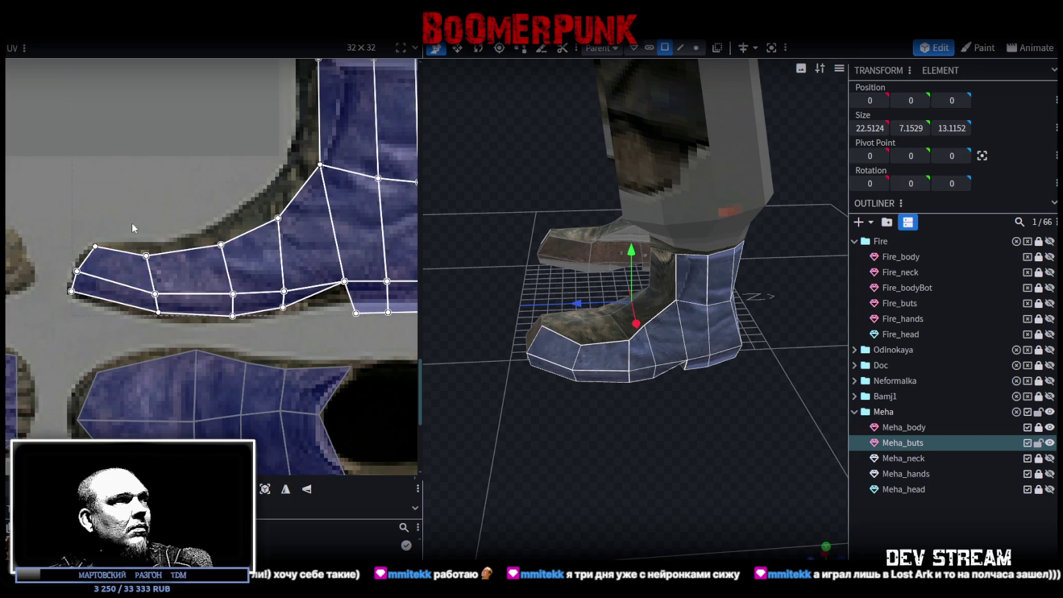
Stretch the right column of boot-top faces out to the boot image edge
{"action": "left_click_drag", "start_coordinate": [133, 222], "coordinate": [240, 300]}
{"action": "left_click_drag", "start_coordinate": [145, 249], "coordinate": [238, 253]}
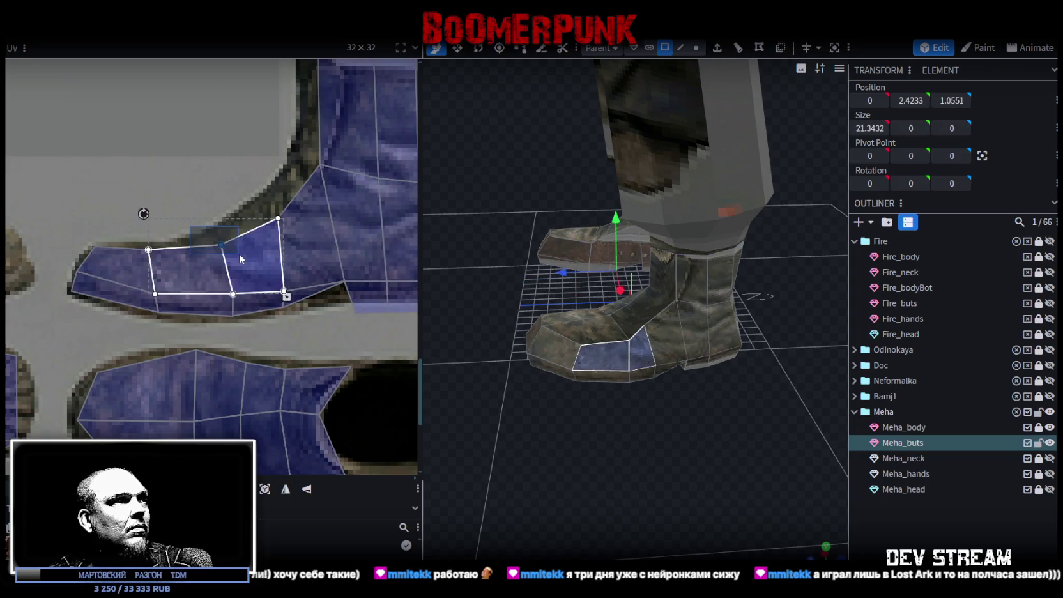
{"action": "left_click", "coordinate": [283, 251], "text": "shift"}
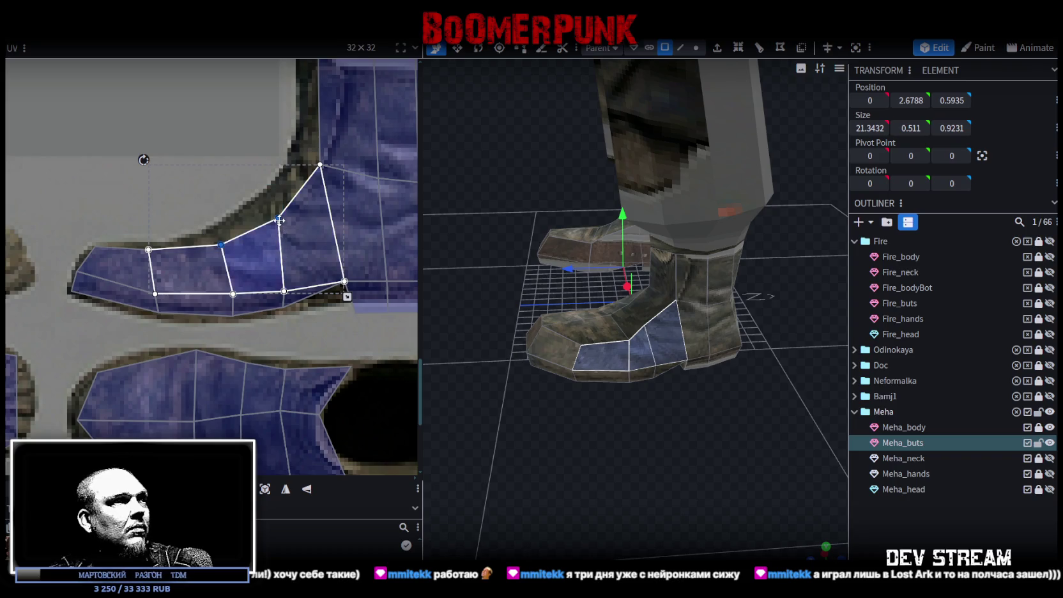
{"action": "left_click_drag", "start_coordinate": [245, 184], "coordinate": [274, 215]}
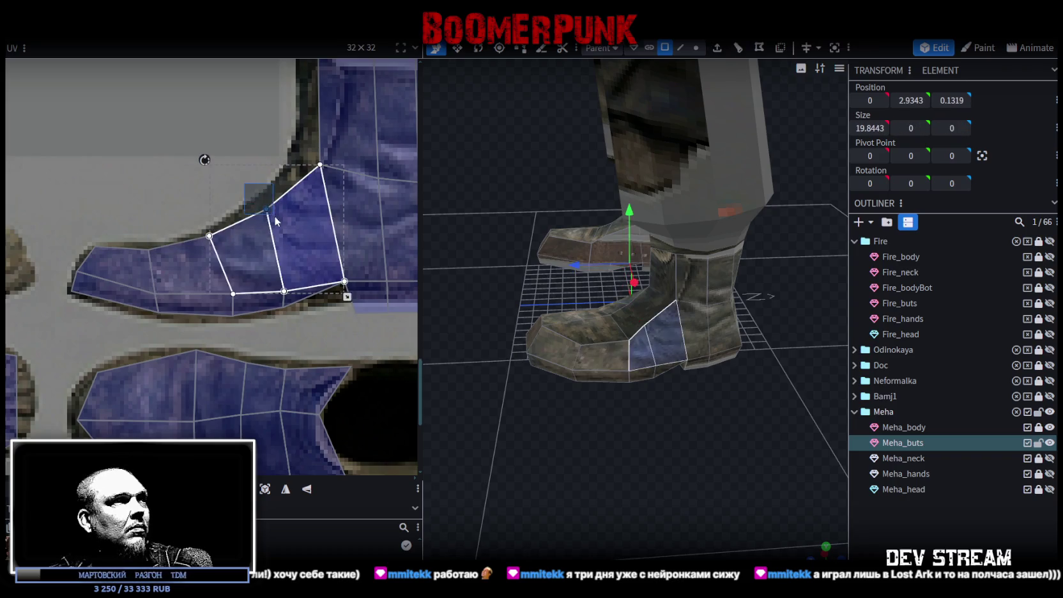
{"action": "scroll", "coordinate": [286, 249], "scroll_direction": "up", "scroll_amount": 2}
{"action": "scroll", "coordinate": [286, 249], "scroll_direction": "up", "scroll_amount": 2}
{"action": "mouse_move", "coordinate": [274, 216]}
{"action": "left_mouse_down"}
{"action": "mouse_move", "coordinate": [302, 348]}
{"action": "mouse_move", "coordinate": [274, 352]}
{"action": "left_mouse_up"}
{"action": "scroll", "coordinate": [317, 331], "scroll_direction": "down", "scroll_amount": 2}
{"action": "left_click_drag", "start_coordinate": [296, 221], "coordinate": [196, 258]}
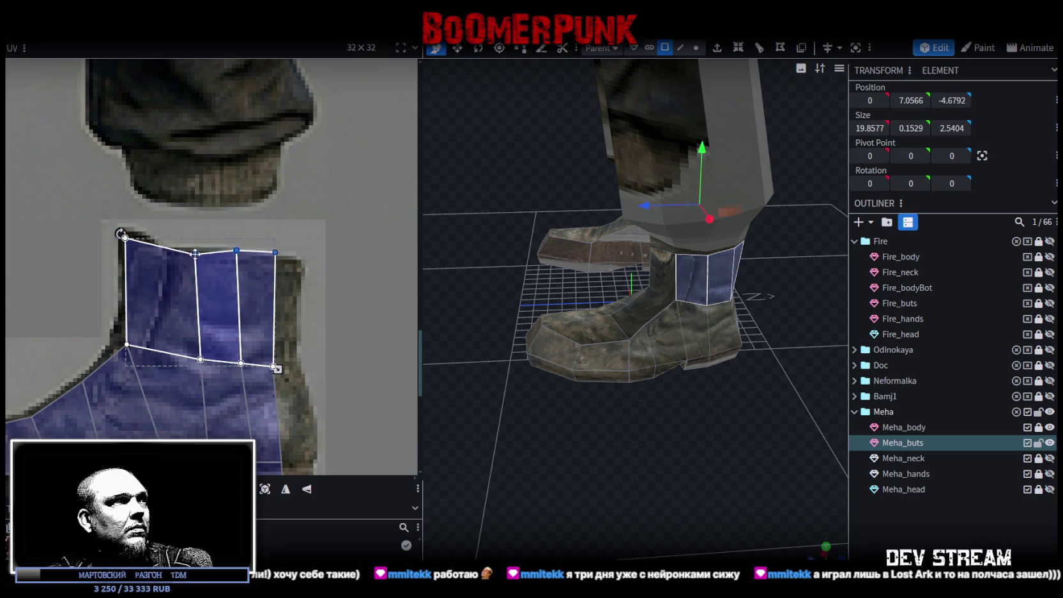
{"action": "scroll", "coordinate": [309, 380], "scroll_direction": "down", "scroll_amount": 2}
{"action": "left_click_drag", "start_coordinate": [301, 176], "coordinate": [266, 439]}
{"action": "left_click_drag", "start_coordinate": [269, 299], "coordinate": [288, 303]}
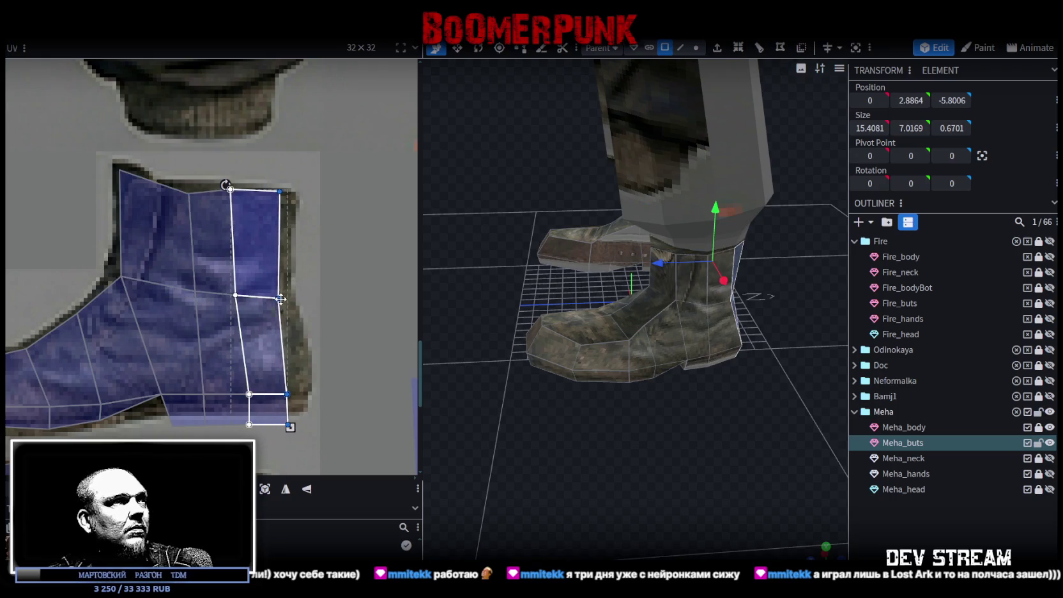
Fit the right face's corners to the boot image edge, then select the bottom strip face
{"action": "scroll", "coordinate": [301, 405], "scroll_direction": "up", "scroll_amount": 1}
{"action": "scroll", "coordinate": [300, 404], "scroll_direction": "up", "scroll_amount": 1}
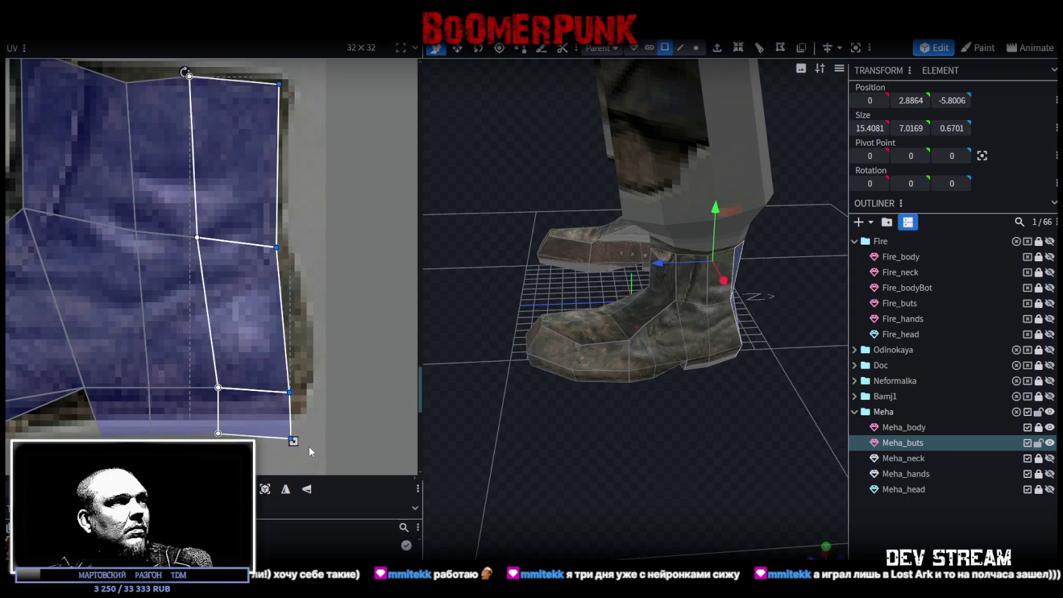
{"action": "left_click_drag", "start_coordinate": [298, 384], "coordinate": [298, 356]}
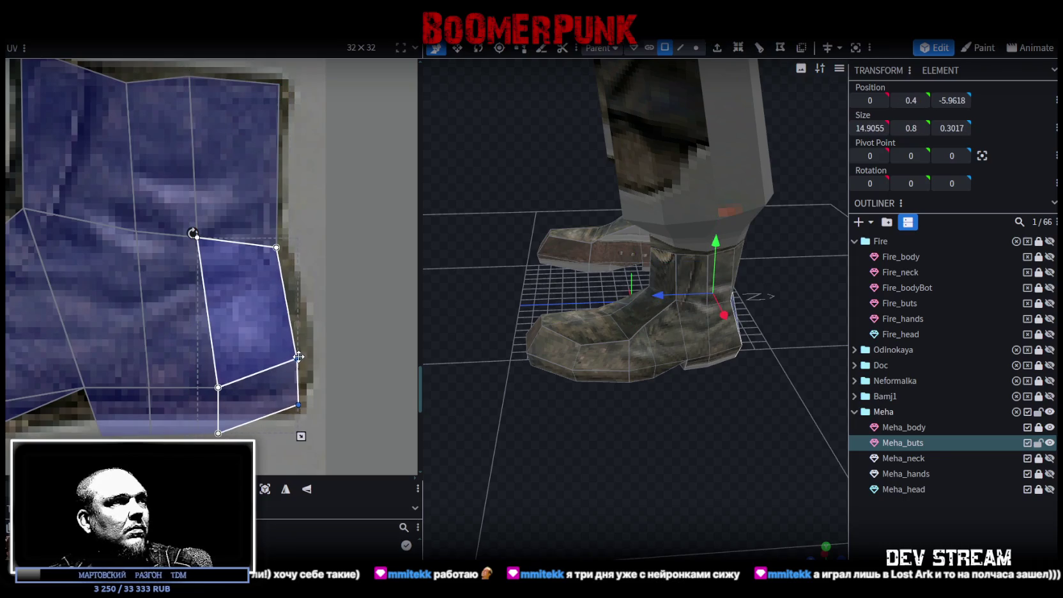
{"action": "middle_click_drag", "start_coordinate": [237, 450], "coordinate": [295, 412]}
{"action": "left_click_drag", "start_coordinate": [159, 415], "coordinate": [281, 390]}
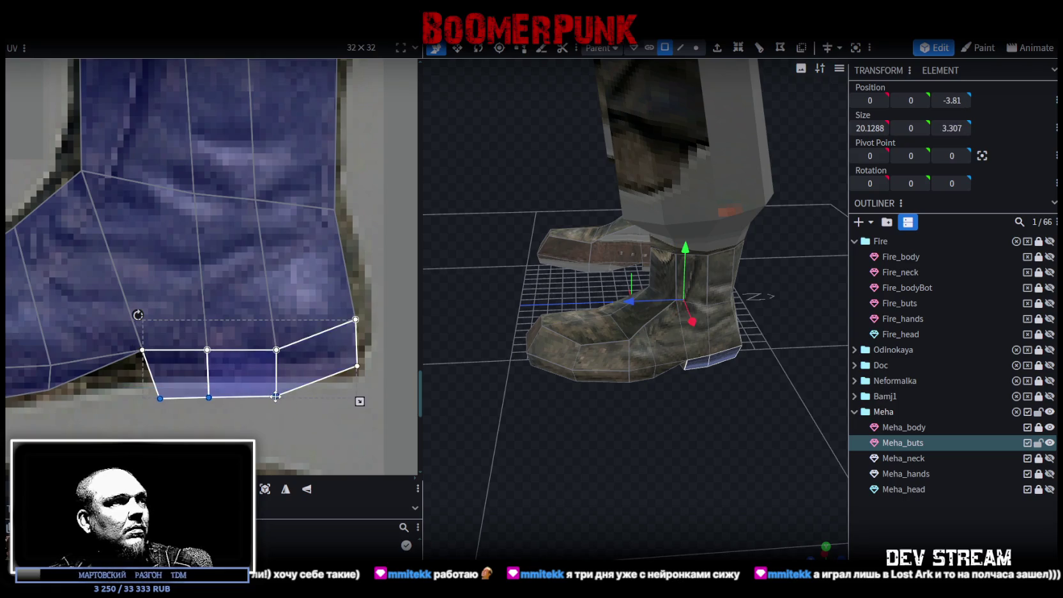
Align the three-face bottom strip with the sole edge of the boot picture
{"action": "left_click_drag", "start_coordinate": [276, 396], "coordinate": [272, 371]}
{"action": "scroll", "coordinate": [191, 383], "scroll_direction": "down", "scroll_amount": 3}
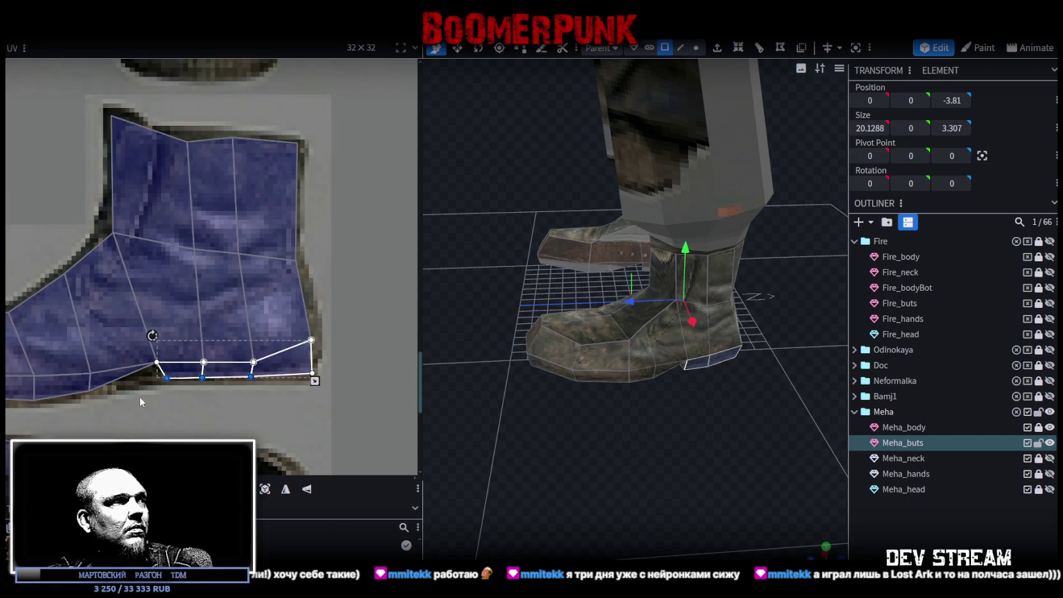
{"action": "scroll", "coordinate": [282, 363], "scroll_direction": "up", "scroll_amount": 2}
{"action": "scroll", "coordinate": [261, 366], "scroll_direction": "up", "scroll_amount": 1}
{"action": "left_click", "coordinate": [237, 346]}
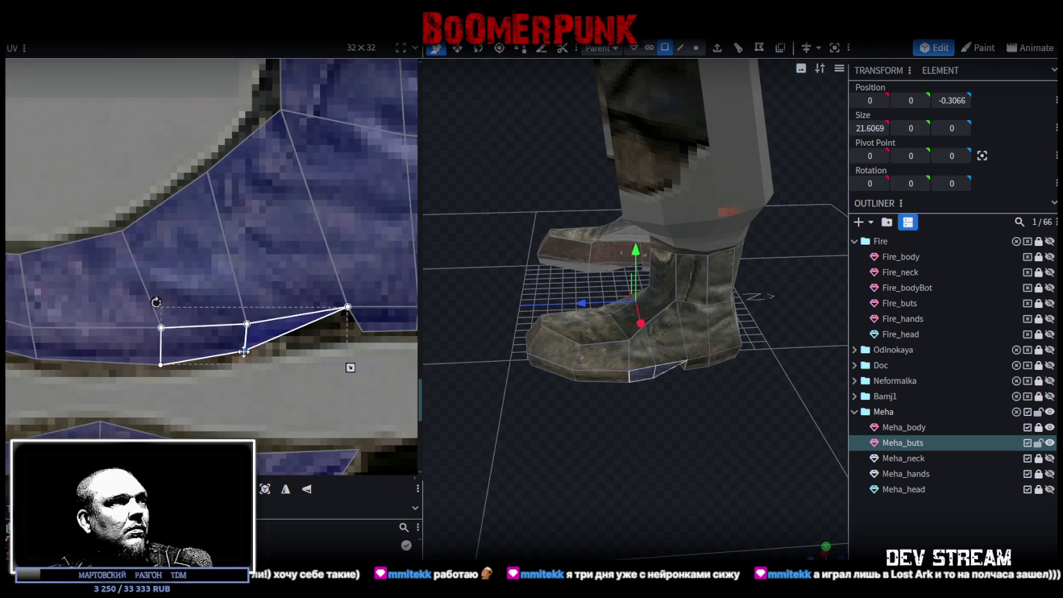
{"action": "scroll", "coordinate": [321, 370], "scroll_direction": "left", "scroll_amount": 4}
{"action": "left_click_drag", "start_coordinate": [126, 378], "coordinate": [191, 345], "text": "shift"}
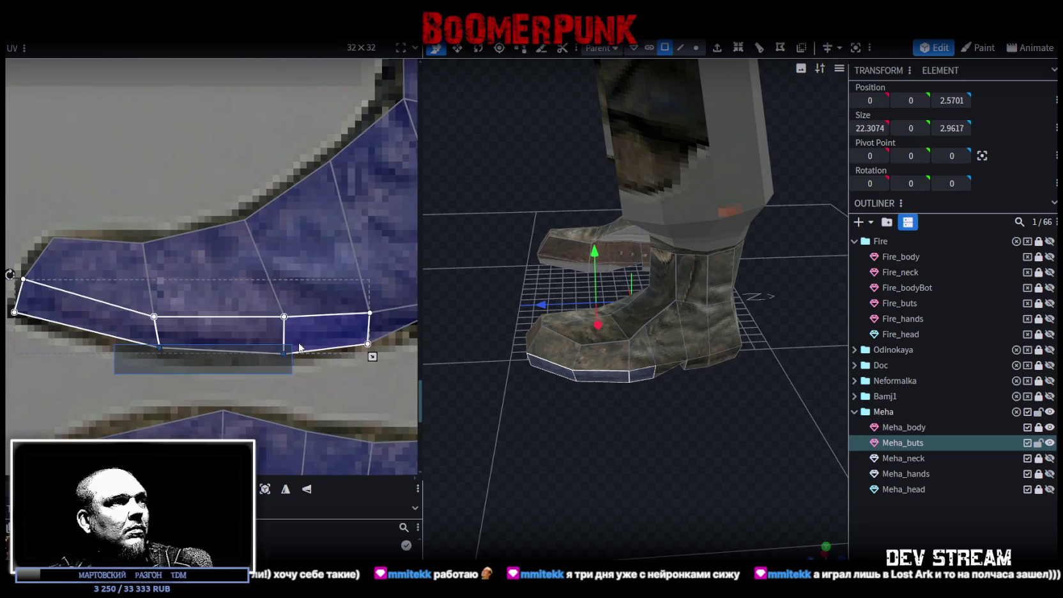
{"action": "left_click_drag", "start_coordinate": [285, 353], "coordinate": [288, 355]}
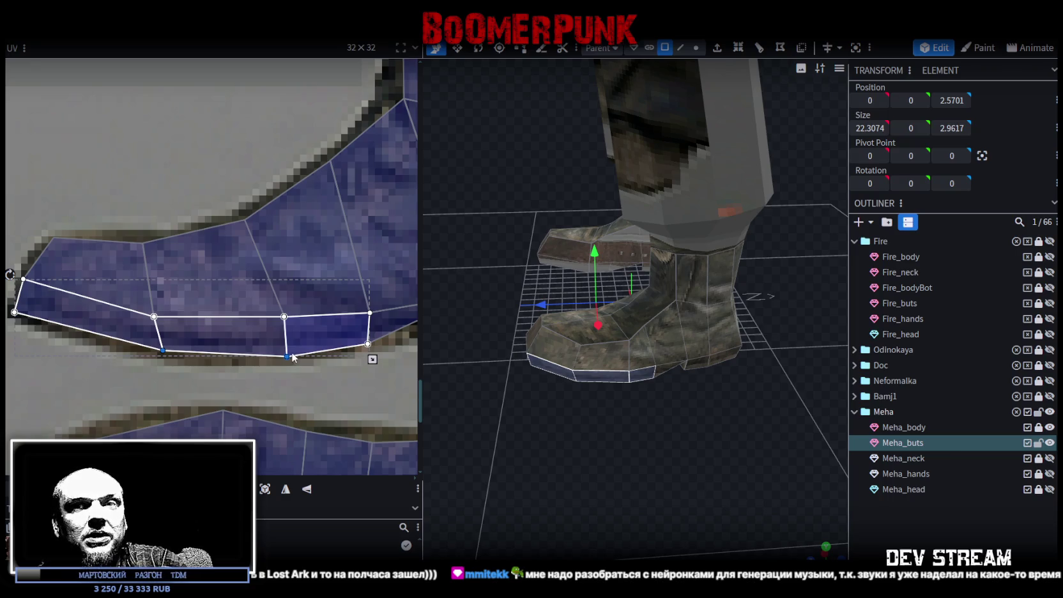
Square up the small heel face and reselect the strip of three bottom faces
{"action": "scroll", "coordinate": [300, 328], "scroll_direction": "down", "scroll_amount": 3}
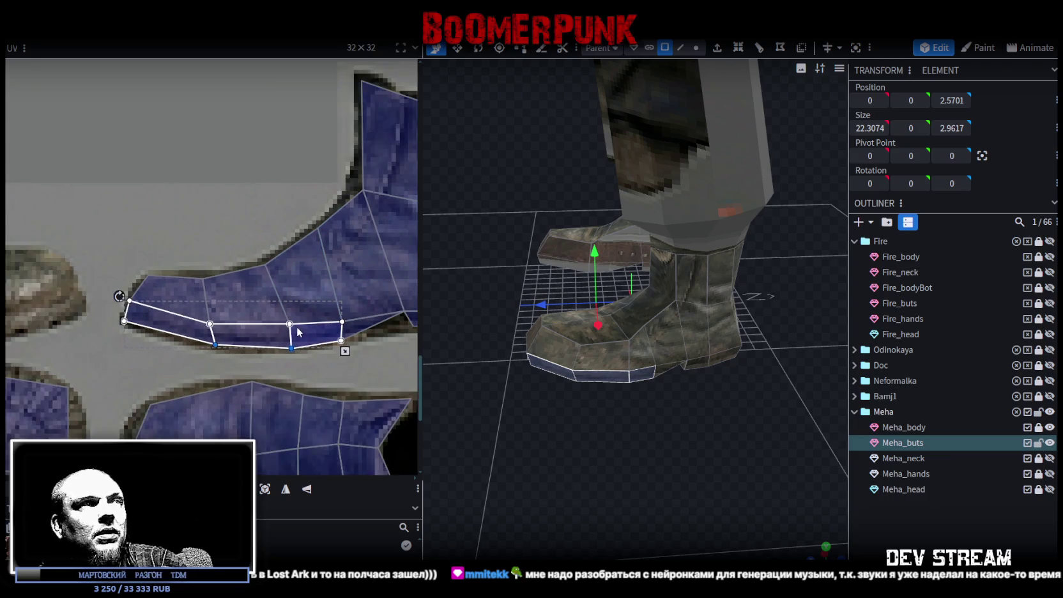
{"action": "scroll", "coordinate": [319, 329], "scroll_direction": "down", "scroll_amount": 2}
{"action": "scroll", "coordinate": [340, 331], "scroll_direction": "up", "scroll_amount": 2}
{"action": "scroll", "coordinate": [286, 313], "scroll_direction": "up", "scroll_amount": 4}
{"action": "left_click", "coordinate": [285, 313]}
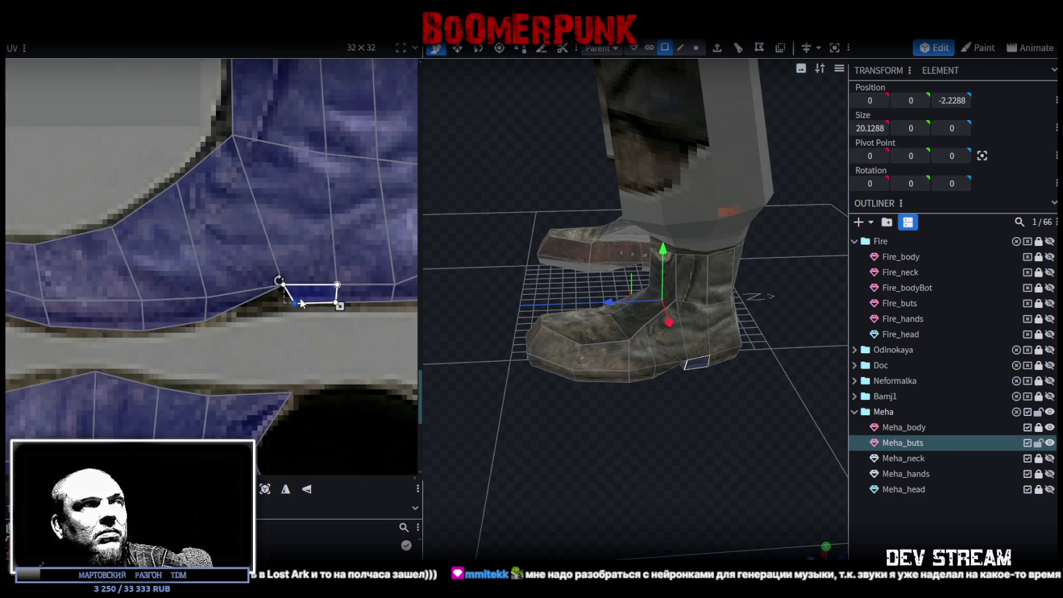
{"action": "scroll", "coordinate": [288, 301], "scroll_direction": "up", "scroll_amount": 2}
{"action": "left_click_drag", "start_coordinate": [285, 299], "coordinate": [261, 301]}
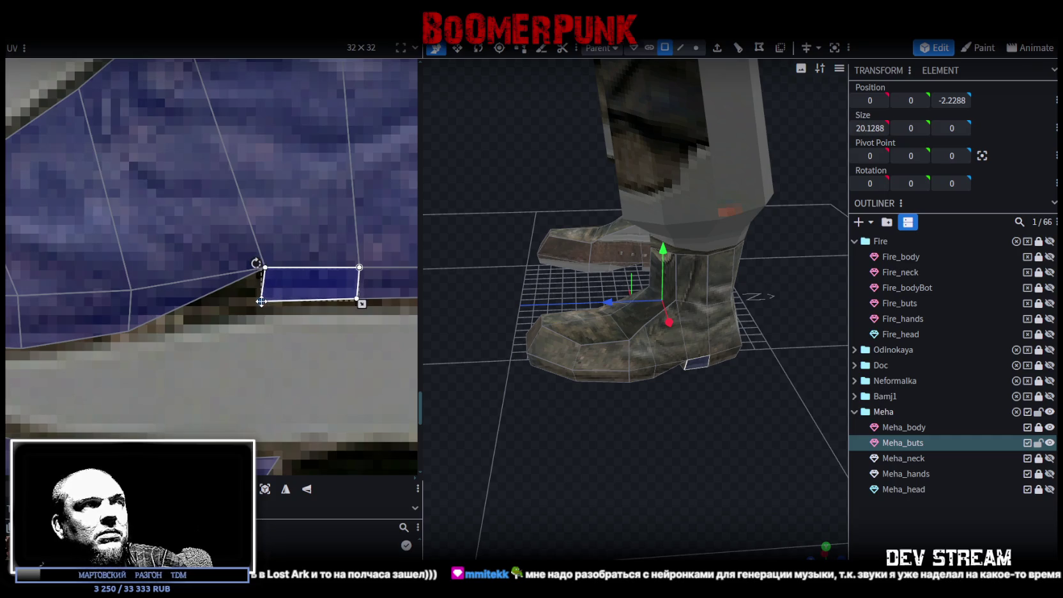
{"action": "scroll", "coordinate": [300, 329], "scroll_direction": "down", "scroll_amount": 2}
{"action": "middle_click_drag", "start_coordinate": [324, 344], "coordinate": [227, 321]}
{"action": "left_click_drag", "start_coordinate": [228, 321], "coordinate": [374, 252]}
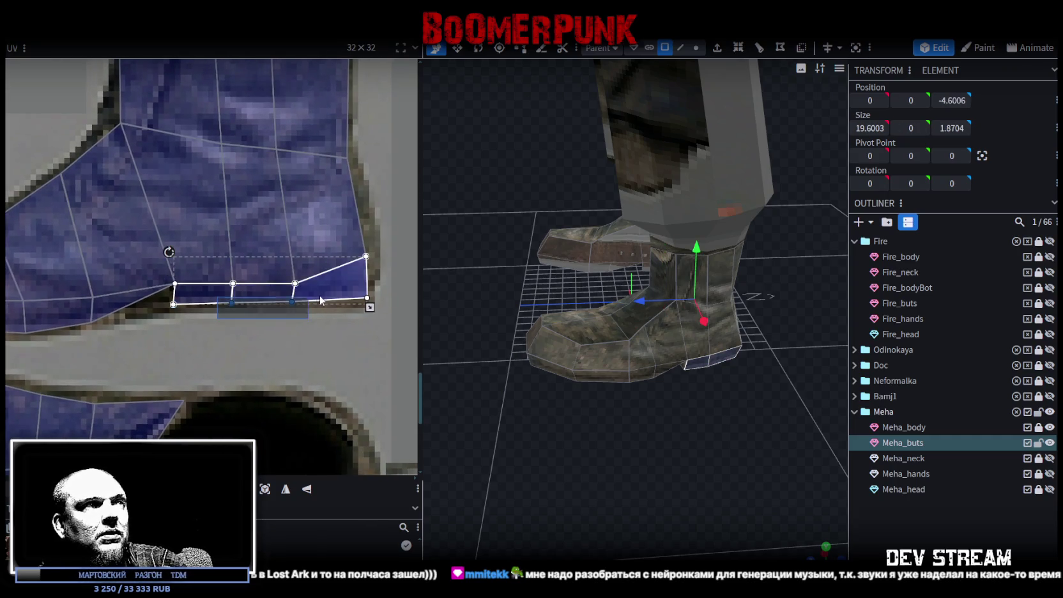
{"action": "scroll", "coordinate": [306, 307], "scroll_direction": "up", "scroll_amount": 1}
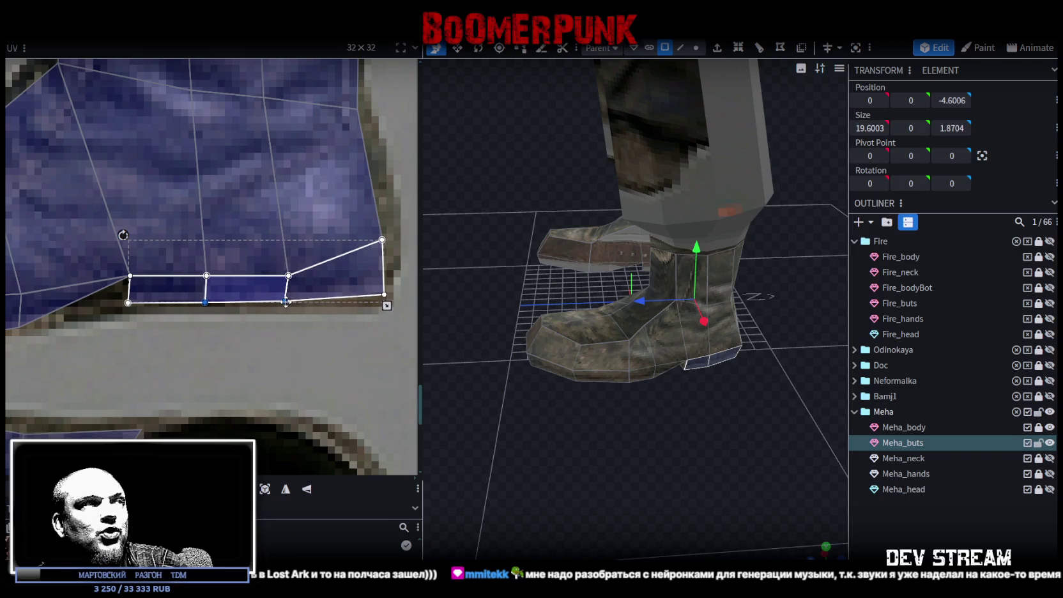
Move the boot's right-side corners out onto the boot outline
{"action": "left_click", "coordinate": [377, 248]}
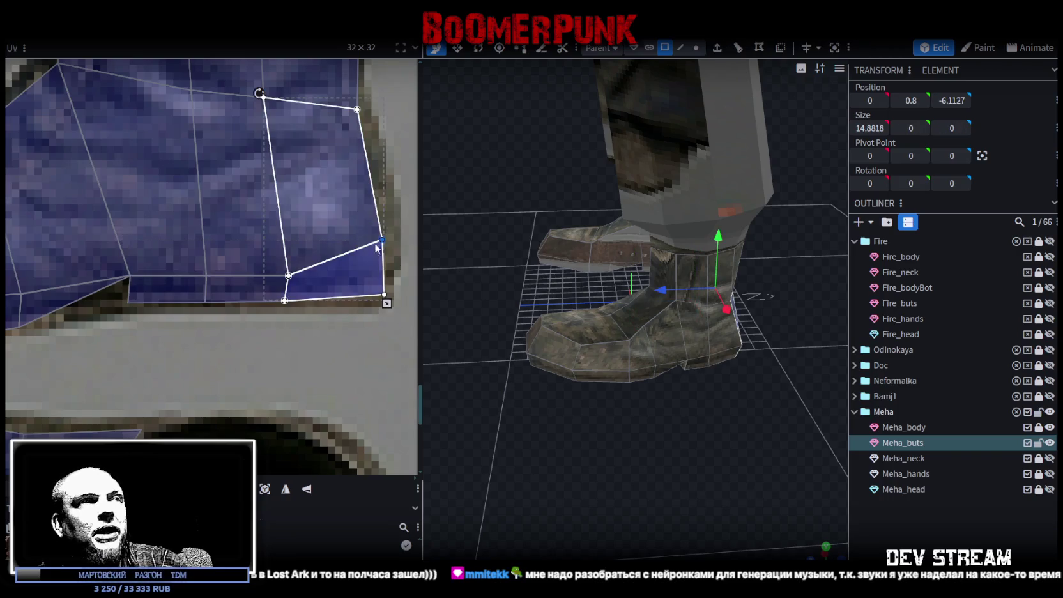
{"action": "left_click_drag", "start_coordinate": [382, 238], "coordinate": [382, 256]}
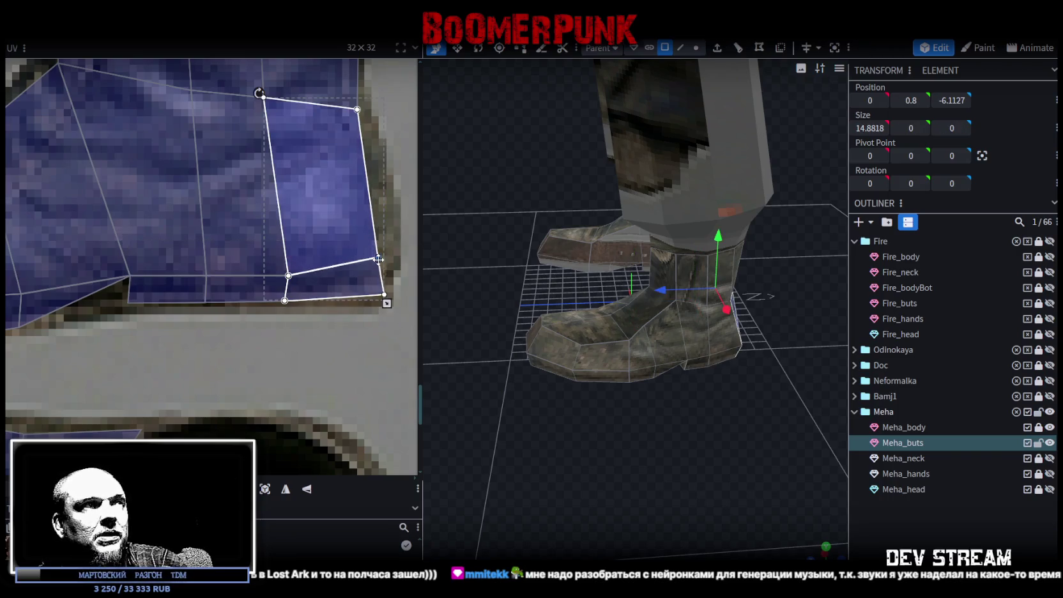
{"action": "left_click", "coordinate": [383, 294]}
{"action": "left_click_drag", "start_coordinate": [386, 294], "coordinate": [379, 300]}
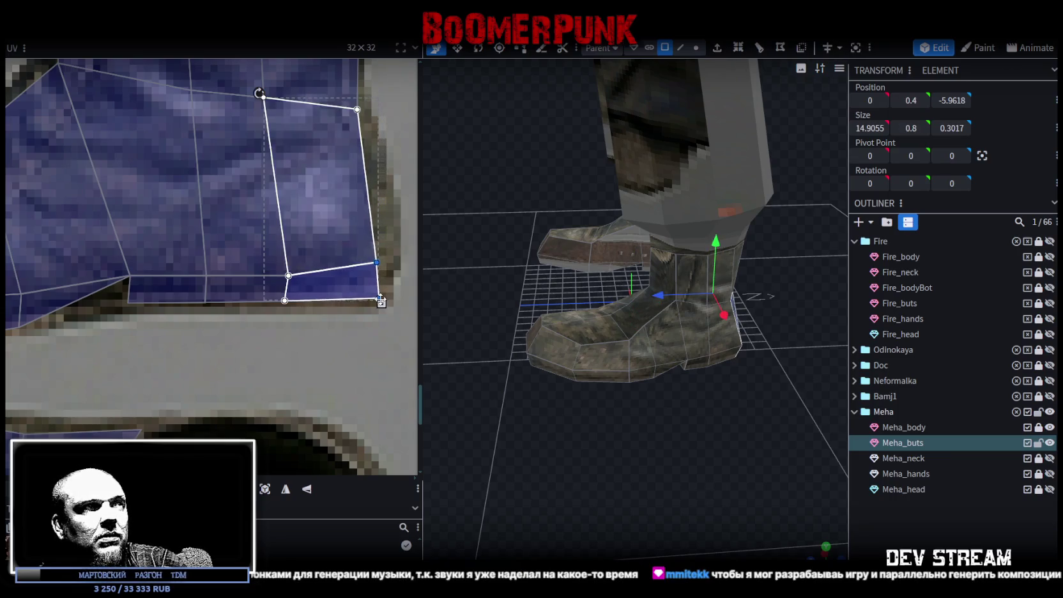
{"action": "left_click", "coordinate": [371, 269]}
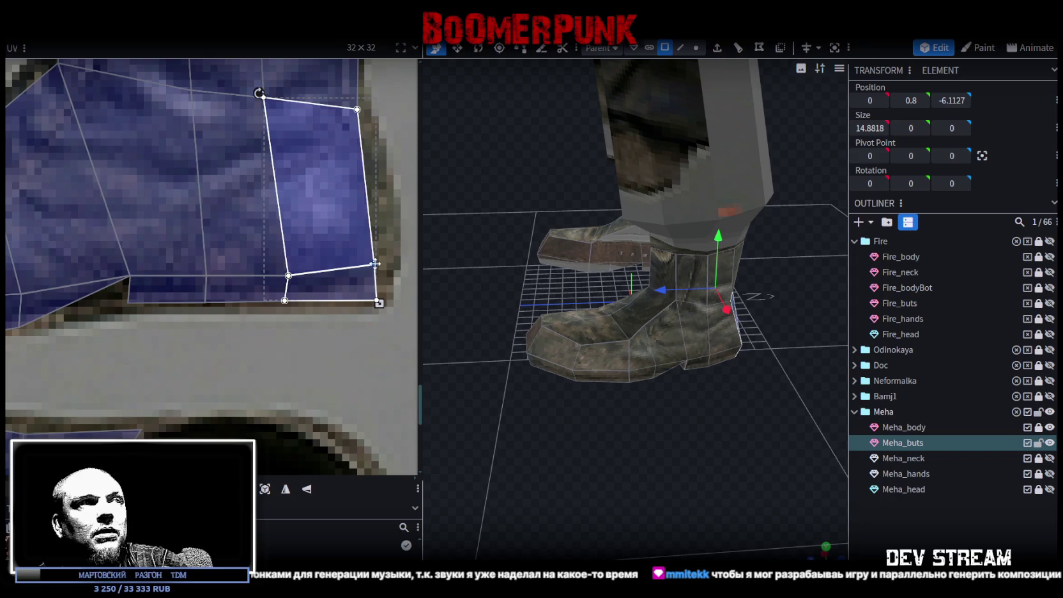
{"action": "left_click_drag", "start_coordinate": [375, 263], "coordinate": [387, 266]}
{"action": "scroll", "coordinate": [385, 241], "scroll_direction": "up", "scroll_amount": 3}
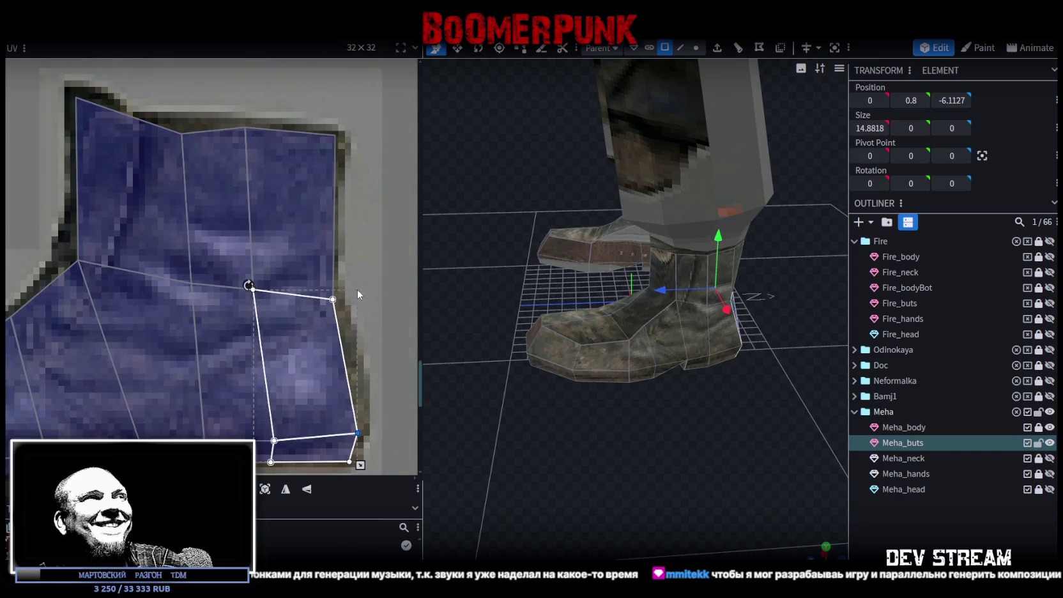
Match the upper shaft faces' top corners to the top of the boot picture
{"action": "left_click", "coordinate": [191, 150]}
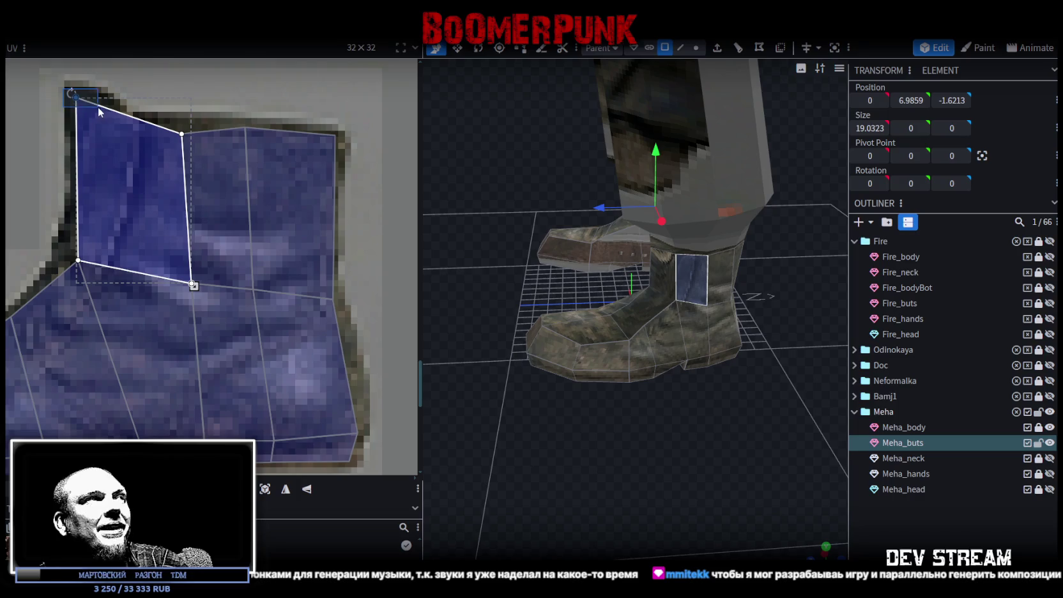
{"action": "left_click_drag", "start_coordinate": [75, 96], "coordinate": [76, 112]}
{"action": "left_click", "coordinate": [197, 146], "text": "shift"}
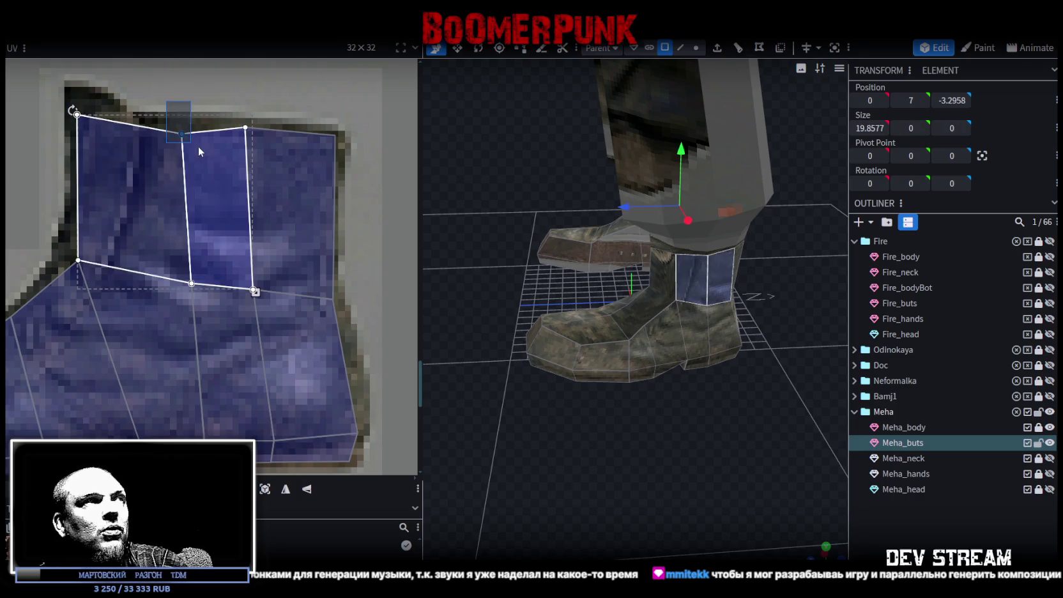
{"action": "left_click_drag", "start_coordinate": [182, 134], "coordinate": [177, 122]}
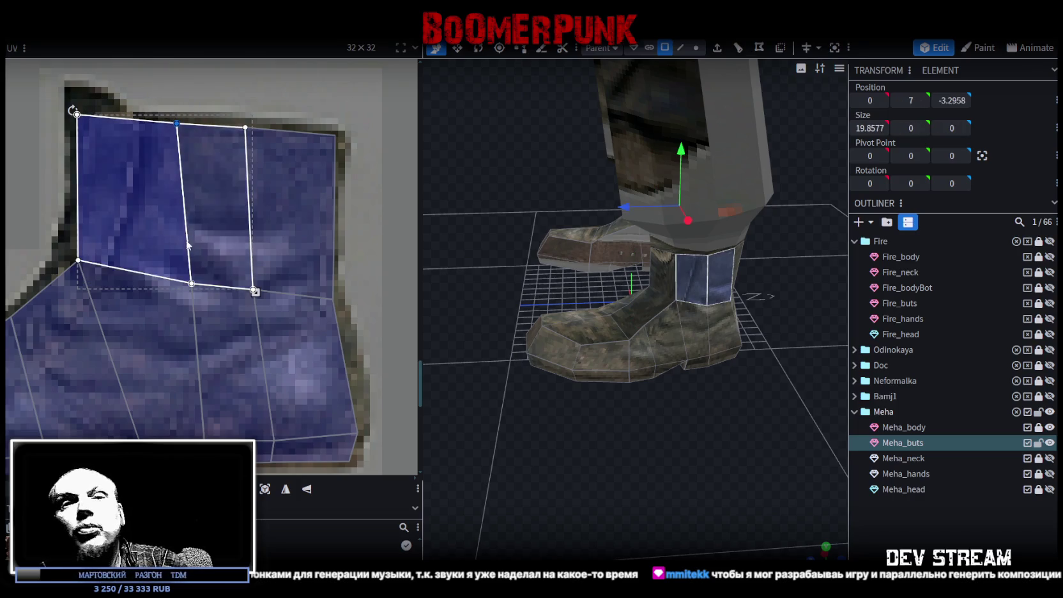
{"action": "scroll", "coordinate": [201, 264], "scroll_direction": "down", "scroll_amount": 2}
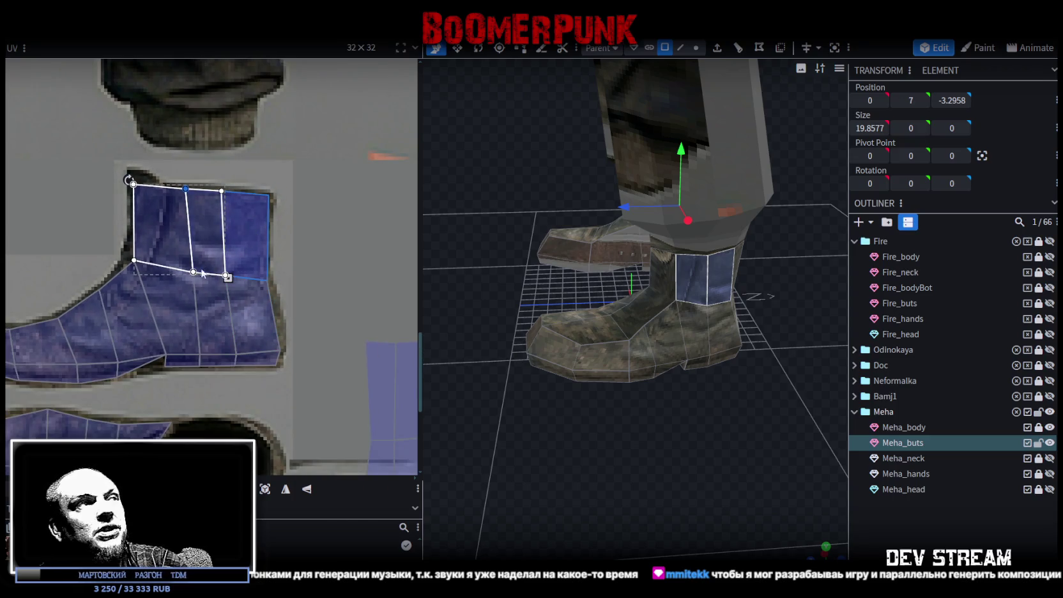
{"action": "scroll", "coordinate": [156, 370], "scroll_direction": "up", "scroll_amount": 2}
Pull the ankle-front corners left along the boot outline and deselect everything
{"action": "left_click", "coordinate": [162, 328]}
{"action": "left_click", "coordinate": [162, 329]}
{"action": "scroll", "coordinate": [163, 334], "scroll_direction": "up", "scroll_amount": 1}
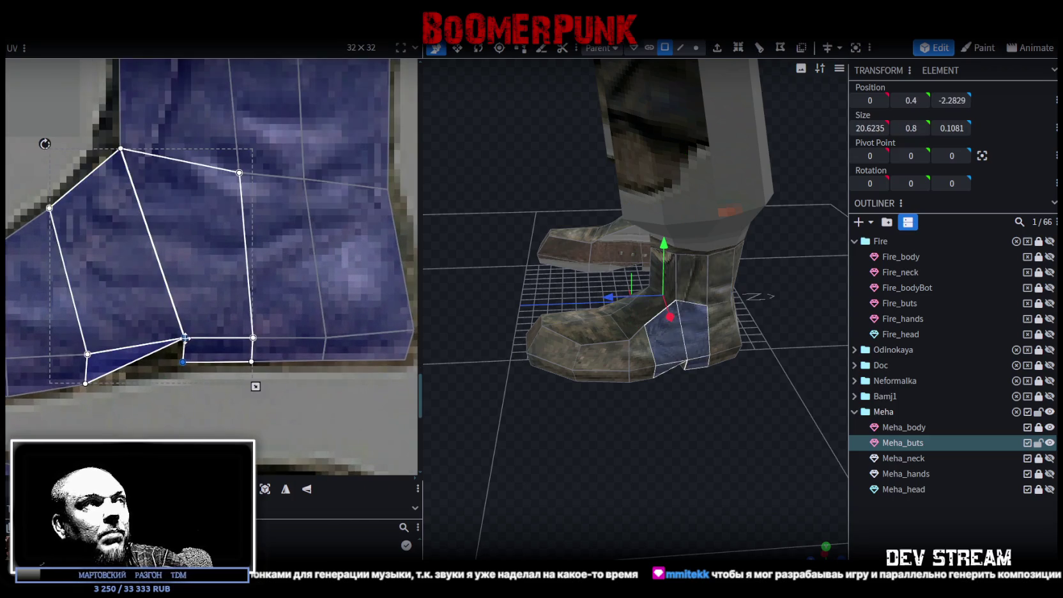
{"action": "left_click_drag", "start_coordinate": [186, 337], "coordinate": [159, 341]}
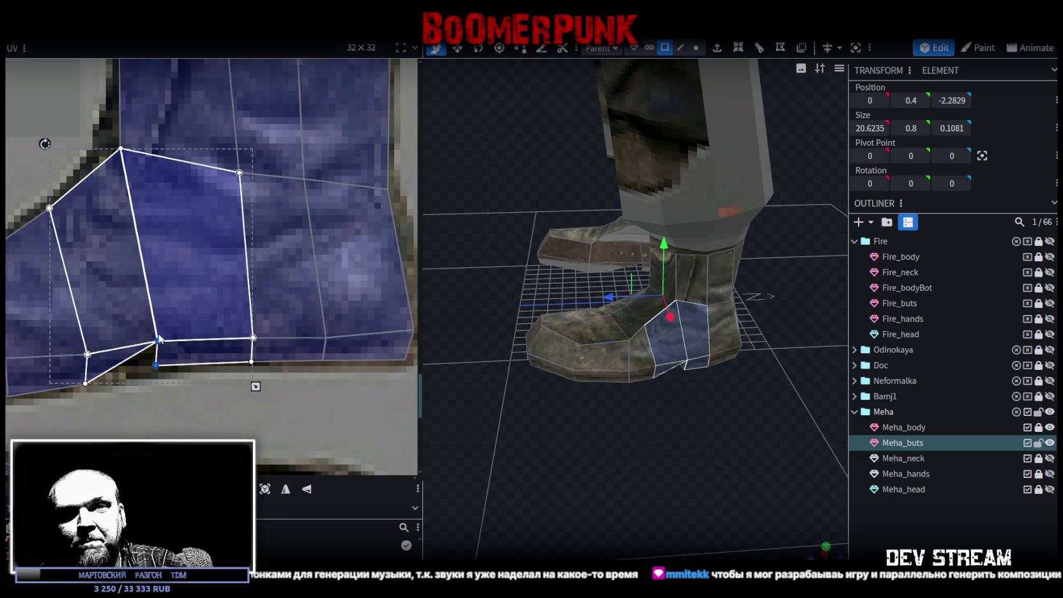
{"action": "left_click", "coordinate": [592, 461]}
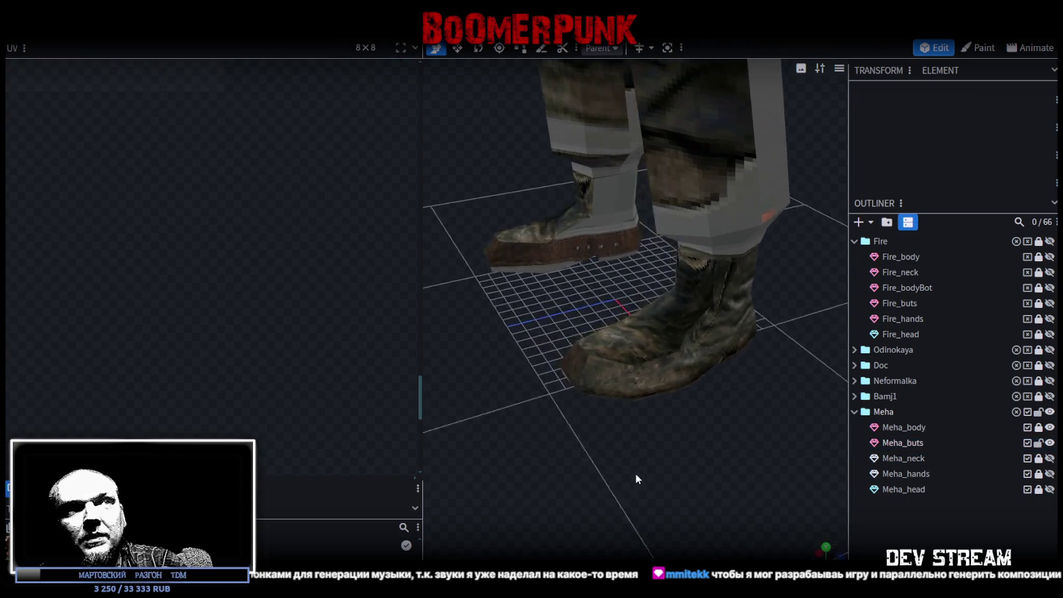
Orbit around the boots and select the Meha_buts boot mesh
{"action": "left_click_drag", "start_coordinate": [591, 461], "coordinate": [611, 498]}
{"action": "left_click", "coordinate": [634, 310]}
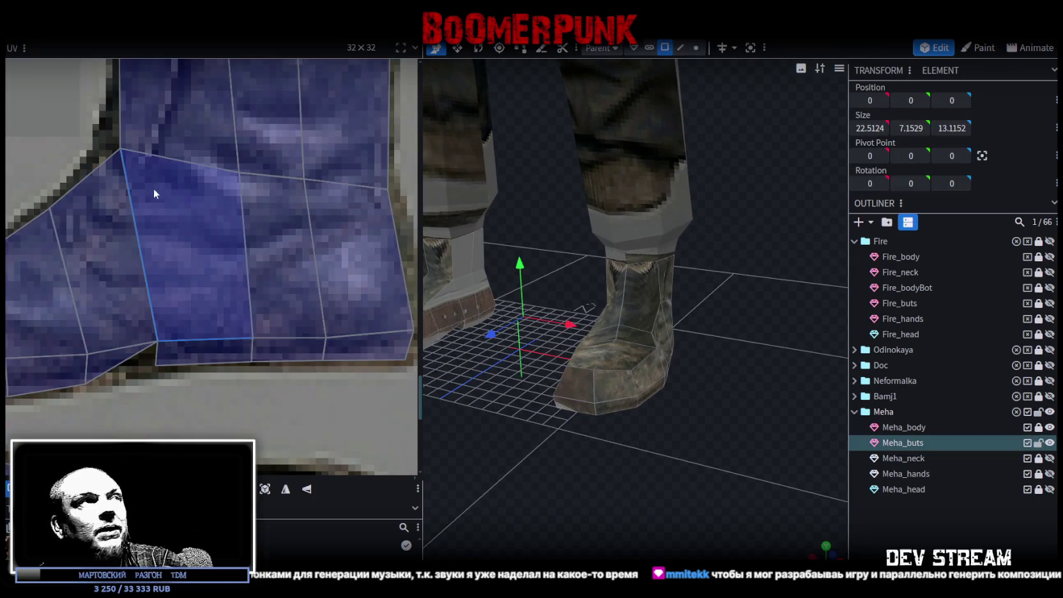
{"action": "scroll", "coordinate": [153, 186], "scroll_direction": "down", "scroll_amount": 3}
{"action": "scroll", "coordinate": [185, 313], "scroll_direction": "up", "scroll_amount": 3}
{"action": "scroll", "coordinate": [266, 238], "scroll_direction": "up", "scroll_amount": 2}
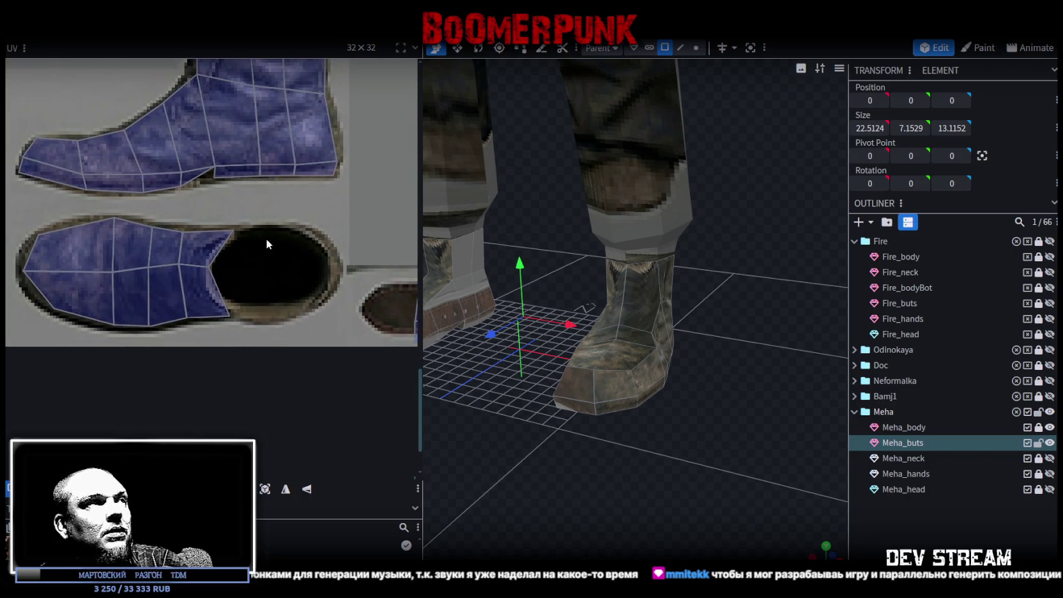
Slide the boot's right column of UV faces left and pull its corners in to the opening edge
{"action": "left_click", "coordinate": [194, 301]}
{"action": "left_click", "coordinate": [185, 297], "text": "shift"}
{"action": "scroll", "coordinate": [186, 300], "scroll_direction": "up", "scroll_amount": 2}
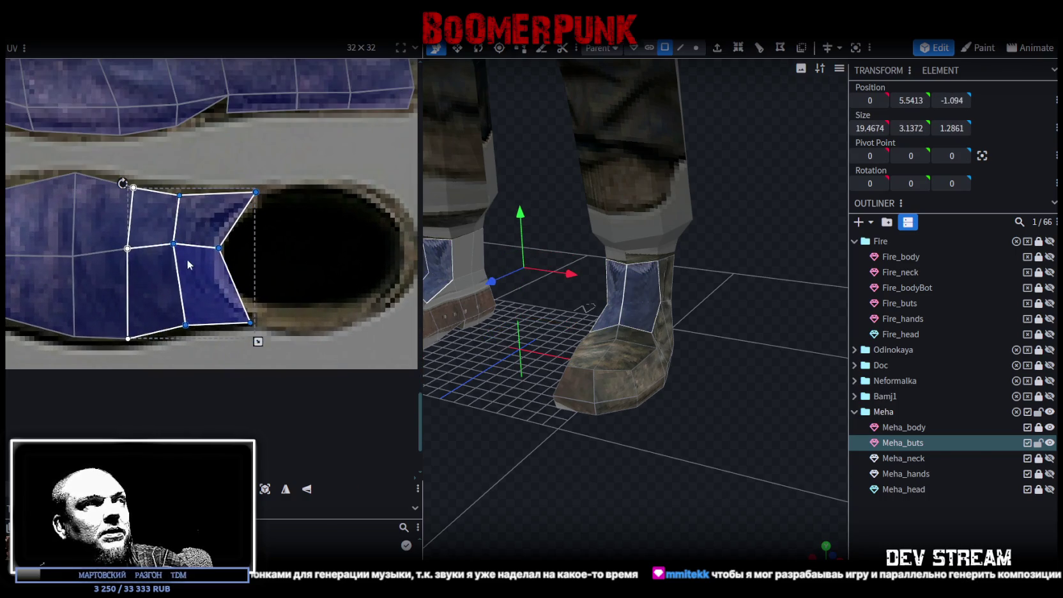
{"action": "left_click_drag", "start_coordinate": [174, 245], "coordinate": [159, 245]}
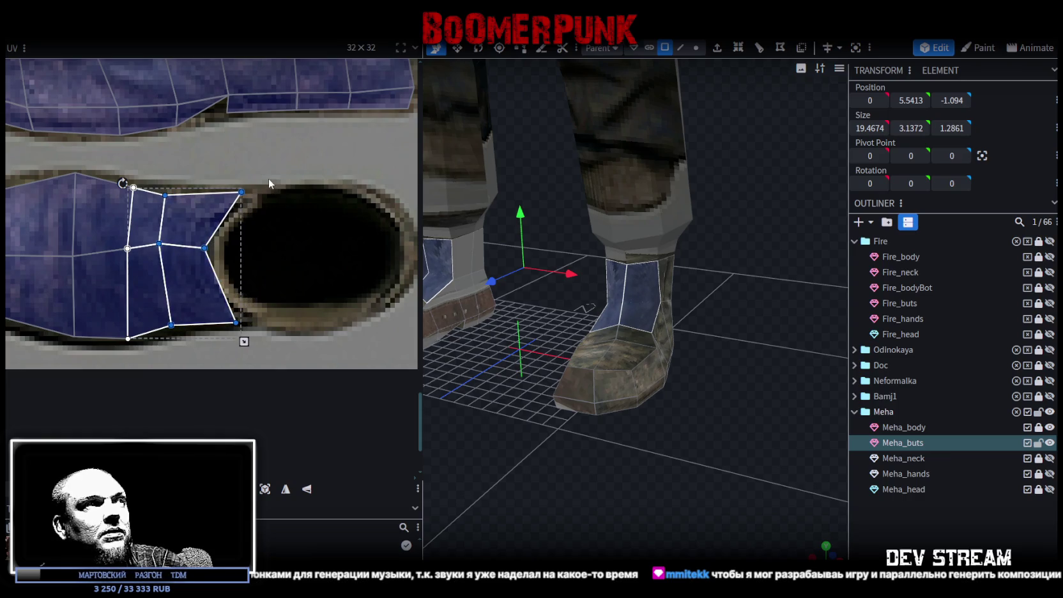
{"action": "left_click", "coordinate": [240, 193]}
{"action": "left_click_drag", "start_coordinate": [233, 192], "coordinate": [225, 192]}
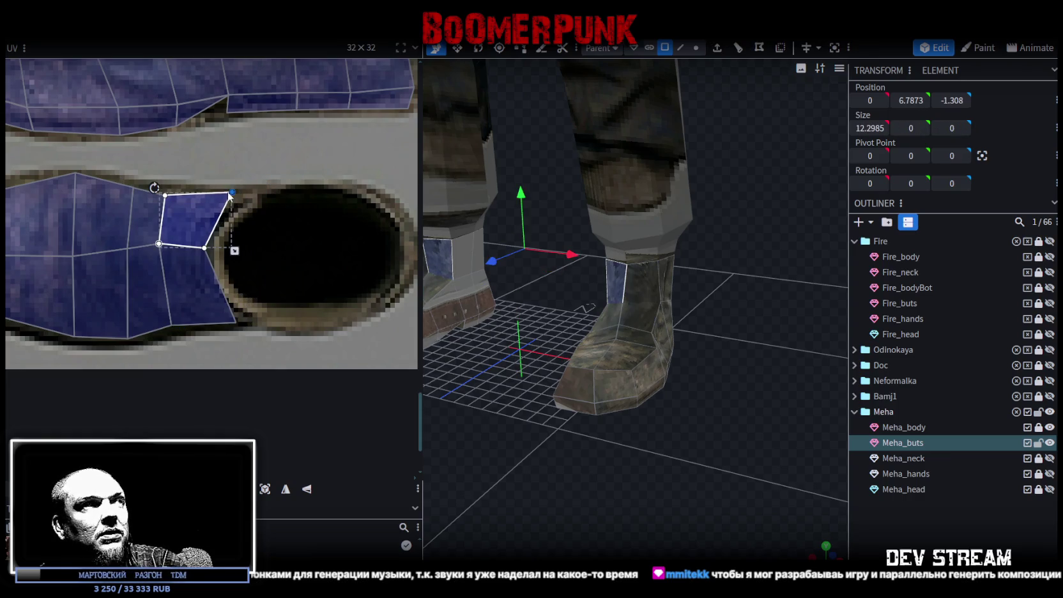
{"action": "left_click", "coordinate": [205, 294]}
{"action": "left_click_drag", "start_coordinate": [237, 324], "coordinate": [227, 325]}
Deselect and orbit around the boots to check the leather texture
{"action": "left_click", "coordinate": [874, 502]}
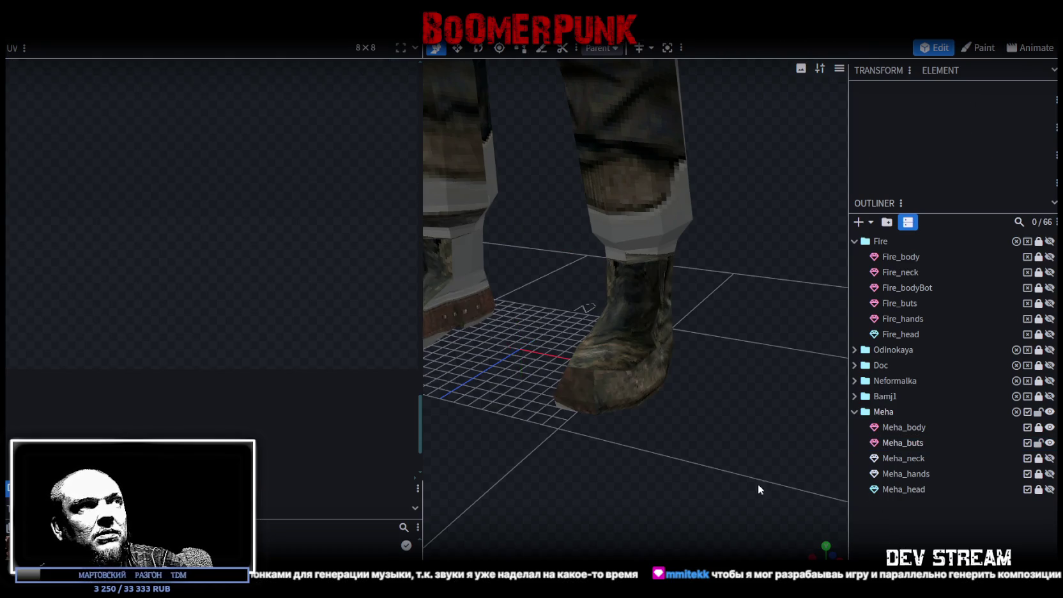
{"action": "left_click_drag", "start_coordinate": [784, 490], "coordinate": [684, 468]}
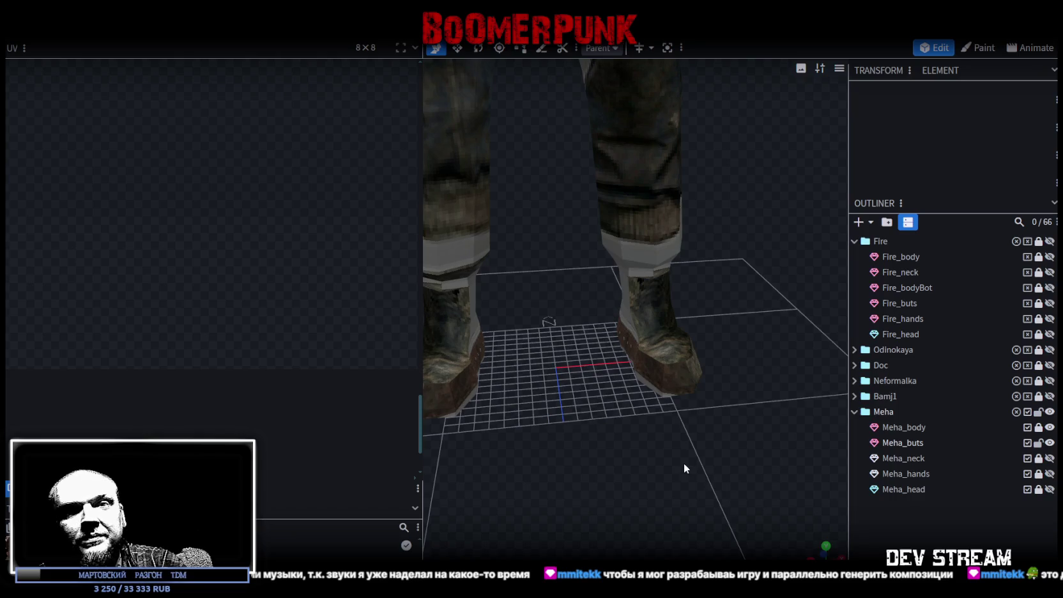
{"action": "left_click_drag", "start_coordinate": [684, 463], "coordinate": [683, 461]}
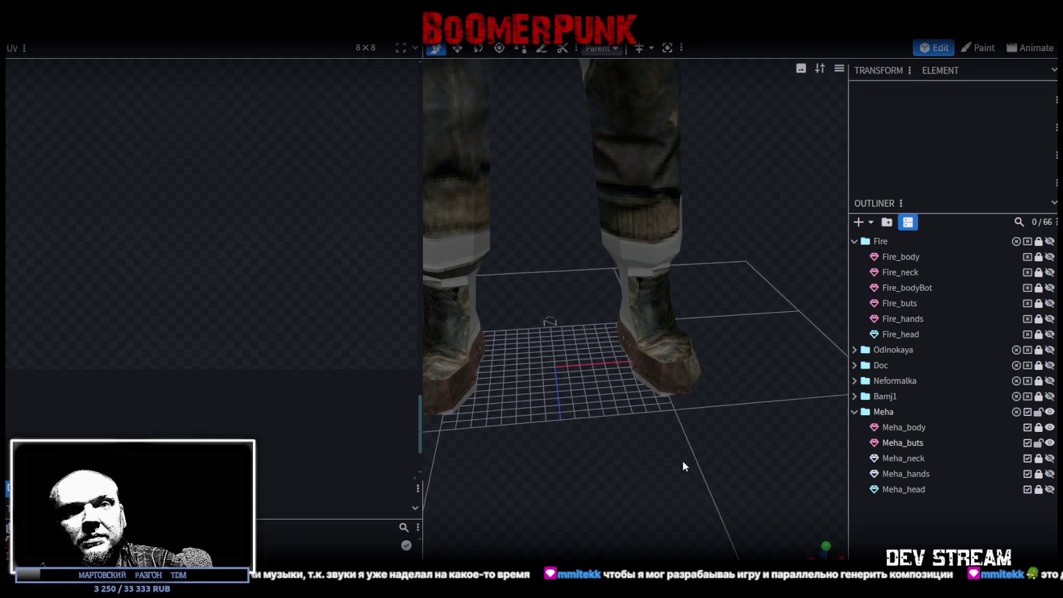
{"action": "left_click_drag", "start_coordinate": [687, 459], "coordinate": [667, 358]}
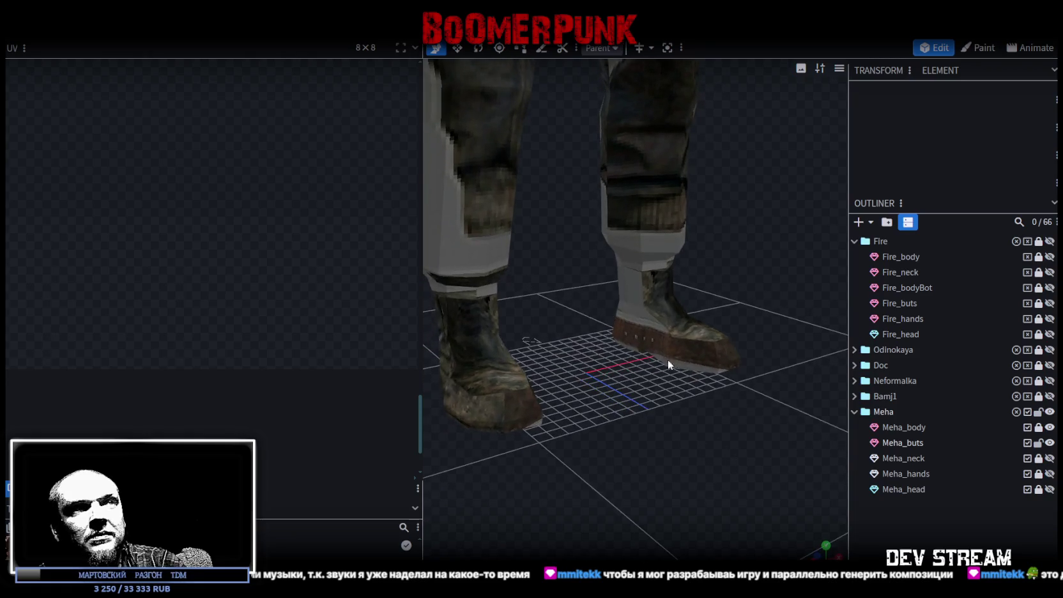
Select the Meha boots mesh and a boot face to show its UVs
{"action": "left_click", "coordinate": [644, 323]}
{"action": "left_click", "coordinate": [644, 323]}
{"action": "scroll", "coordinate": [170, 284], "scroll_direction": "down", "scroll_amount": 2}
{"action": "scroll", "coordinate": [259, 318], "scroll_direction": "down", "scroll_amount": 2}
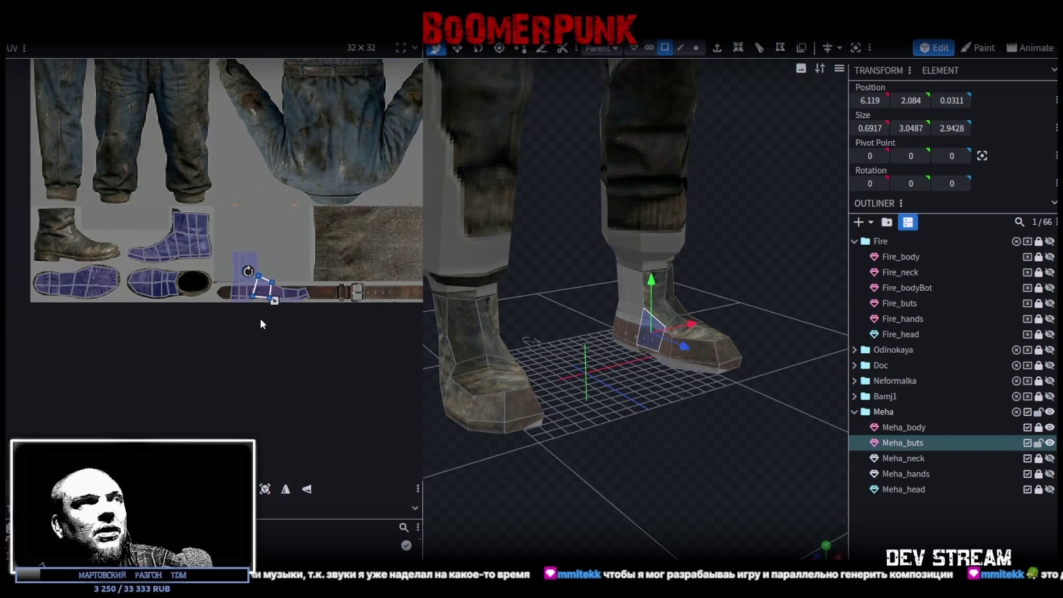
Move the whole boot UV island onto the left boot image and align it
{"action": "left_click_drag", "start_coordinate": [313, 243], "coordinate": [229, 313]}
{"action": "middle_click_drag", "start_coordinate": [229, 313], "coordinate": [280, 339]}
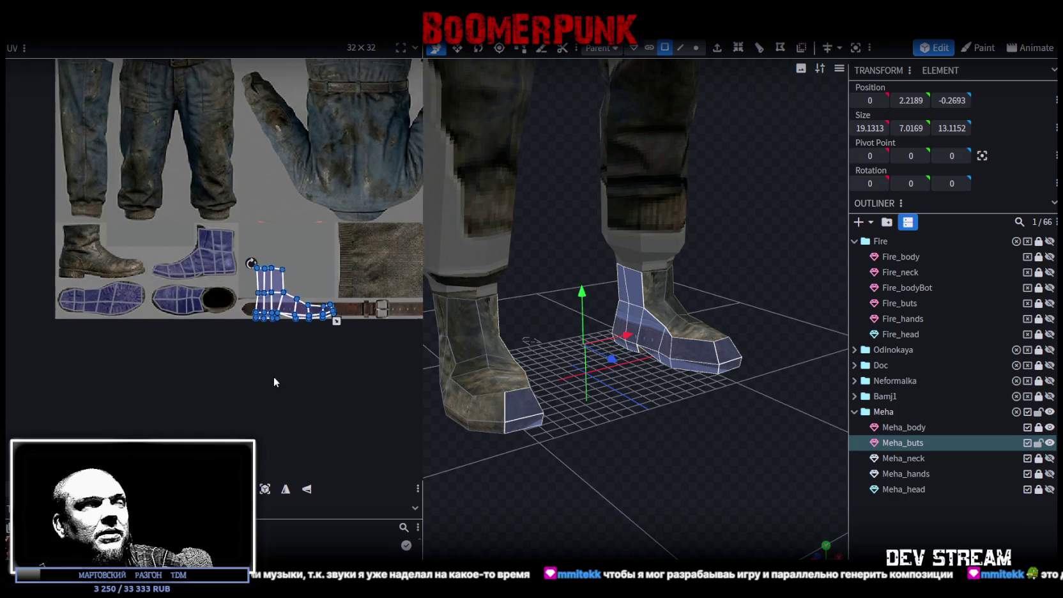
{"action": "left_click_drag", "start_coordinate": [291, 316], "coordinate": [81, 259]}
{"action": "scroll", "coordinate": [82, 259], "scroll_direction": "up", "scroll_amount": 5}
{"action": "left_click_drag", "start_coordinate": [182, 279], "coordinate": [186, 297]}
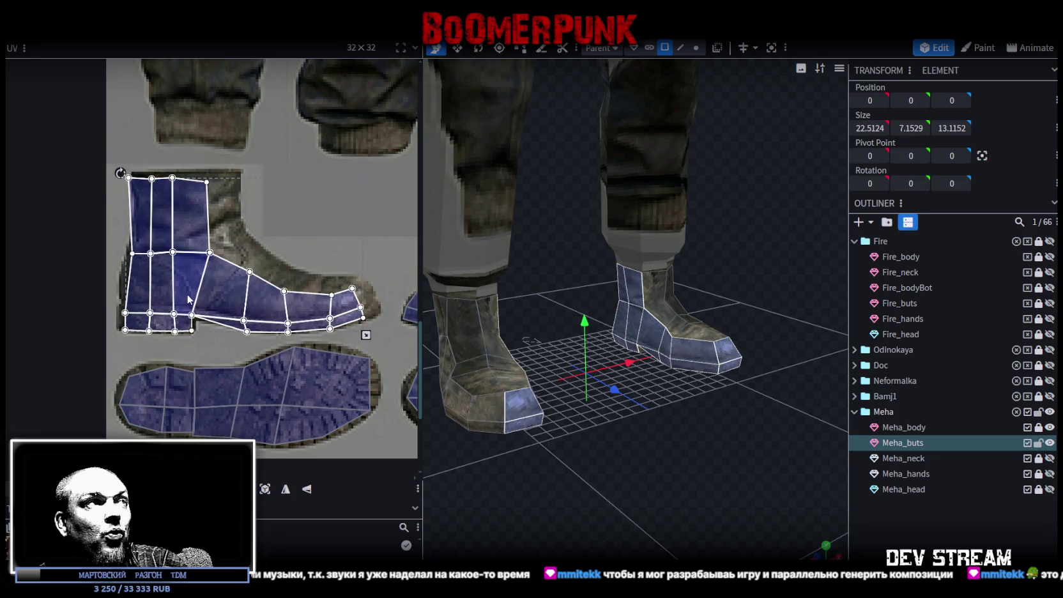
{"action": "scroll", "coordinate": [135, 309], "scroll_direction": "down", "scroll_amount": 3}
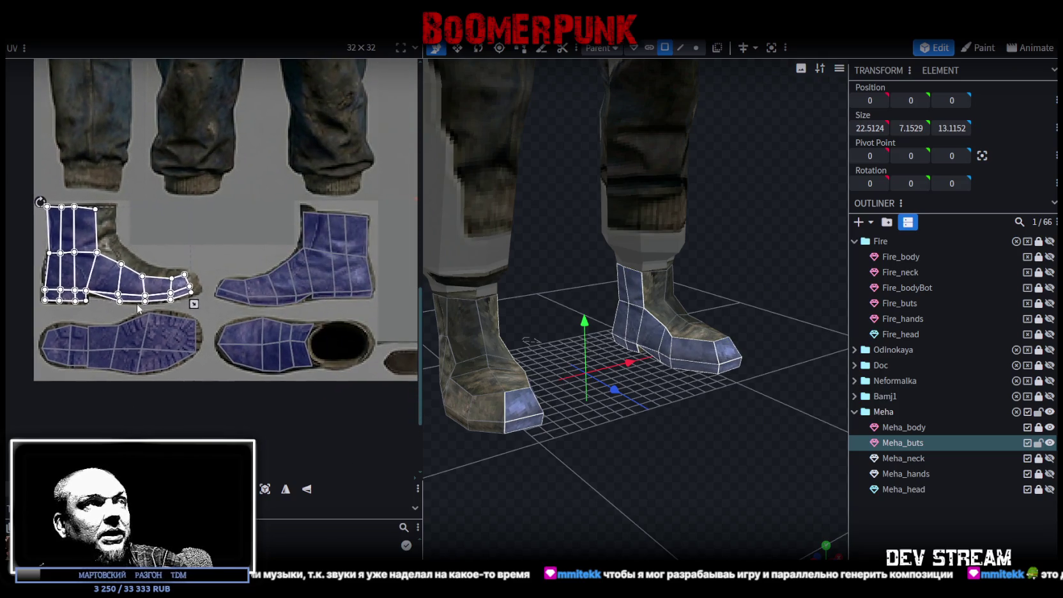
{"action": "scroll", "coordinate": [89, 276], "scroll_direction": "up", "scroll_amount": 3}
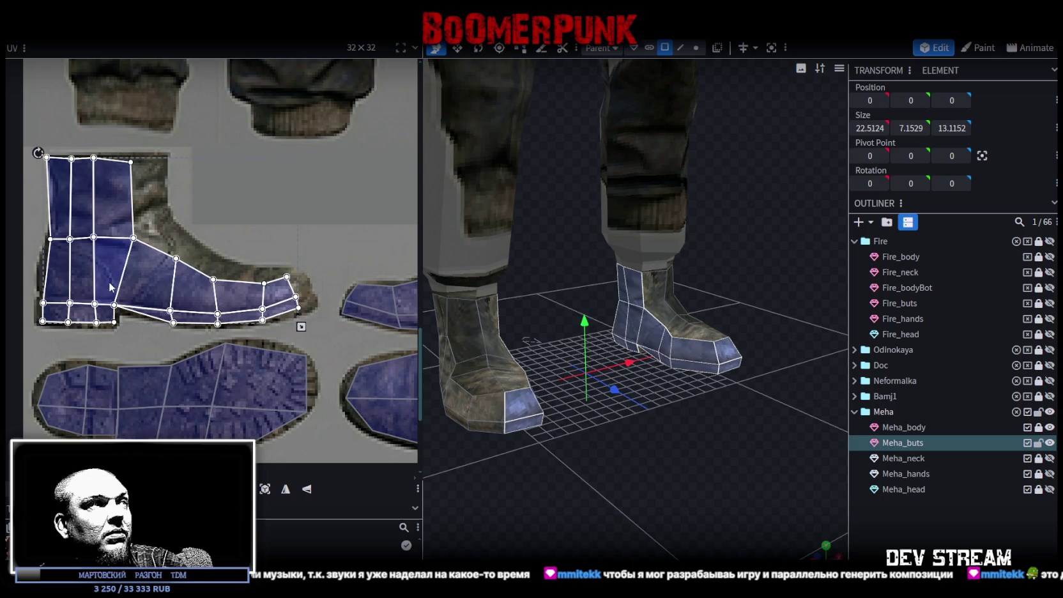
{"action": "scroll", "coordinate": [268, 265], "scroll_direction": "up", "scroll_amount": 1}
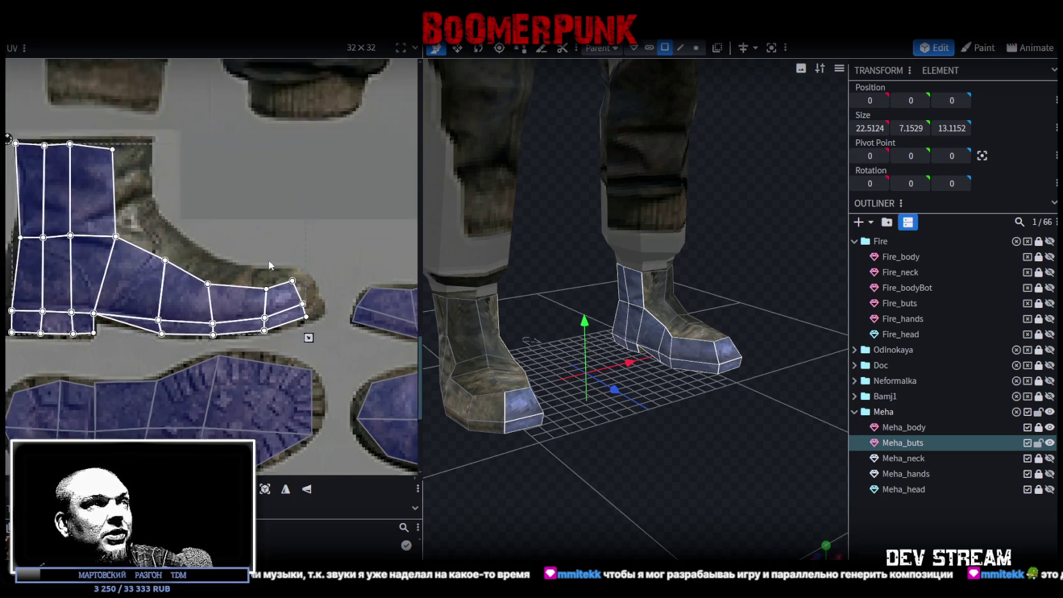
{"action": "scroll", "coordinate": [268, 259], "scroll_direction": "up", "scroll_amount": 2}
Pull the toe faces' top vertex down to the boot image's edge
{"action": "mouse_move", "coordinate": [343, 262]}
{"action": "left_mouse_down"}
{"action": "mouse_move", "coordinate": [292, 345]}
{"action": "mouse_move", "coordinate": [331, 316]}
{"action": "left_mouse_up"}
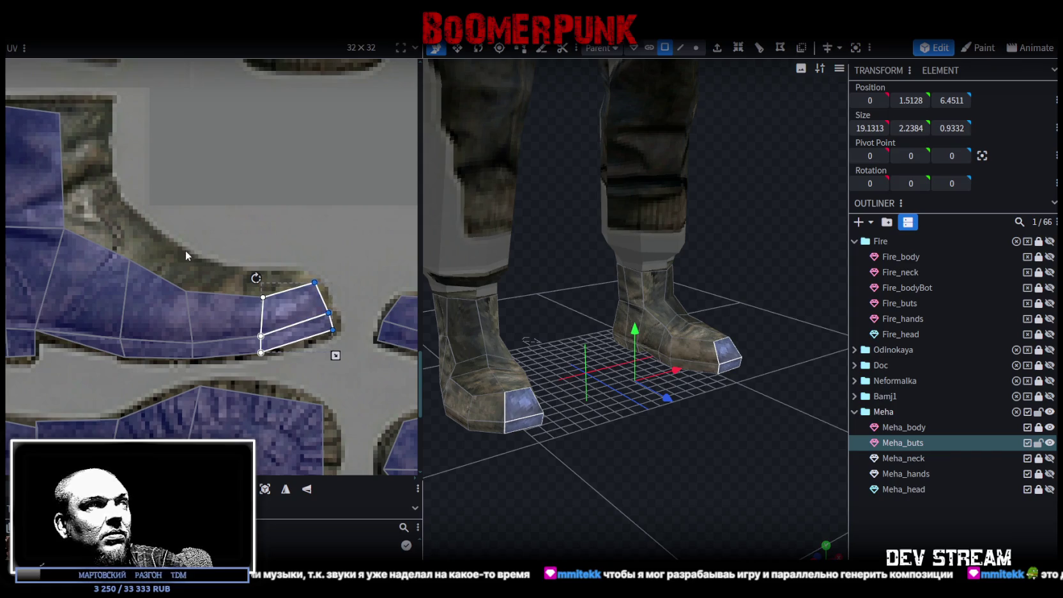
{"action": "left_click_drag", "start_coordinate": [139, 241], "coordinate": [241, 291]}
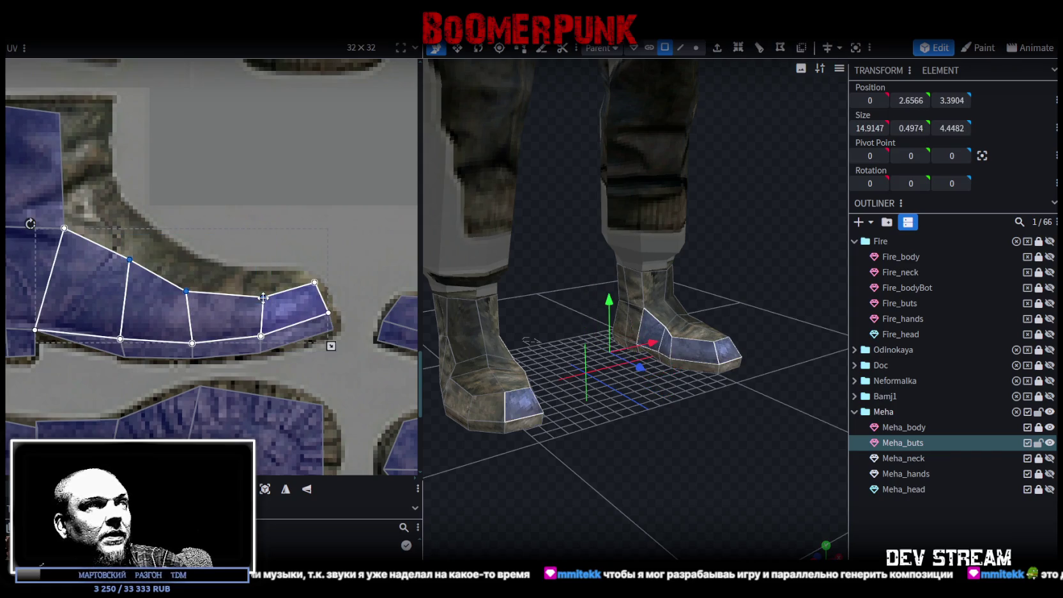
{"action": "scroll", "coordinate": [223, 255], "scroll_direction": "up", "scroll_amount": 2}
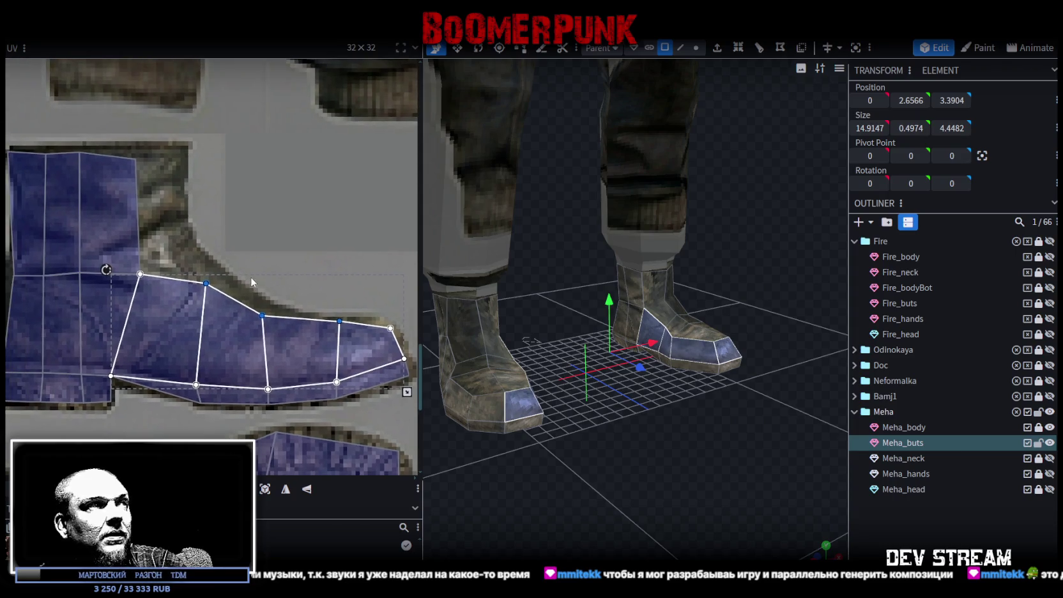
{"action": "left_click", "coordinate": [257, 314]}
{"action": "left_click", "coordinate": [257, 314]}
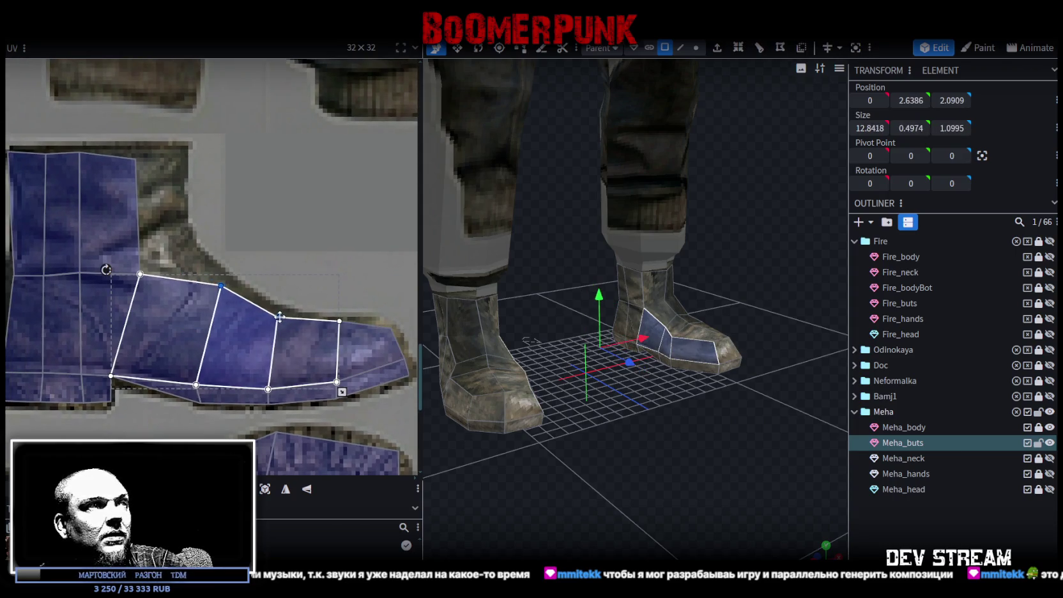
{"action": "left_click", "coordinate": [332, 331]}
{"action": "left_click_drag", "start_coordinate": [337, 320], "coordinate": [337, 327]}
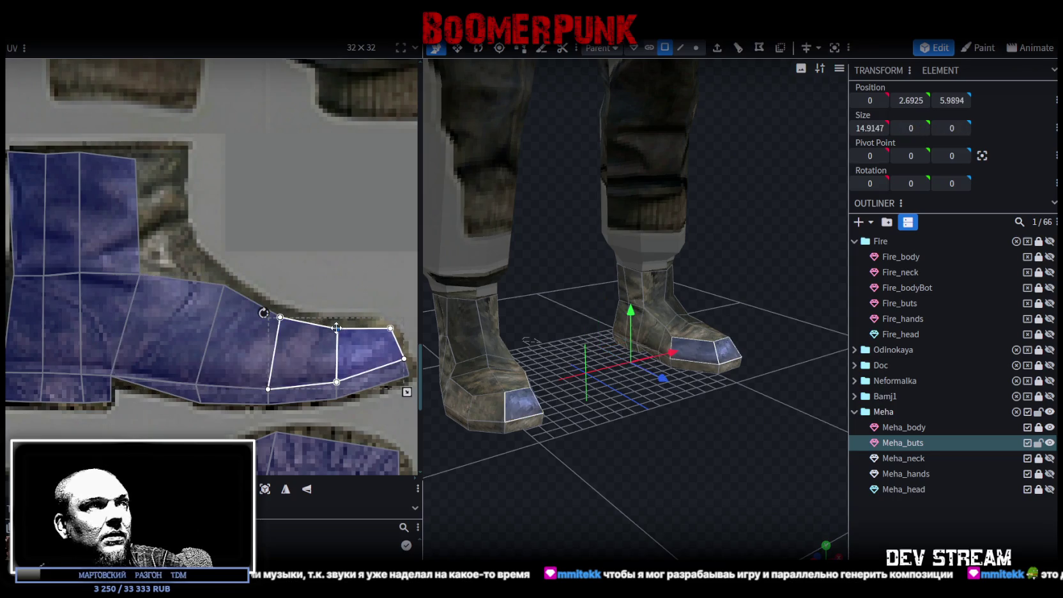
Widen the upper boot face to match the ankle outline
{"action": "middle_click_drag", "start_coordinate": [190, 267], "coordinate": [228, 303]}
{"action": "left_click", "coordinate": [175, 288]}
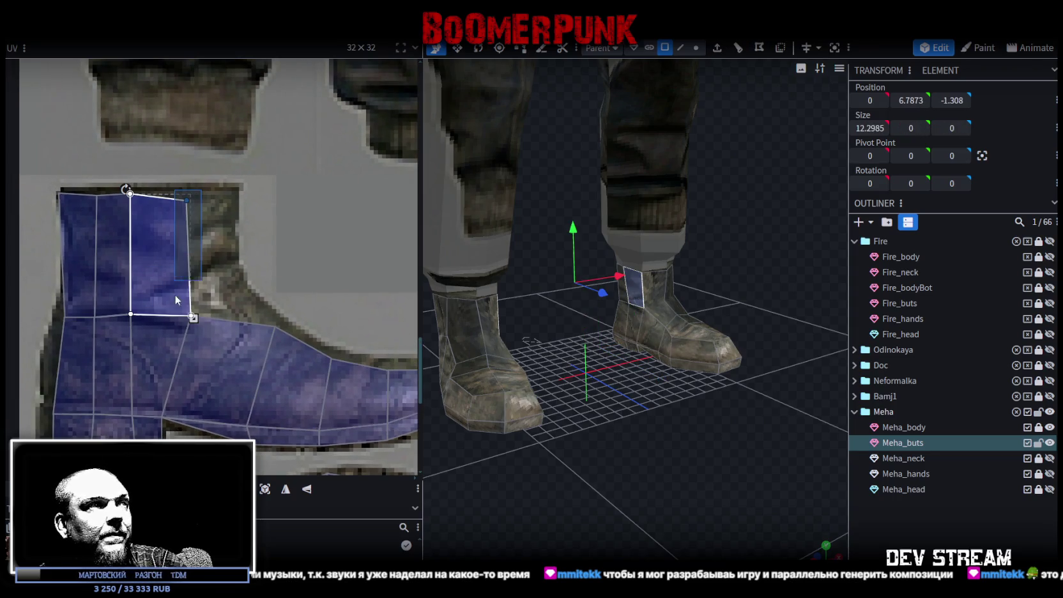
{"action": "left_click", "coordinate": [194, 318], "text": "shift"}
{"action": "left_click_drag", "start_coordinate": [201, 312], "coordinate": [235, 308]}
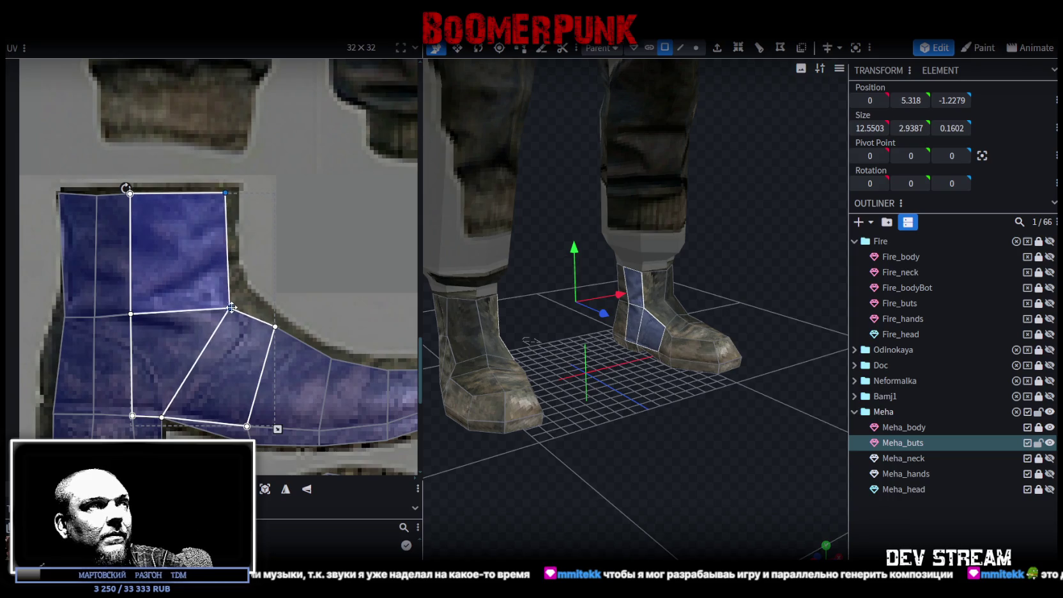
Shift the boot island's left-middle edge slightly right and select the bottom-left vertex
{"action": "mouse_move", "coordinate": [116, 173]}
{"action": "left_mouse_down"}
{"action": "mouse_move", "coordinate": [155, 328]}
{"action": "mouse_move", "coordinate": [164, 313]}
{"action": "left_mouse_up"}
{"action": "mouse_move", "coordinate": [112, 183]}
{"action": "left_mouse_down"}
{"action": "mouse_move", "coordinate": [94, 332]}
{"action": "mouse_move", "coordinate": [115, 316]}
{"action": "left_mouse_up"}
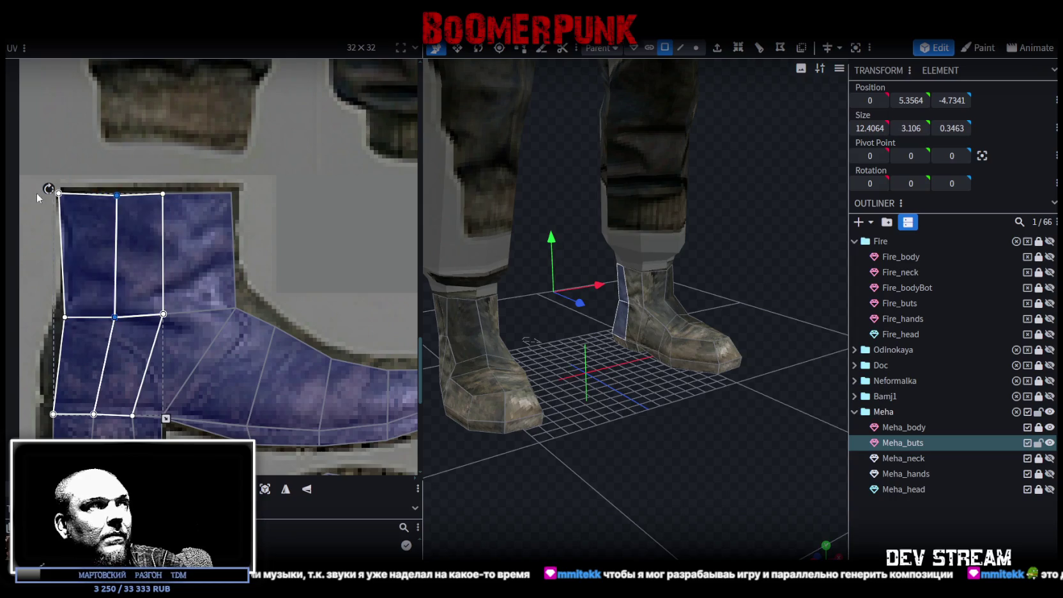
{"action": "mouse_move", "coordinate": [37, 196]}
{"action": "left_mouse_down"}
{"action": "mouse_move", "coordinate": [82, 330]}
{"action": "mouse_move", "coordinate": [74, 316]}
{"action": "left_mouse_up"}
{"action": "mouse_move", "coordinate": [41, 388]}
{"action": "left_mouse_down"}
{"action": "mouse_move", "coordinate": [58, 446]}
{"action": "mouse_move", "coordinate": [45, 414]}
{"action": "mouse_move", "coordinate": [107, 404]}
{"action": "mouse_move", "coordinate": [85, 414]}
{"action": "mouse_move", "coordinate": [167, 429]}
{"action": "left_mouse_up"}
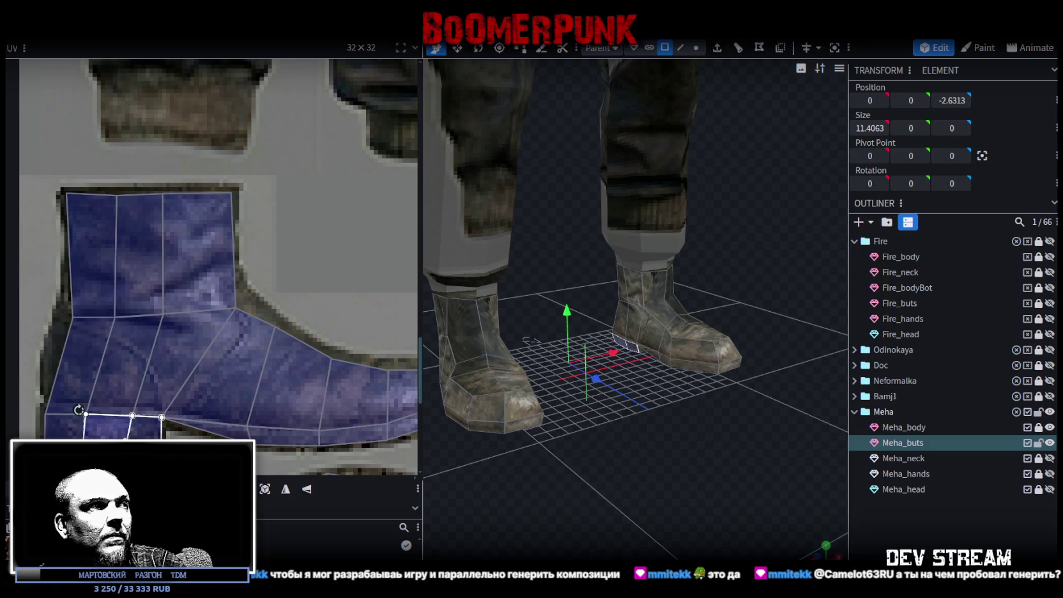
Deselect and check the boots from front and low angles, reselecting the boots mesh
{"action": "left_click", "coordinate": [633, 448]}
{"action": "mouse_move", "coordinate": [633, 448]}
{"action": "left_mouse_down"}
{"action": "mouse_move", "coordinate": [587, 470]}
{"action": "mouse_move", "coordinate": [648, 458]}
{"action": "mouse_move", "coordinate": [573, 444]}
{"action": "mouse_move", "coordinate": [612, 443]}
{"action": "mouse_move", "coordinate": [576, 437]}
{"action": "mouse_move", "coordinate": [605, 439]}
{"action": "mouse_move", "coordinate": [690, 360]}
{"action": "left_mouse_up"}
{"action": "left_click", "coordinate": [688, 360]}
{"action": "scroll", "coordinate": [173, 339], "scroll_direction": "down", "scroll_amount": 2}
{"action": "scroll", "coordinate": [205, 332], "scroll_direction": "down", "scroll_amount": 2}
{"action": "scroll", "coordinate": [230, 309], "scroll_direction": "down", "scroll_amount": 2}
{"action": "scroll", "coordinate": [230, 309], "scroll_direction": "down", "scroll_amount": 1}
{"action": "mouse_move", "coordinate": [504, 461]}
{"action": "left_mouse_down"}
{"action": "mouse_move", "coordinate": [551, 462]}
{"action": "mouse_move", "coordinate": [564, 438]}
{"action": "mouse_move", "coordinate": [525, 449]}
{"action": "mouse_move", "coordinate": [676, 491]}
{"action": "mouse_move", "coordinate": [546, 462]}
{"action": "mouse_move", "coordinate": [552, 510]}
{"action": "mouse_move", "coordinate": [536, 509]}
{"action": "left_mouse_up"}
{"action": "mouse_move", "coordinate": [528, 461]}
{"action": "left_mouse_down"}
{"action": "mouse_move", "coordinate": [523, 453]}
{"action": "mouse_move", "coordinate": [525, 467]}
{"action": "left_mouse_up"}
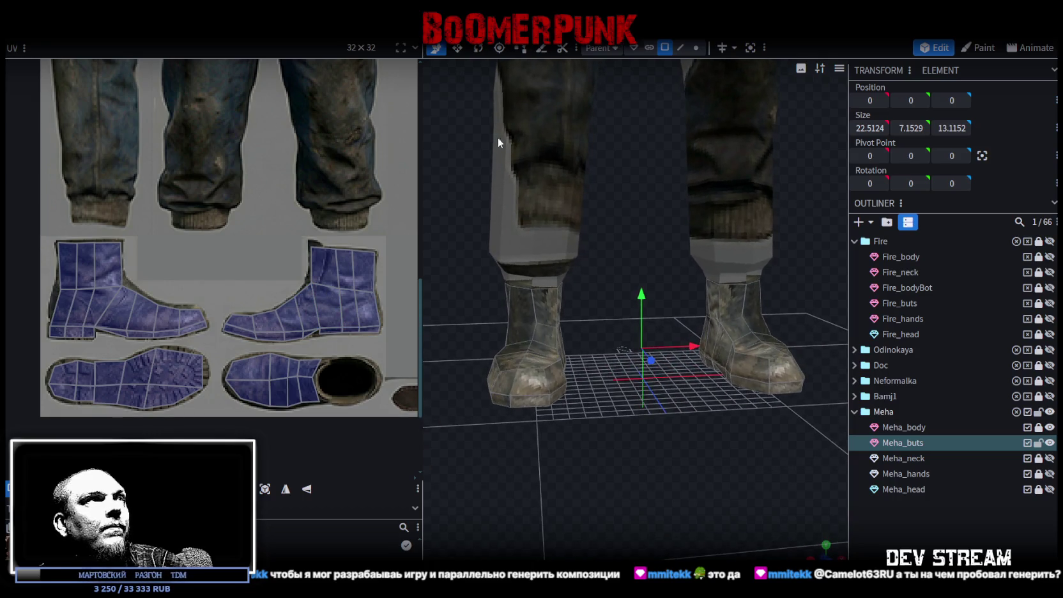
Move both boot UV islands temporarily aside and select the left island
{"action": "left_click_drag", "start_coordinate": [326, 306], "coordinate": [324, 191]}
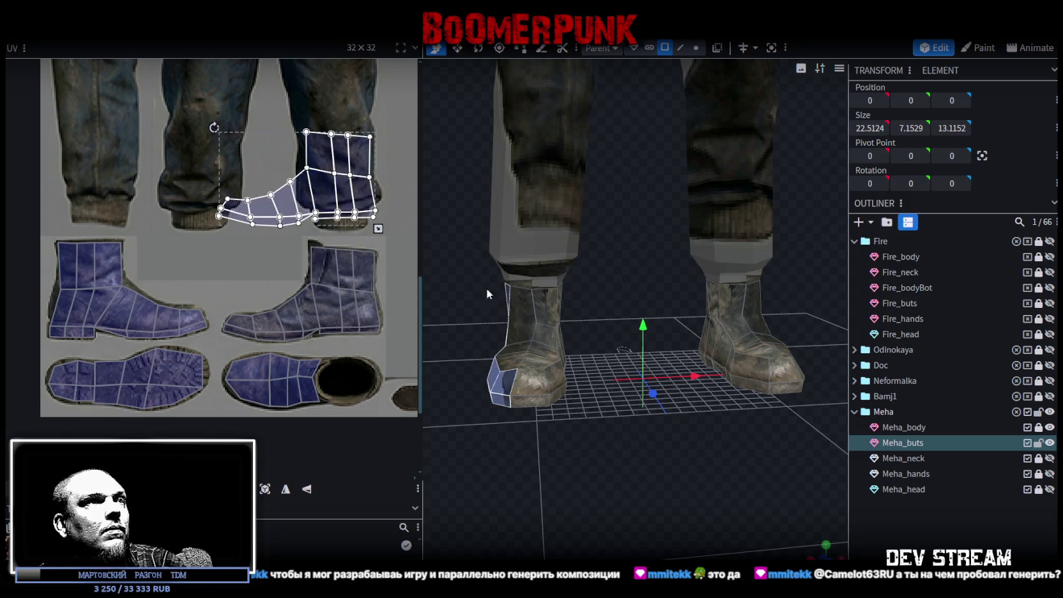
{"action": "left_click", "coordinate": [141, 316]}
{"action": "left_click_drag", "start_coordinate": [125, 312], "coordinate": [122, 188]}
{"action": "left_click", "coordinate": [158, 320]}
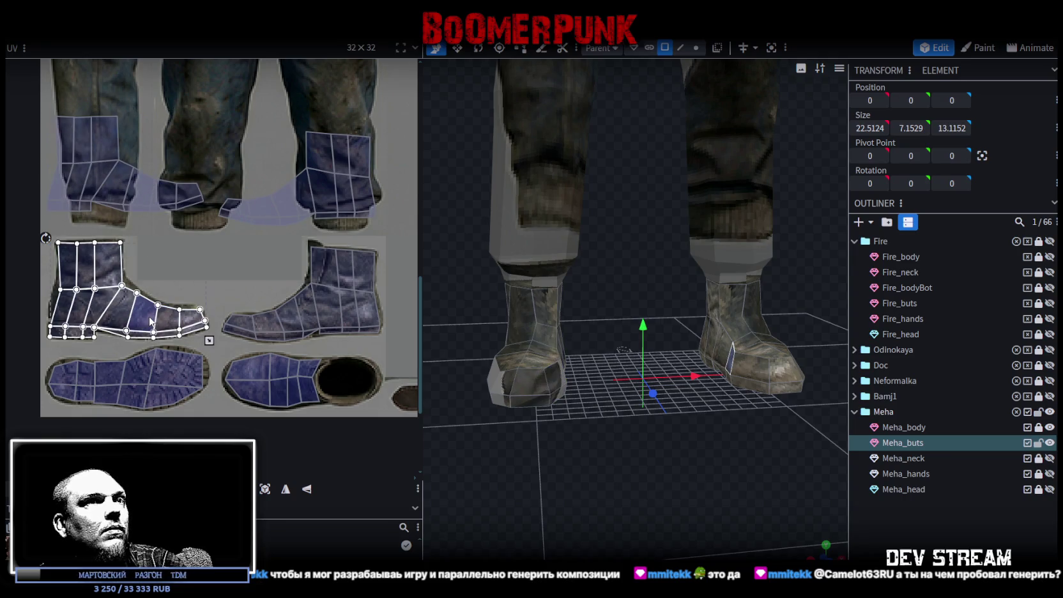
{"action": "left_click", "coordinate": [270, 328]}
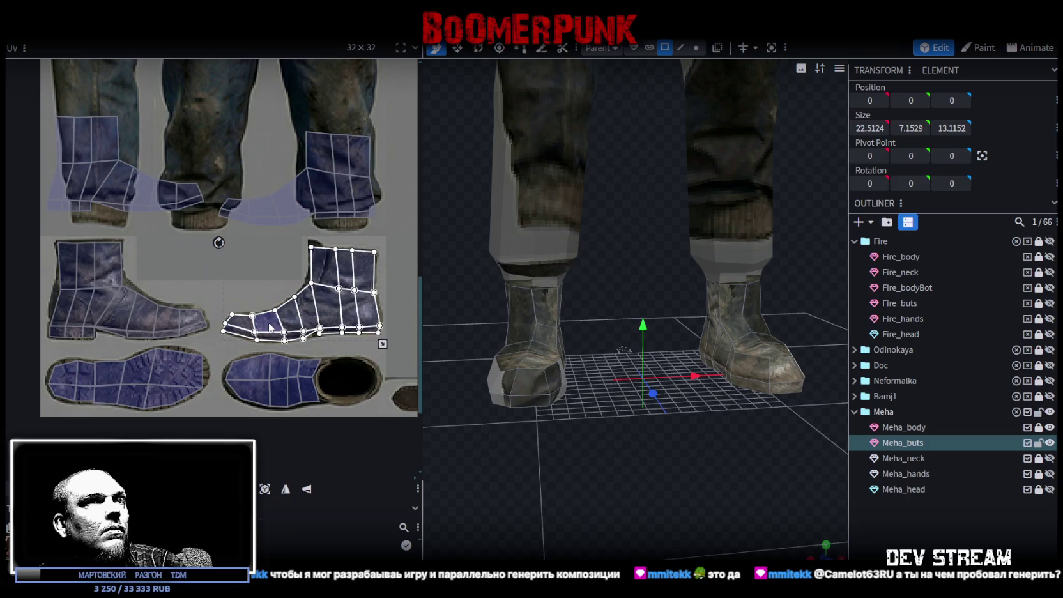
{"action": "left_click", "coordinate": [140, 319]}
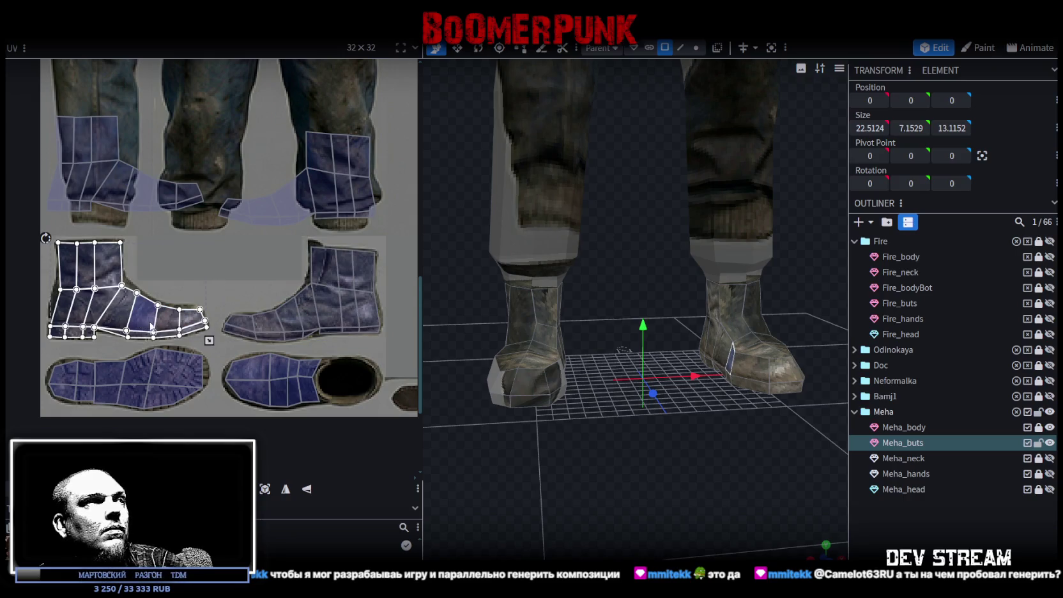
Mirror the island horizontally and shrink it onto the right boot image
{"action": "left_click", "coordinate": [283, 489]}
{"action": "left_click_drag", "start_coordinate": [141, 320], "coordinate": [320, 322]}
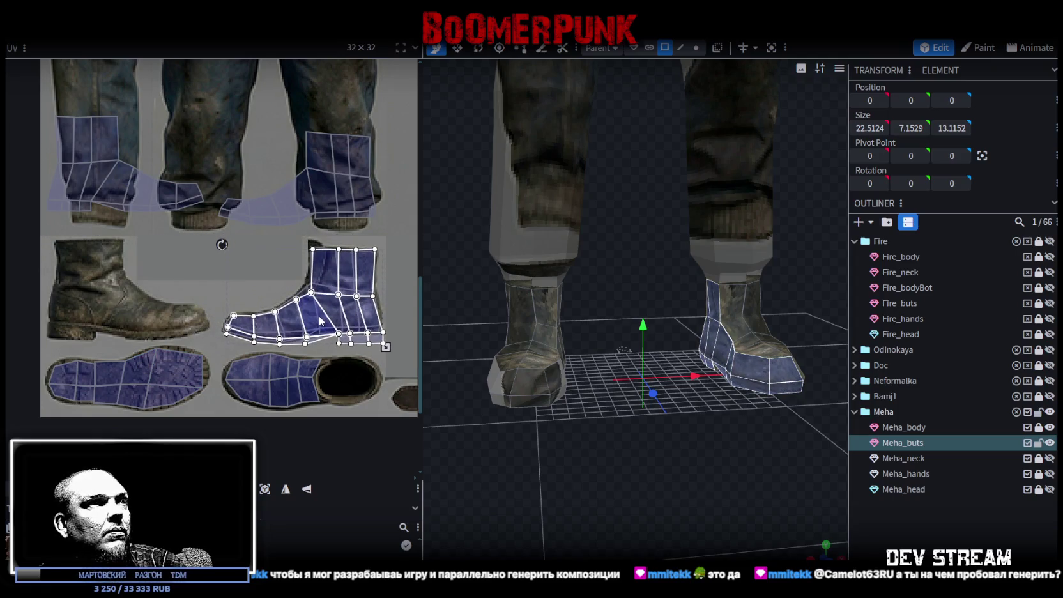
{"action": "scroll", "coordinate": [376, 363], "scroll_direction": "up", "scroll_amount": 2}
{"action": "scroll", "coordinate": [377, 328], "scroll_direction": "up", "scroll_amount": 1}
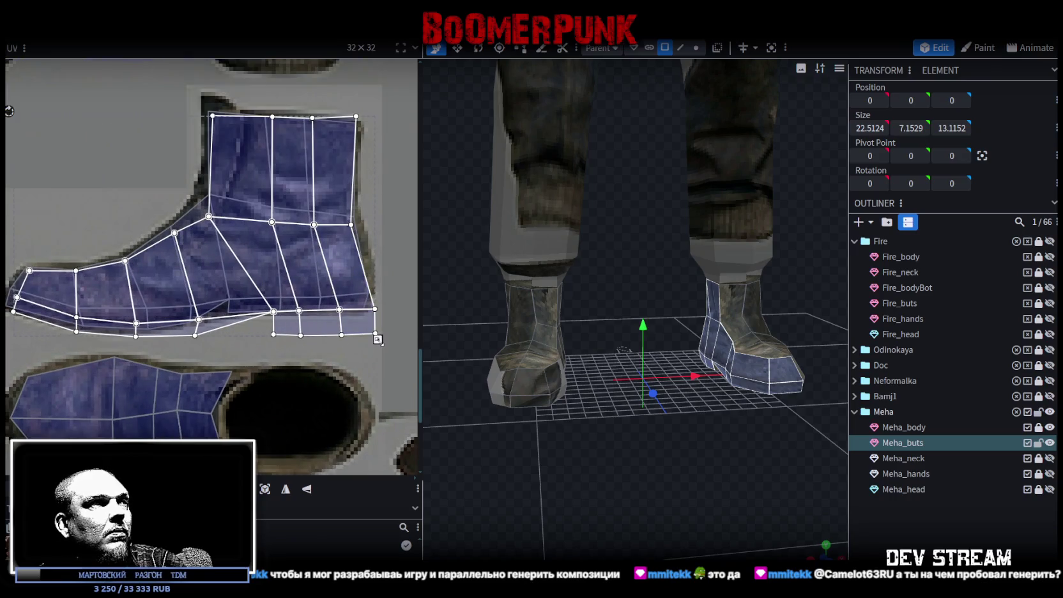
{"action": "left_click_drag", "start_coordinate": [377, 339], "coordinate": [364, 326]}
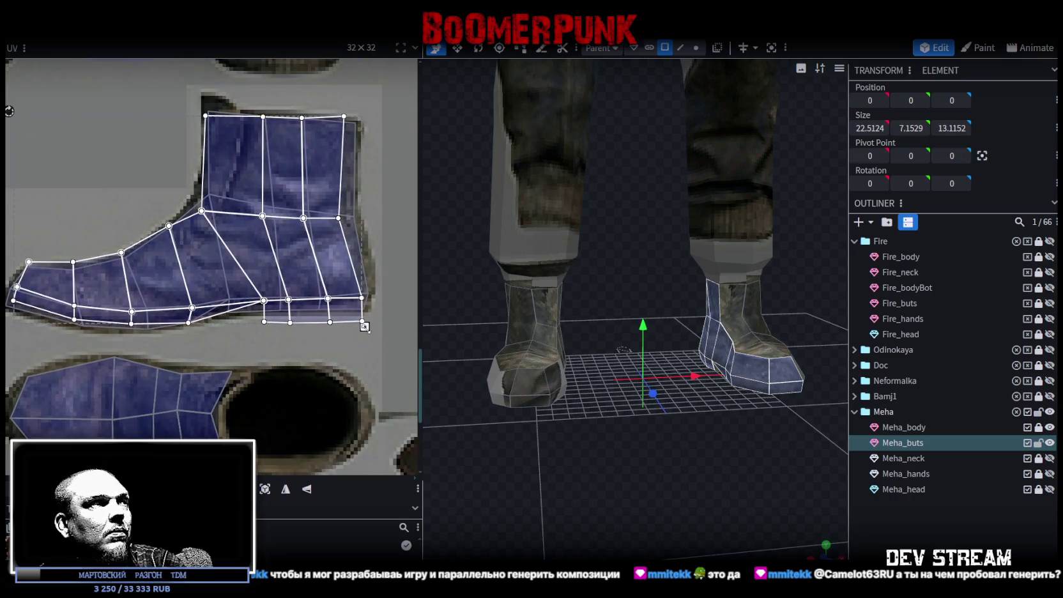
{"action": "left_click_drag", "start_coordinate": [109, 275], "coordinate": [113, 282]}
{"action": "mouse_move", "coordinate": [367, 332]}
{"action": "left_mouse_down"}
{"action": "mouse_move", "coordinate": [354, 325]}
{"action": "mouse_move", "coordinate": [376, 327]}
{"action": "left_mouse_up"}
Raise the lower strip's bottom vertices to the boot image's edge
{"action": "scroll", "coordinate": [313, 332], "scroll_direction": "up", "scroll_amount": 2}
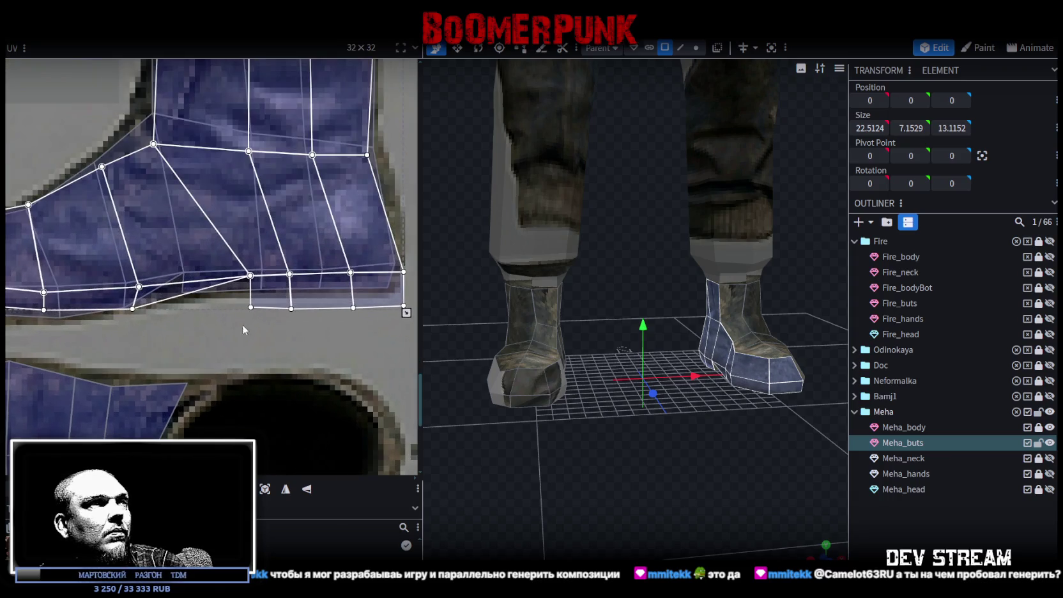
{"action": "mouse_move", "coordinate": [231, 320]}
{"action": "left_mouse_down"}
{"action": "mouse_move", "coordinate": [410, 299]}
{"action": "mouse_move", "coordinate": [390, 288]}
{"action": "left_mouse_up"}
{"action": "left_click", "coordinate": [403, 272]}
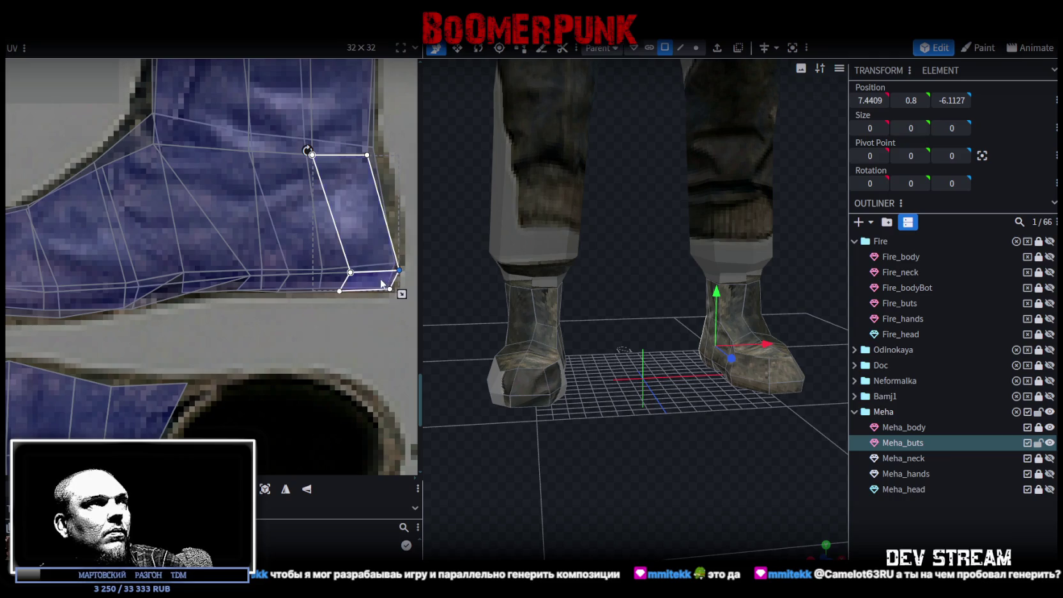
{"action": "scroll", "coordinate": [381, 283], "scroll_direction": "down", "scroll_amount": 3}
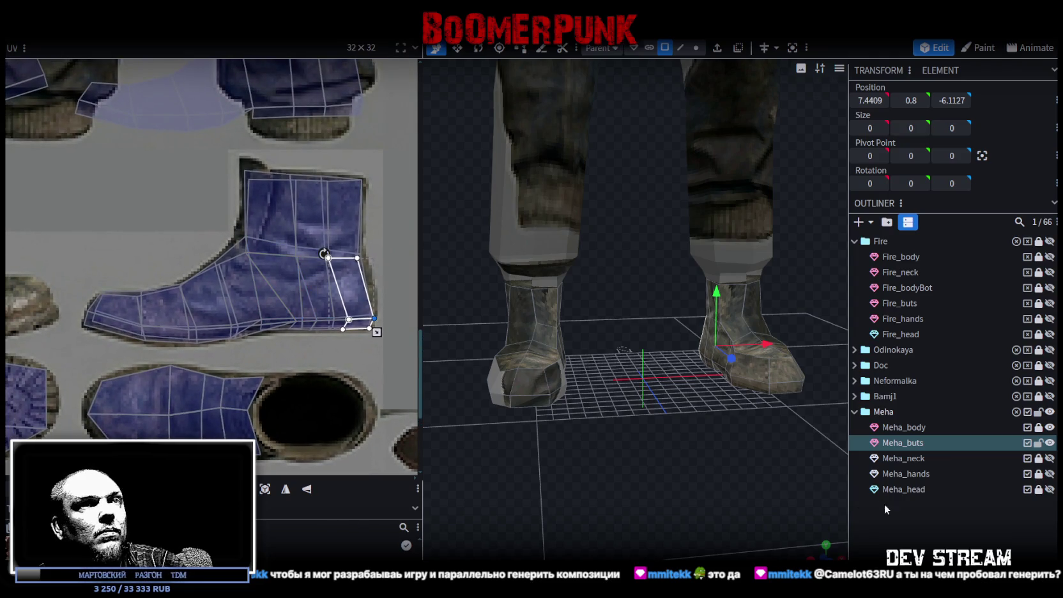
Deselect, orbit to check the boot texture, and reselect the boots mesh
{"action": "left_click", "coordinate": [883, 507]}
{"action": "mouse_move", "coordinate": [810, 500]}
{"action": "left_mouse_down"}
{"action": "mouse_move", "coordinate": [527, 501]}
{"action": "mouse_move", "coordinate": [642, 475]}
{"action": "mouse_move", "coordinate": [544, 473]}
{"action": "mouse_move", "coordinate": [565, 470]}
{"action": "mouse_move", "coordinate": [608, 486]}
{"action": "mouse_move", "coordinate": [764, 501]}
{"action": "mouse_move", "coordinate": [655, 470]}
{"action": "mouse_move", "coordinate": [583, 430]}
{"action": "left_mouse_up"}
{"action": "left_click", "coordinate": [583, 430]}
Box-select the boot's UV faces and move them down onto the boot texture
{"action": "scroll", "coordinate": [288, 303], "scroll_direction": "down", "scroll_amount": 3}
{"action": "left_click_drag", "start_coordinate": [94, 165], "coordinate": [194, 276]}
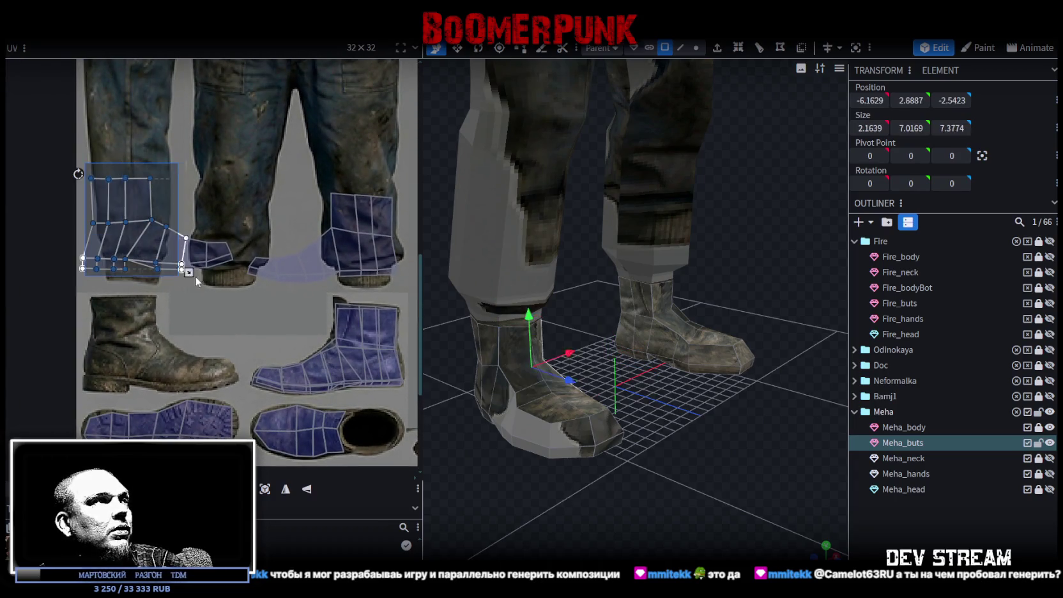
{"action": "scroll", "coordinate": [135, 255], "scroll_direction": "up", "scroll_amount": 2}
{"action": "left_click_drag", "start_coordinate": [136, 252], "coordinate": [140, 428]}
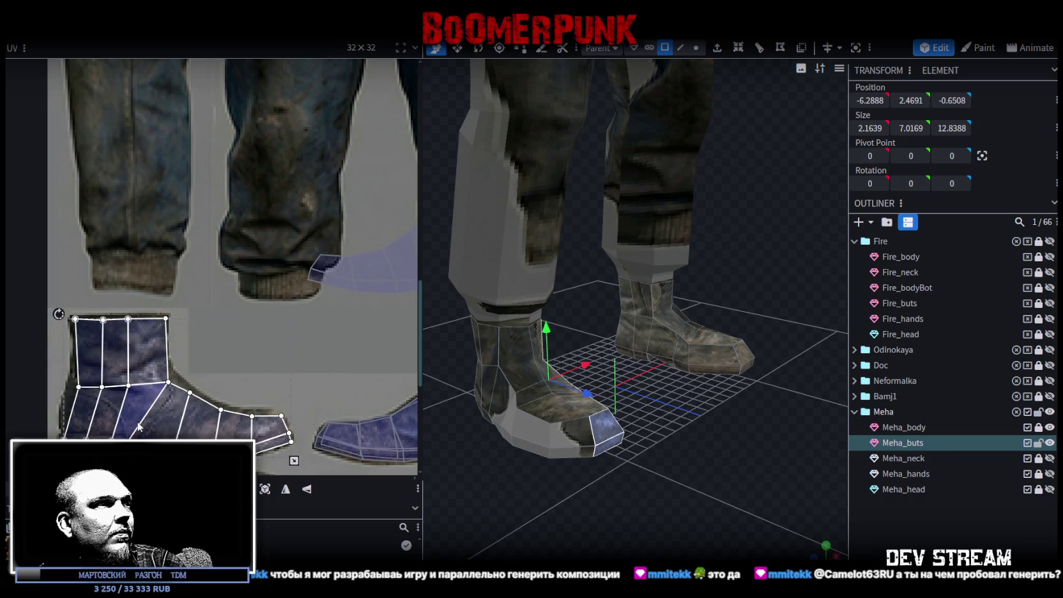
{"action": "scroll", "coordinate": [243, 349], "scroll_direction": "down", "scroll_amount": 3}
{"action": "scroll", "coordinate": [209, 336], "scroll_direction": "down", "scroll_amount": 2}
Mirror the upper boot UVs horizontally and fit them over the lower-left boot image
{"action": "left_click_drag", "start_coordinate": [194, 223], "coordinate": [389, 315]}
{"action": "left_click", "coordinate": [287, 490]}
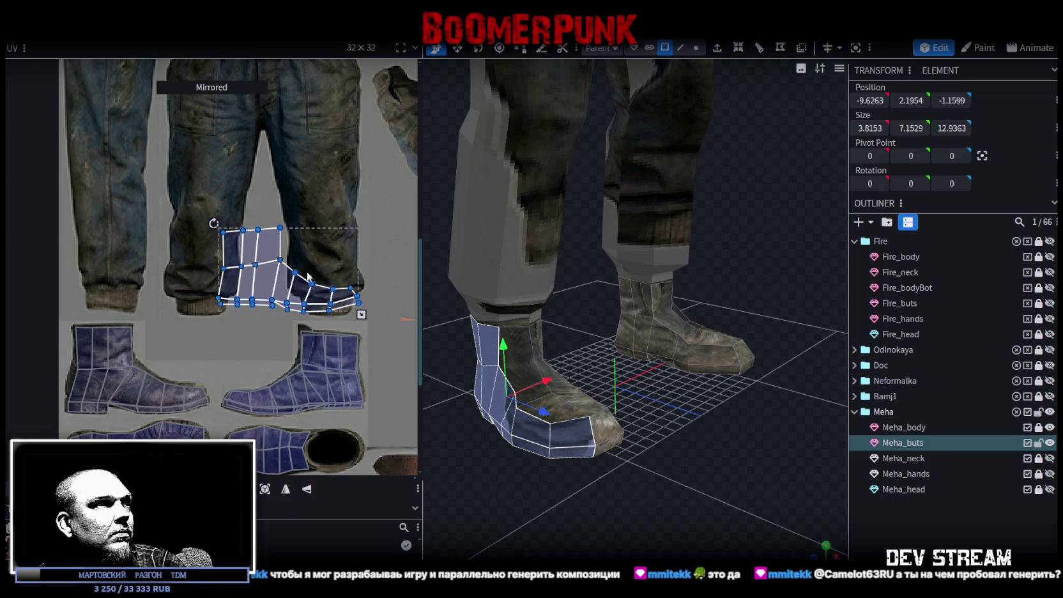
{"action": "mouse_move", "coordinate": [267, 282]}
{"action": "left_mouse_down"}
{"action": "mouse_move", "coordinate": [129, 313]}
{"action": "mouse_move", "coordinate": [119, 382]}
{"action": "left_mouse_up"}
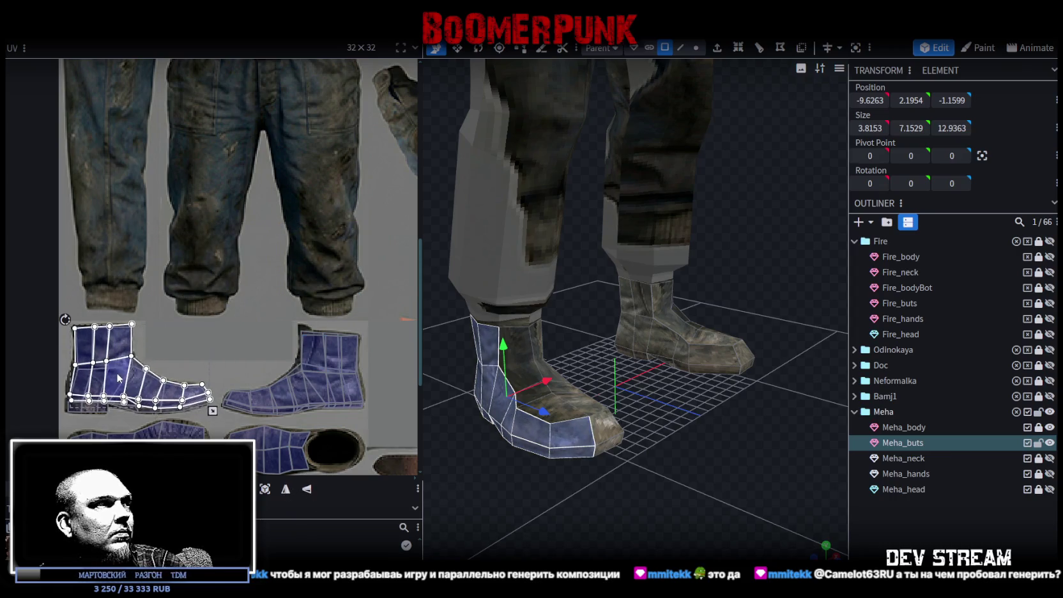
{"action": "scroll", "coordinate": [206, 395], "scroll_direction": "up", "scroll_amount": 2}
{"action": "left_click_drag", "start_coordinate": [221, 412], "coordinate": [216, 419]}
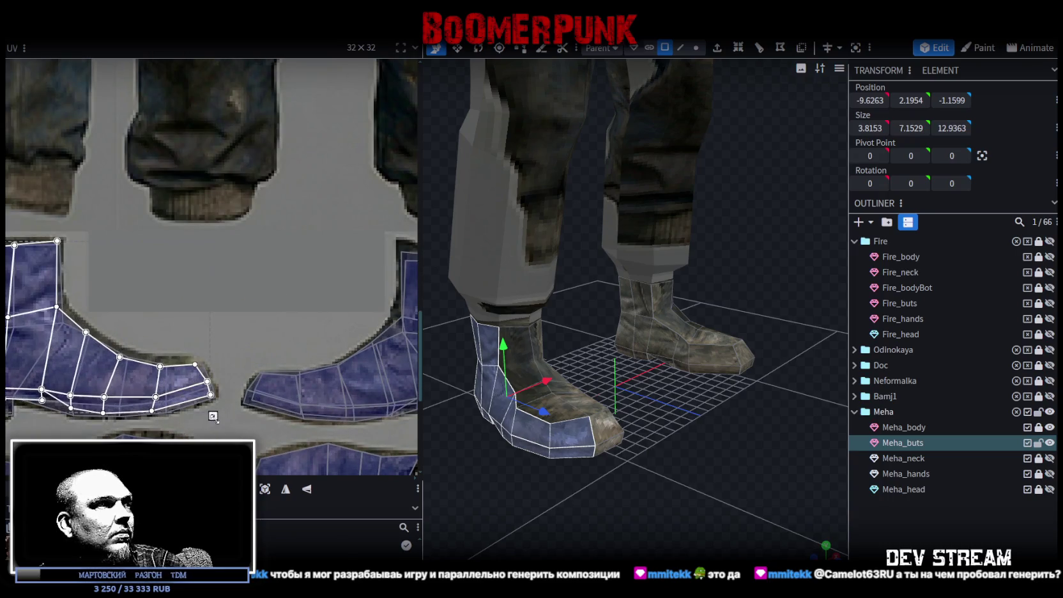
{"action": "scroll", "coordinate": [249, 333], "scroll_direction": "up", "scroll_amount": 1}
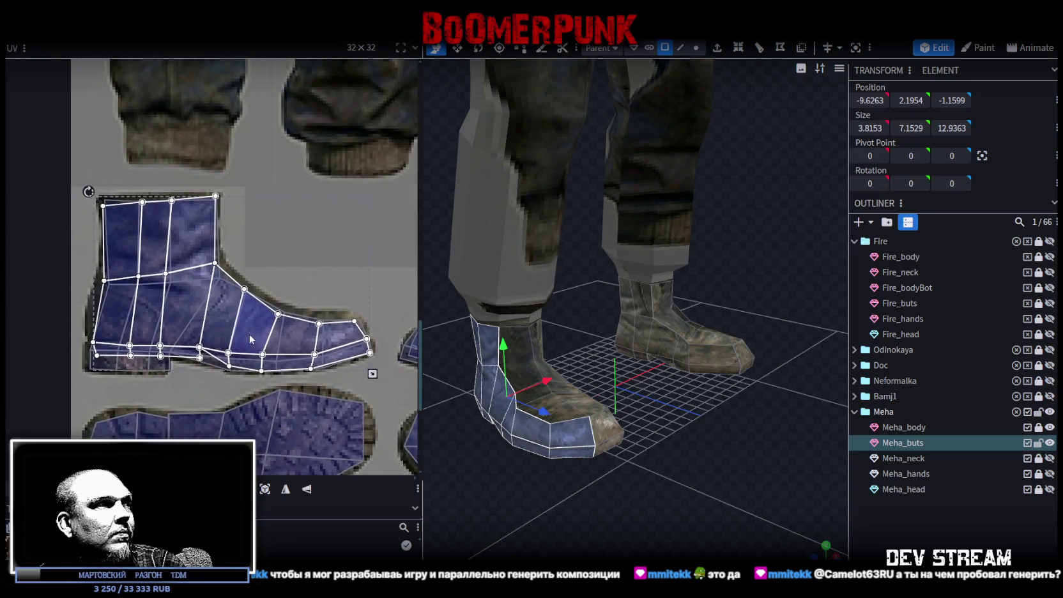
{"action": "scroll", "coordinate": [176, 359], "scroll_direction": "up", "scroll_amount": 2}
{"action": "scroll", "coordinate": [220, 347], "scroll_direction": "up", "scroll_amount": 2}
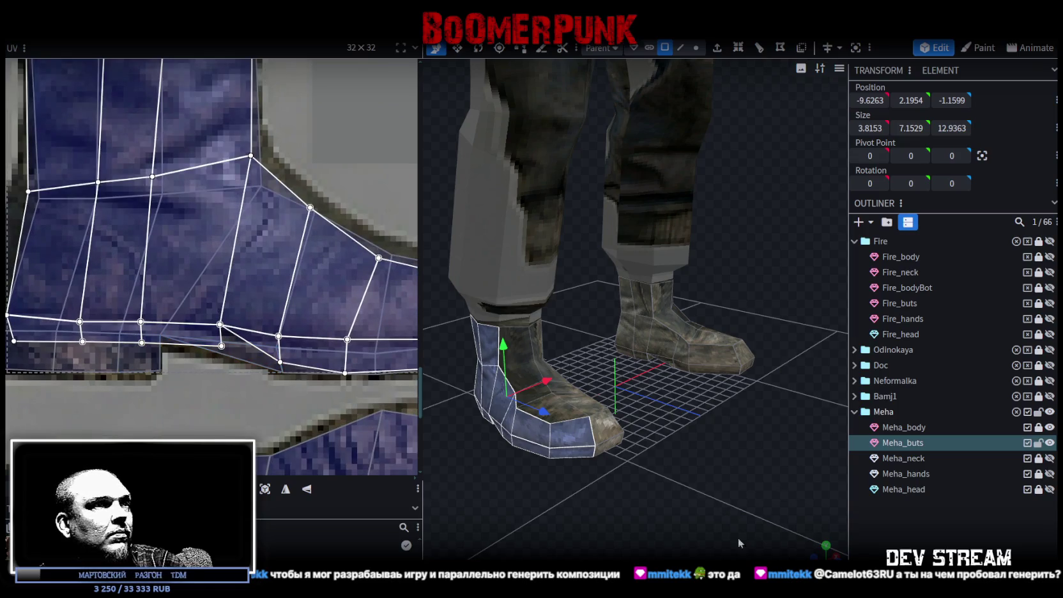
Reselect the Meha_buts mesh and bring up UV options for the lower boot face
{"action": "left_click", "coordinate": [701, 532]}
{"action": "mouse_move", "coordinate": [575, 481]}
{"action": "left_mouse_down"}
{"action": "mouse_move", "coordinate": [733, 483]}
{"action": "mouse_move", "coordinate": [708, 429]}
{"action": "left_mouse_up"}
{"action": "left_click", "coordinate": [708, 428]}
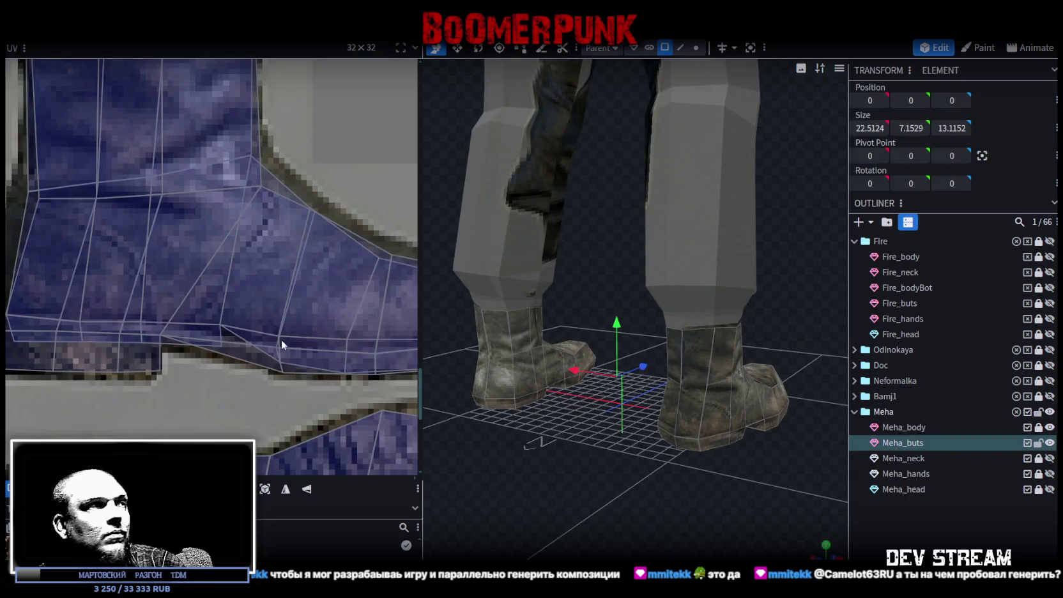
{"action": "scroll", "coordinate": [238, 332], "scroll_direction": "up", "scroll_amount": 2}
{"action": "scroll", "coordinate": [196, 330], "scroll_direction": "up", "scroll_amount": 1}
{"action": "left_click", "coordinate": [186, 299]}
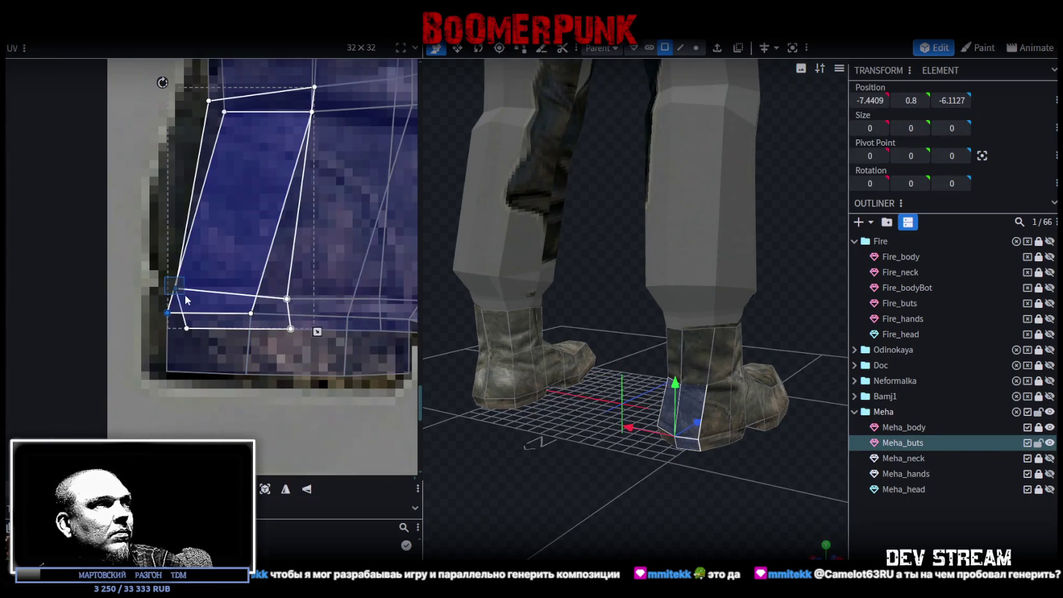
{"action": "left_click", "coordinate": [195, 332]}
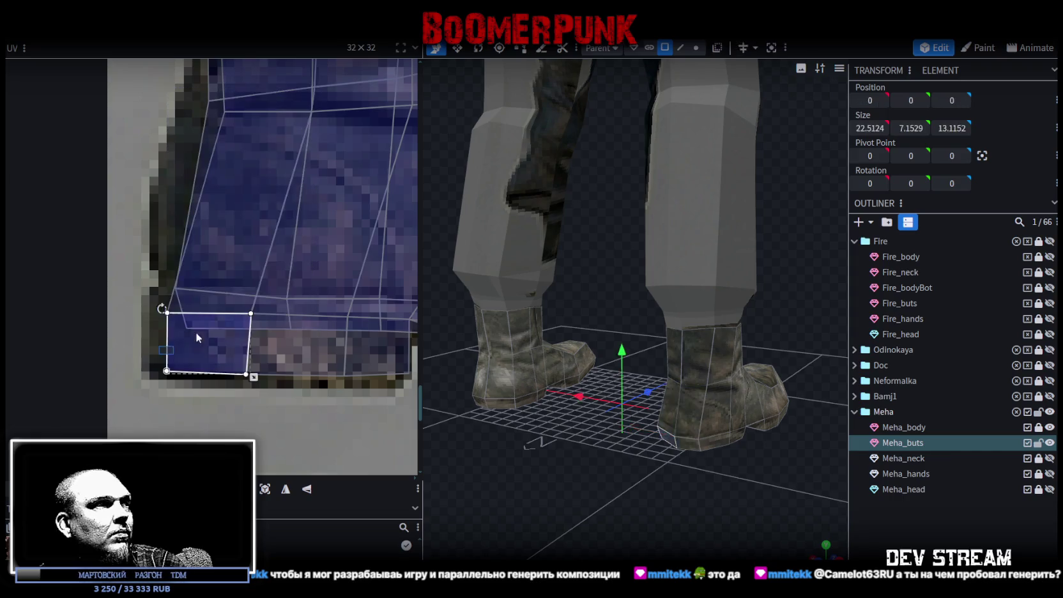
{"action": "right_click", "coordinate": [186, 329]}
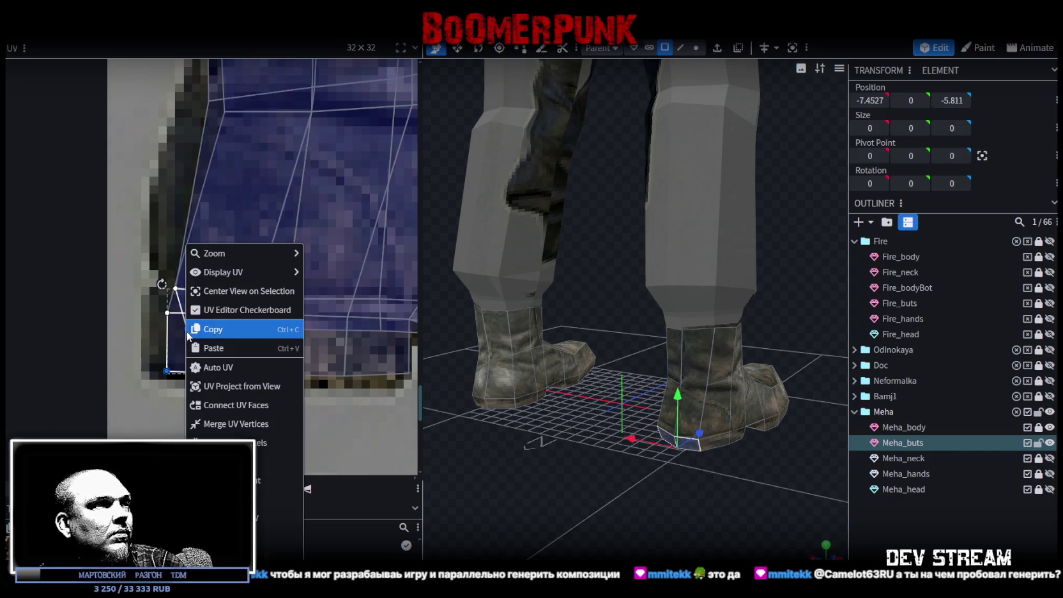
Select the whole boot and snap to an orthographic side view with numpad 3
{"action": "mouse_move", "coordinate": [726, 506]}
{"action": "left_mouse_down"}
{"action": "mouse_move", "coordinate": [687, 498]}
{"action": "mouse_move", "coordinate": [608, 425]}
{"action": "left_mouse_up"}
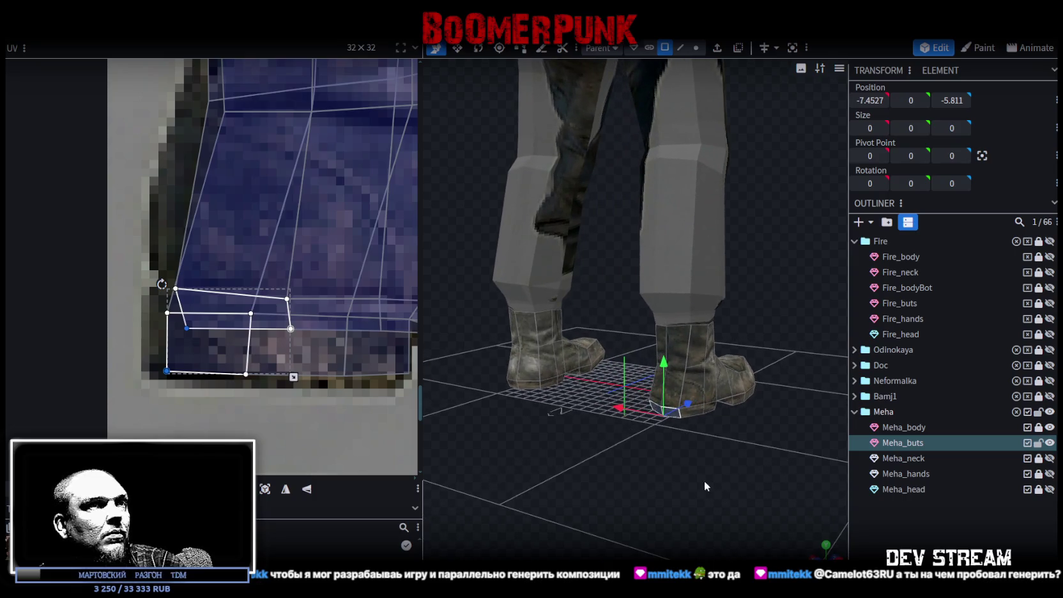
{"action": "double_click", "coordinate": [705, 348]}
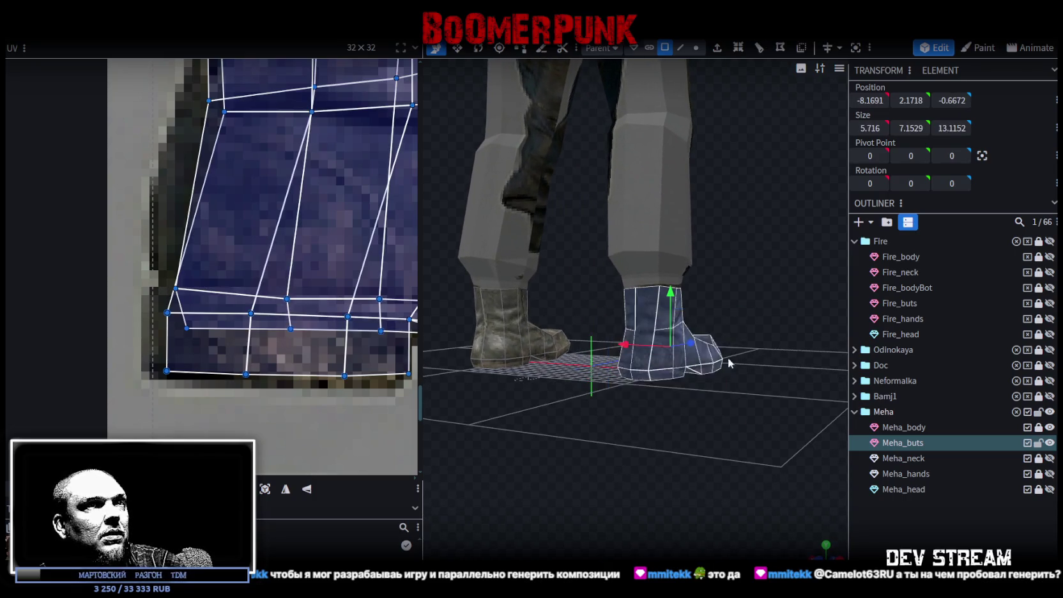
{"action": "left_click_drag", "start_coordinate": [728, 336], "coordinate": [532, 348]}
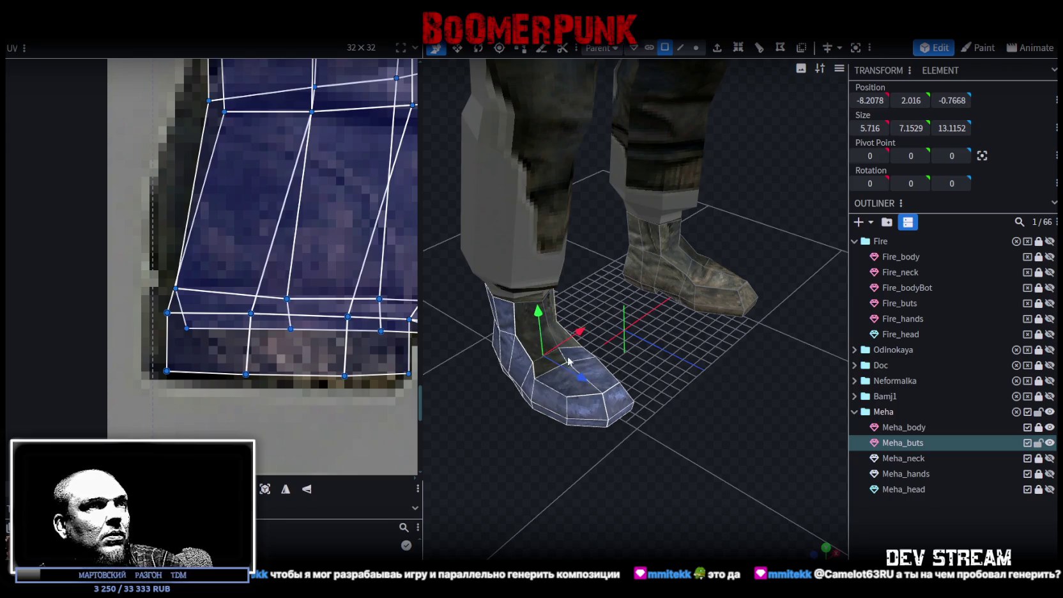
{"action": "left_click_drag", "start_coordinate": [599, 376], "coordinate": [638, 332]}
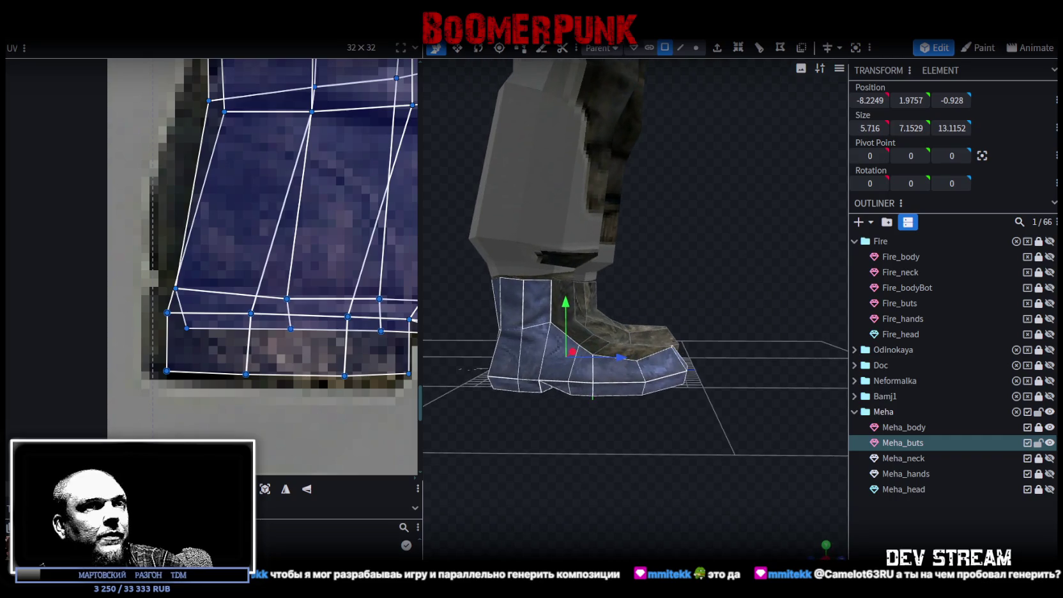
{"action": "key", "text": "KP_3"}
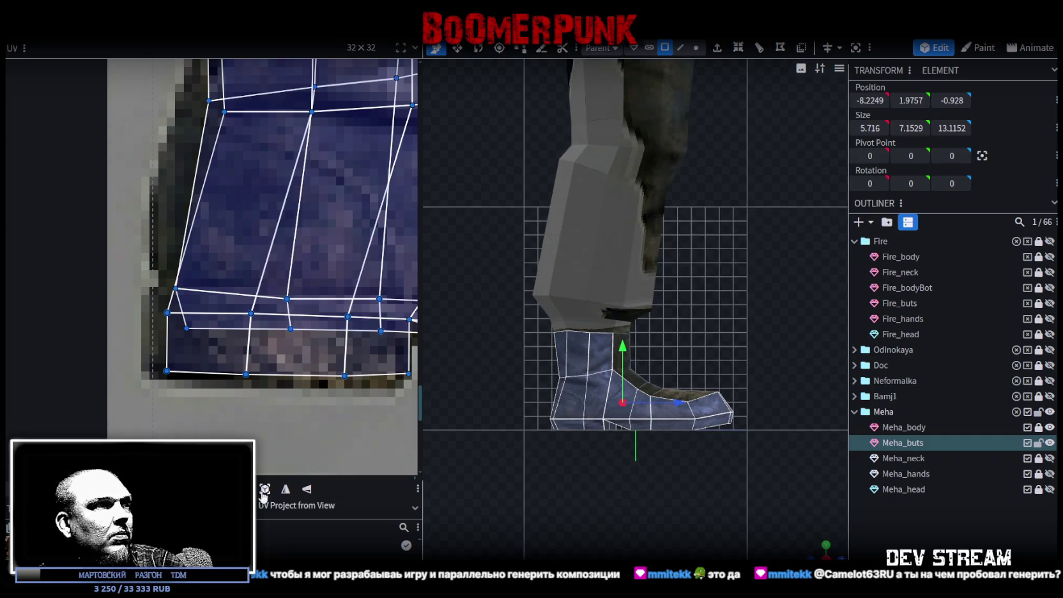
Project the boot UVs from the side view and scale the island onto the boot image
{"action": "left_click", "coordinate": [265, 489]}
{"action": "scroll", "coordinate": [269, 347], "scroll_direction": "down", "scroll_amount": 2}
{"action": "scroll", "coordinate": [252, 349], "scroll_direction": "down", "scroll_amount": 1}
{"action": "scroll", "coordinate": [254, 349], "scroll_direction": "down", "scroll_amount": 1}
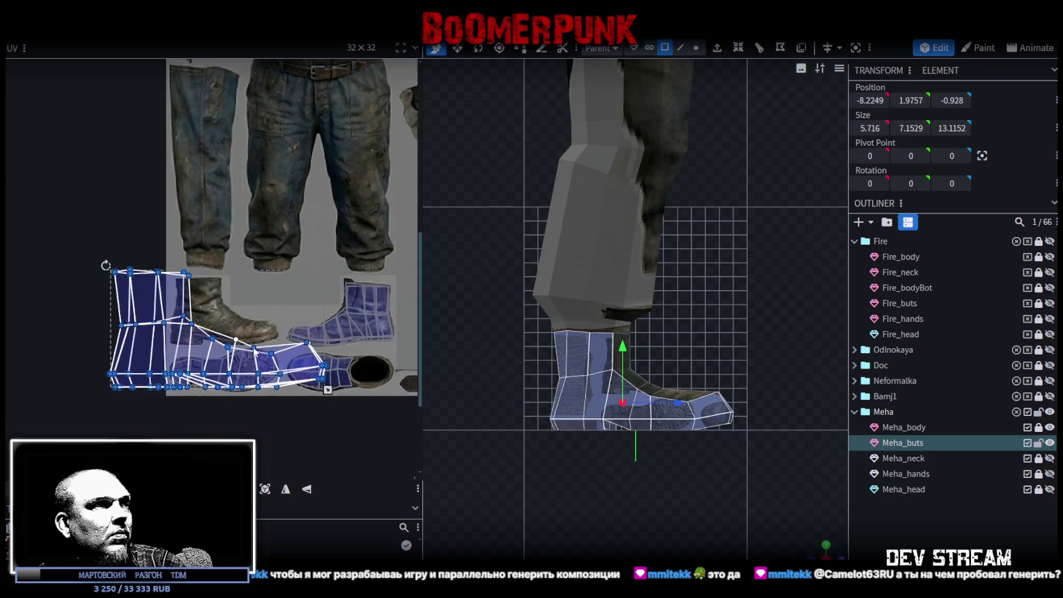
{"action": "scroll", "coordinate": [255, 350], "scroll_direction": "down", "scroll_amount": 1}
{"action": "left_click_drag", "start_coordinate": [320, 385], "coordinate": [194, 347]}
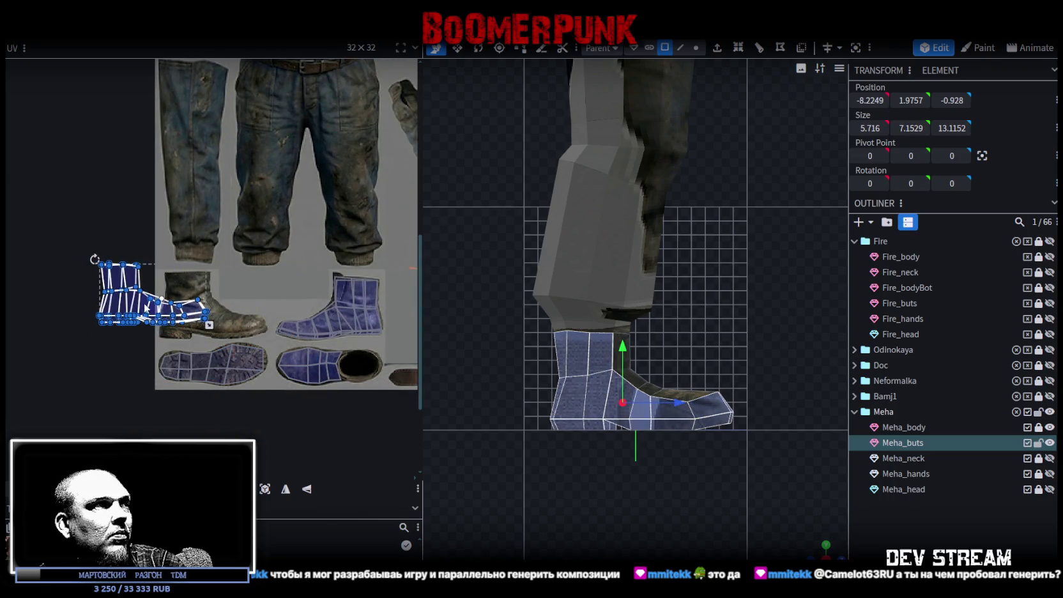
{"action": "left_click_drag", "start_coordinate": [146, 308], "coordinate": [191, 307]}
{"action": "scroll", "coordinate": [223, 329], "scroll_direction": "up", "scroll_amount": 4}
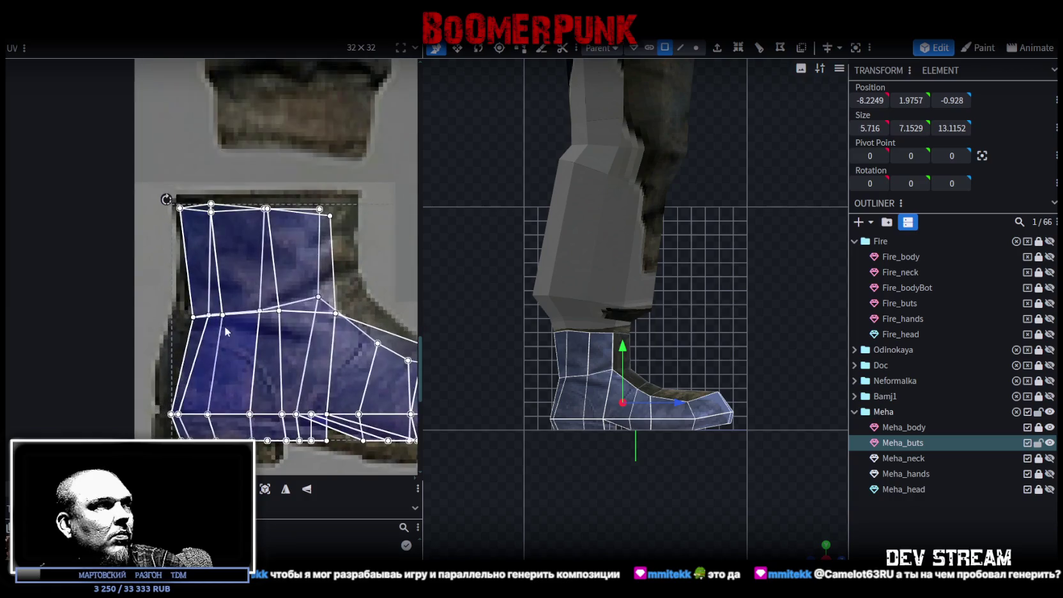
{"action": "scroll", "coordinate": [279, 390], "scroll_direction": "down", "scroll_amount": 2}
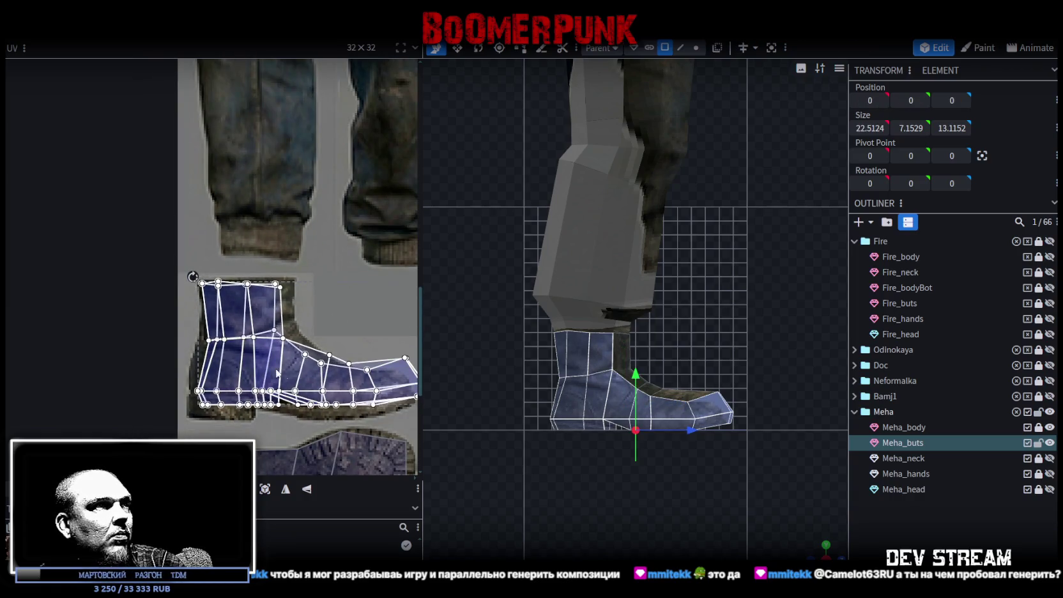
{"action": "left_click_drag", "start_coordinate": [377, 381], "coordinate": [360, 390]}
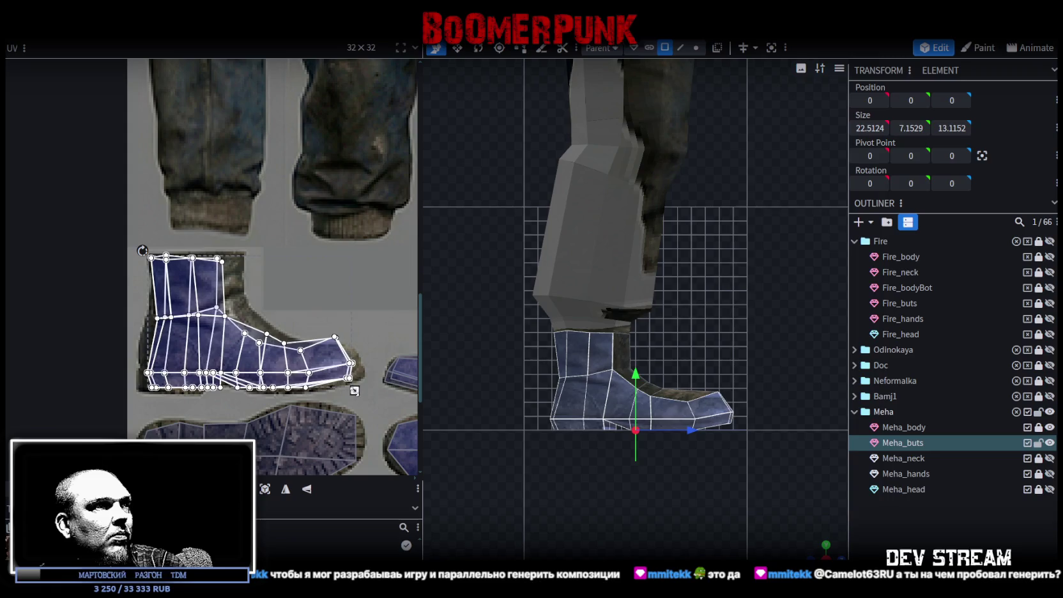
Select the bottom sole strip and reorient its UVs, checking from a level side view
{"action": "scroll", "coordinate": [210, 387], "scroll_direction": "up", "scroll_amount": 2}
{"action": "scroll", "coordinate": [262, 390], "scroll_direction": "up", "scroll_amount": 1}
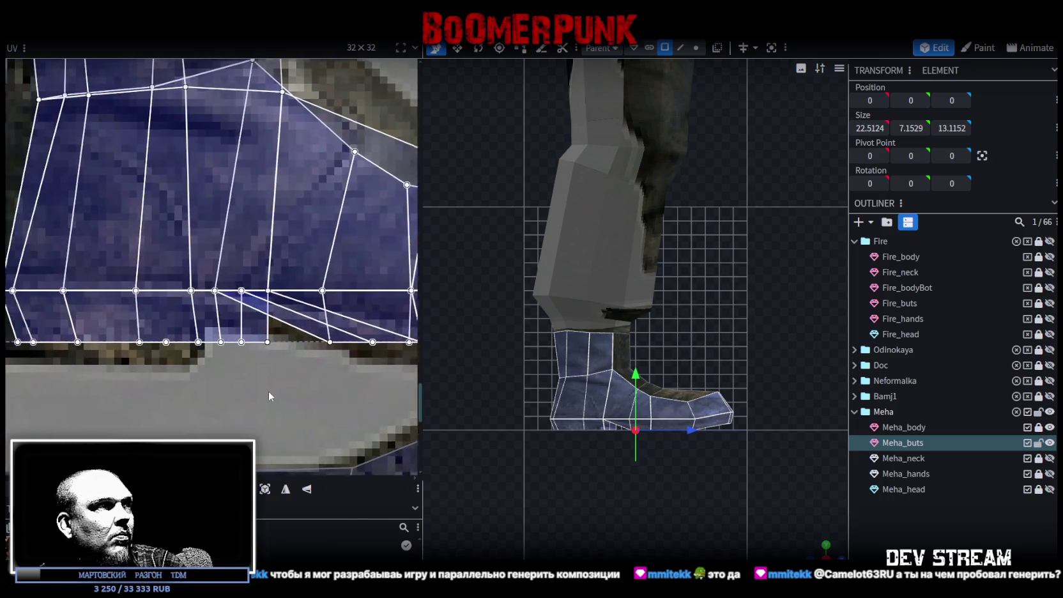
{"action": "scroll", "coordinate": [225, 379], "scroll_direction": "down", "scroll_amount": 1}
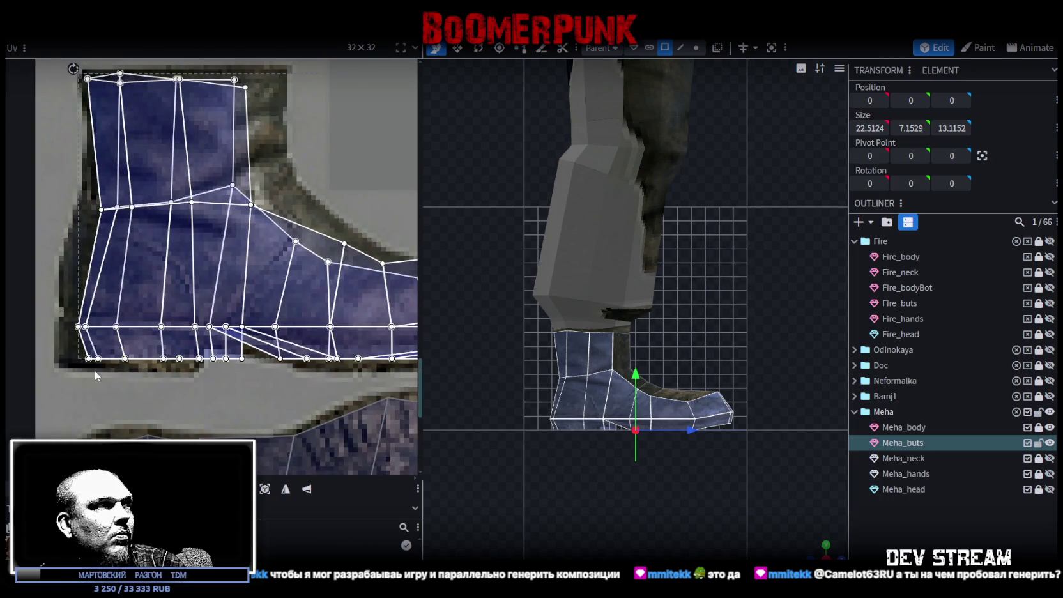
{"action": "left_click_drag", "start_coordinate": [72, 371], "coordinate": [229, 352]}
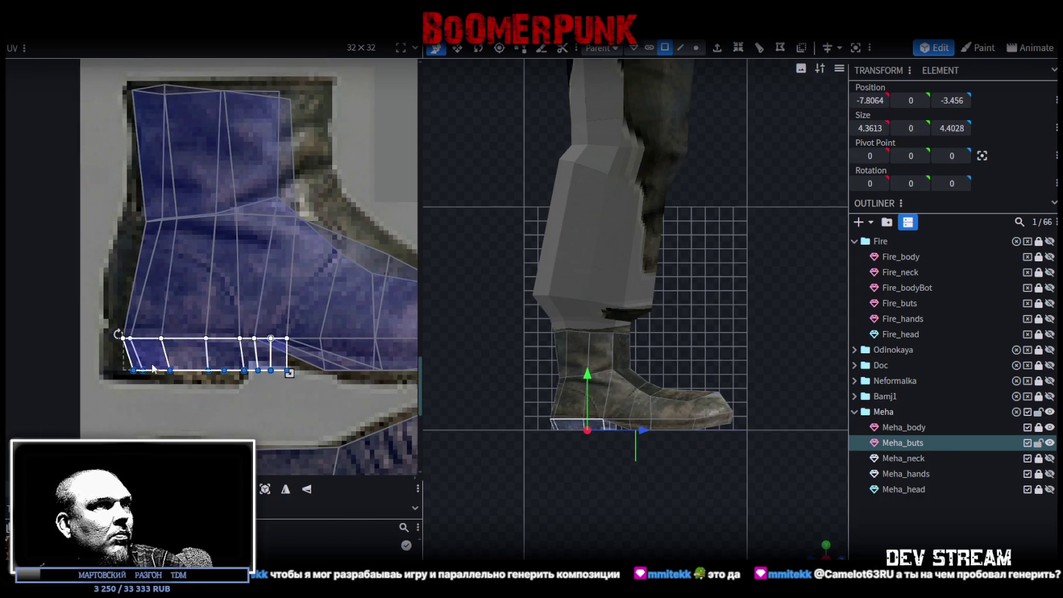
{"action": "left_click_drag", "start_coordinate": [824, 548], "coordinate": [813, 553]}
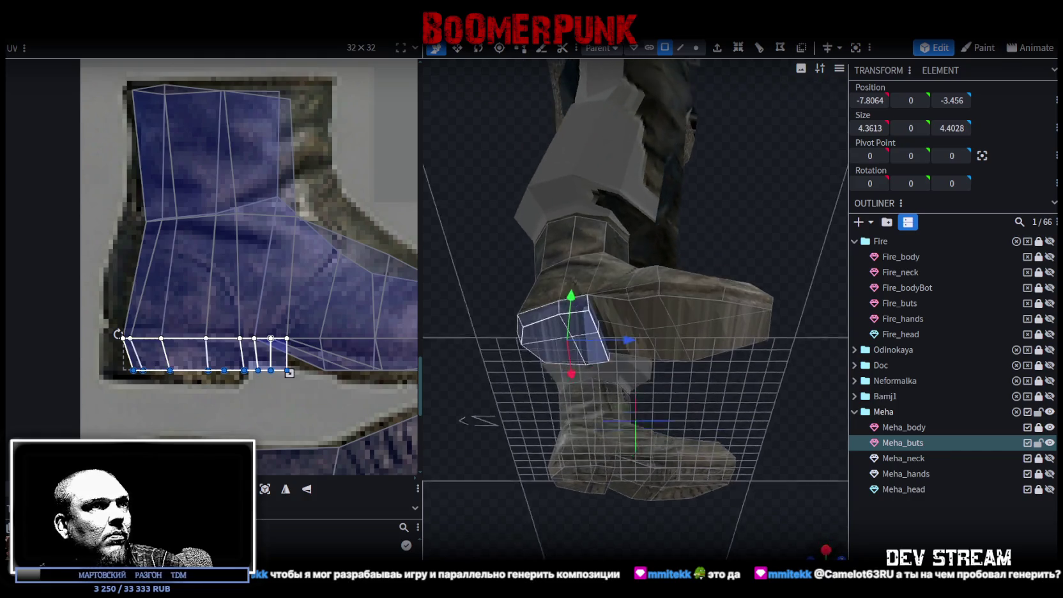
{"action": "key", "text": "ctrl+z"}
{"action": "key", "text": "ctrl+z"}
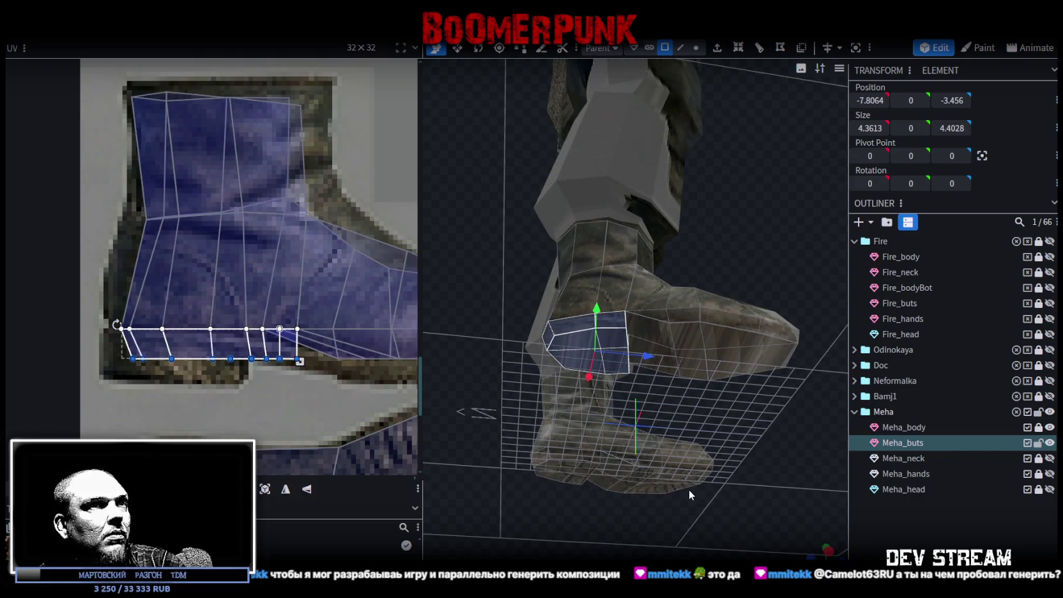
{"action": "key", "text": "ctrl+z"}
{"action": "key", "text": "ctrl+z"}
{"action": "key", "text": "ctrl+z"}
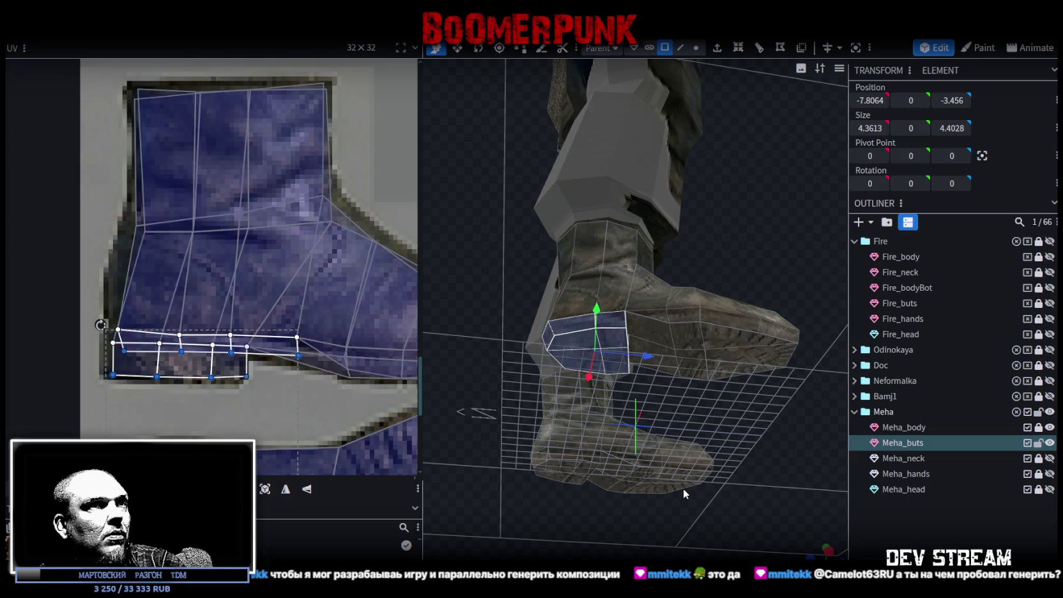
{"action": "mouse_move", "coordinate": [682, 487]}
{"action": "left_mouse_down"}
{"action": "mouse_move", "coordinate": [712, 544]}
{"action": "mouse_move", "coordinate": [653, 538]}
{"action": "mouse_move", "coordinate": [740, 539]}
{"action": "mouse_move", "coordinate": [777, 512]}
{"action": "mouse_move", "coordinate": [745, 487]}
{"action": "mouse_move", "coordinate": [710, 376]}
{"action": "left_mouse_up"}
Select the Meha_buts boot mesh and its bottom-edge vertices from a front view
{"action": "double_click", "coordinate": [710, 376]}
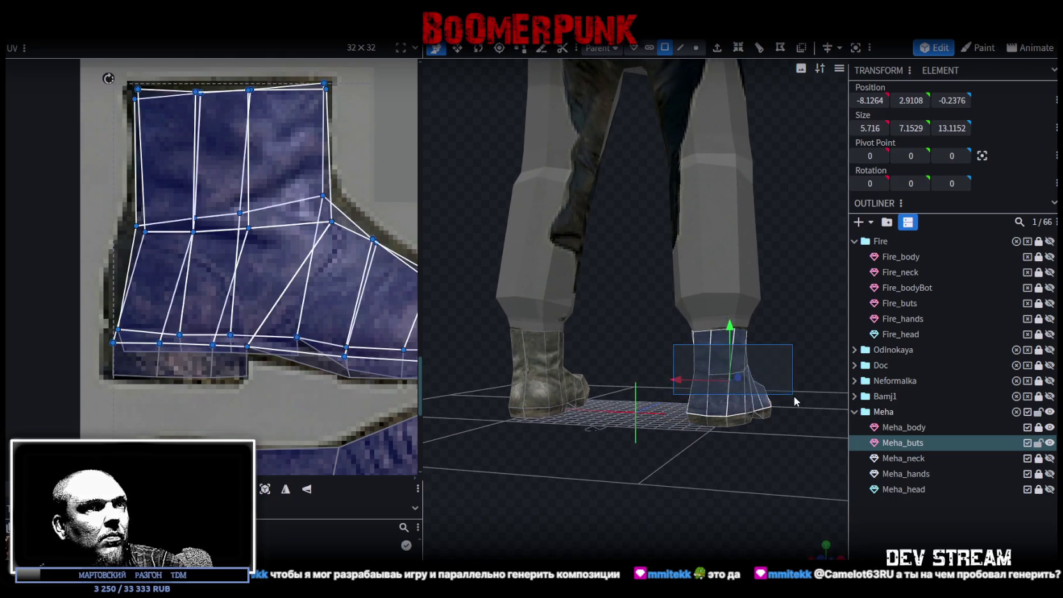
{"action": "mouse_move", "coordinate": [793, 453]}
{"action": "left_mouse_down"}
{"action": "mouse_move", "coordinate": [563, 437]}
{"action": "mouse_move", "coordinate": [542, 425]}
{"action": "mouse_move", "coordinate": [541, 377]}
{"action": "mouse_move", "coordinate": [620, 386]}
{"action": "left_mouse_up"}
{"action": "left_click", "coordinate": [614, 424]}
{"action": "left_click_drag", "start_coordinate": [615, 424], "coordinate": [705, 425]}
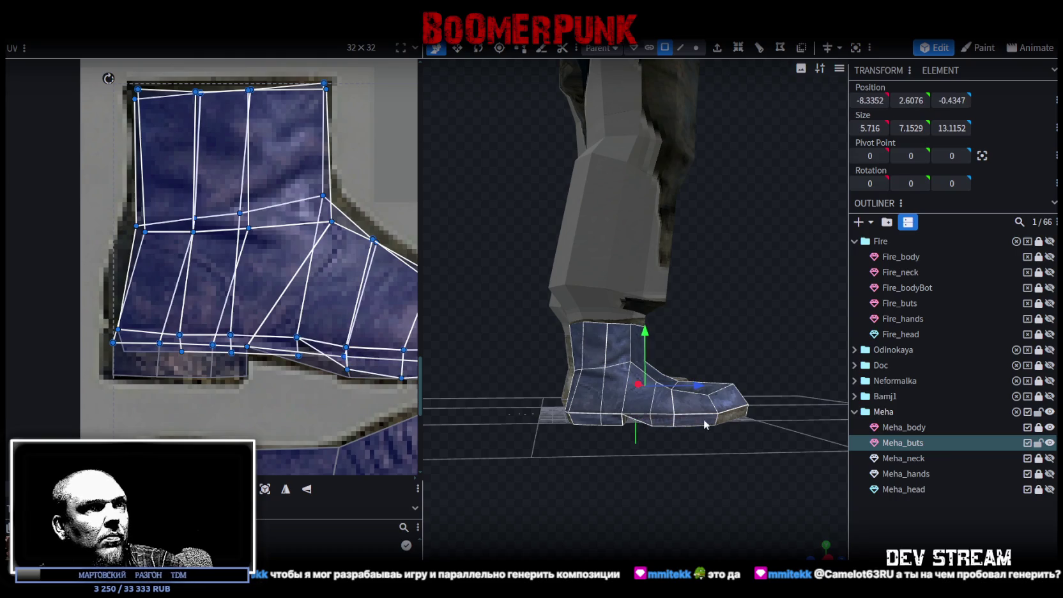
{"action": "mouse_move", "coordinate": [684, 485]}
{"action": "left_mouse_down"}
{"action": "mouse_move", "coordinate": [642, 429]}
{"action": "mouse_move", "coordinate": [505, 453]}
{"action": "mouse_move", "coordinate": [641, 441]}
{"action": "mouse_move", "coordinate": [584, 419]}
{"action": "left_mouse_up"}
{"action": "scroll", "coordinate": [584, 419], "scroll_direction": "up", "scroll_amount": 2}
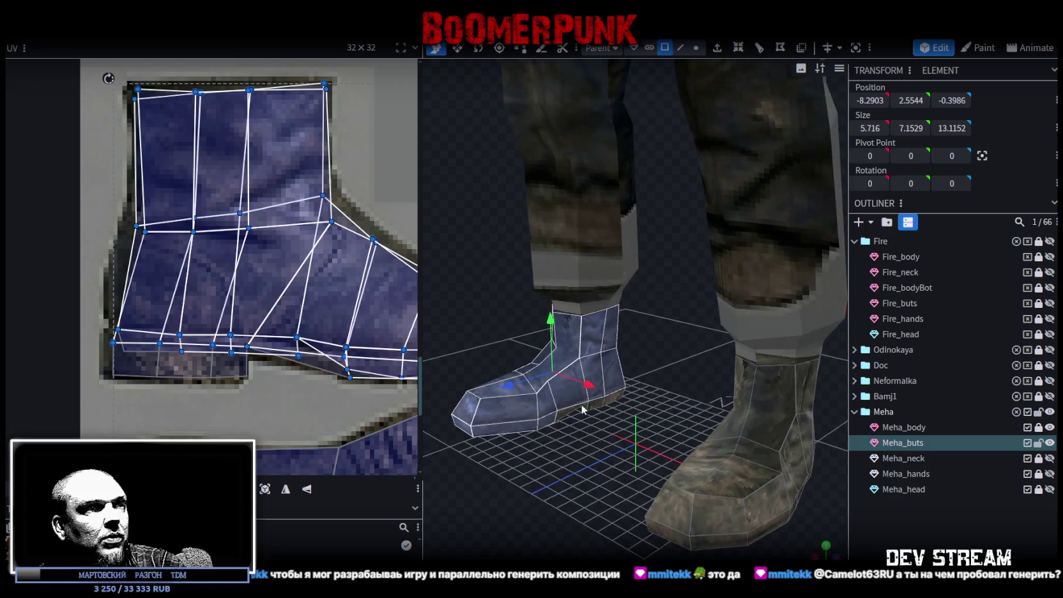
{"action": "left_click", "coordinate": [593, 409], "text": "shift"}
{"action": "left_click", "coordinate": [593, 410], "text": "shift"}
Add the remaining boot vertices, the toe face and the side faces to the selection
{"action": "mouse_move", "coordinate": [593, 409]}
{"action": "left_mouse_down"}
{"action": "mouse_move", "coordinate": [705, 447]}
{"action": "mouse_move", "coordinate": [640, 472]}
{"action": "mouse_move", "coordinate": [632, 489]}
{"action": "left_mouse_up"}
{"action": "left_click", "coordinate": [688, 475], "text": "shift"}
{"action": "left_click", "coordinate": [671, 472], "text": "shift"}
{"action": "left_click", "coordinate": [600, 388], "text": "shift"}
{"action": "left_click", "coordinate": [512, 355], "text": "shift"}
{"action": "left_click", "coordinate": [521, 329], "text": "shift"}
{"action": "mouse_move", "coordinate": [547, 344]}
{"action": "left_mouse_down"}
{"action": "mouse_move", "coordinate": [546, 373]}
{"action": "mouse_move", "coordinate": [620, 316]}
{"action": "mouse_move", "coordinate": [867, 554]}
{"action": "left_mouse_up"}
Project the boot faces from the side view and place the island over the side-view boot image
{"action": "left_click", "coordinate": [824, 554]}
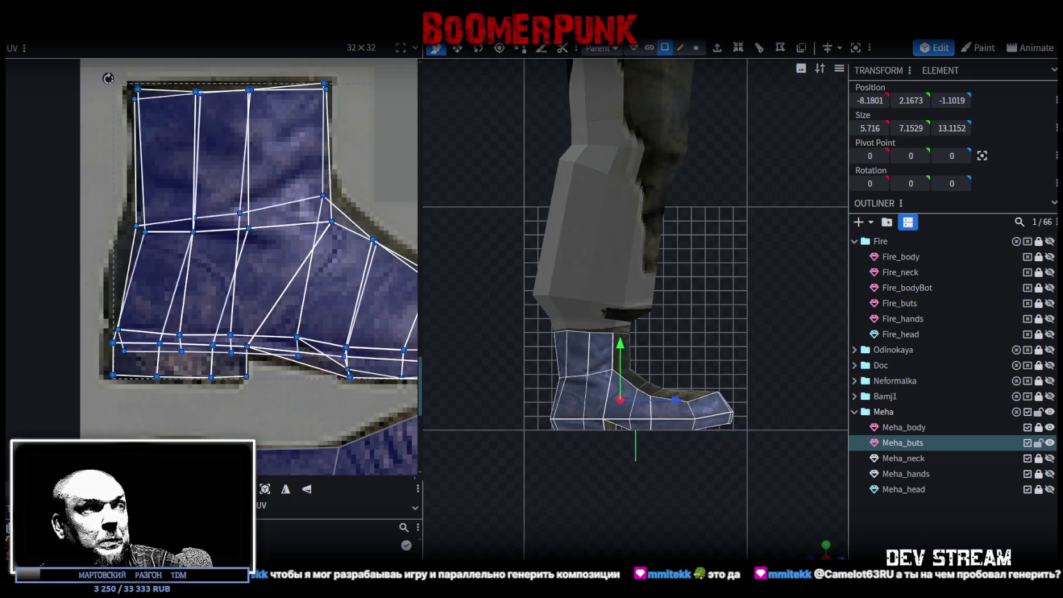
{"action": "left_click", "coordinate": [265, 490]}
{"action": "scroll", "coordinate": [235, 383], "scroll_direction": "down", "scroll_amount": 2}
{"action": "left_click_drag", "start_coordinate": [244, 395], "coordinate": [307, 379]}
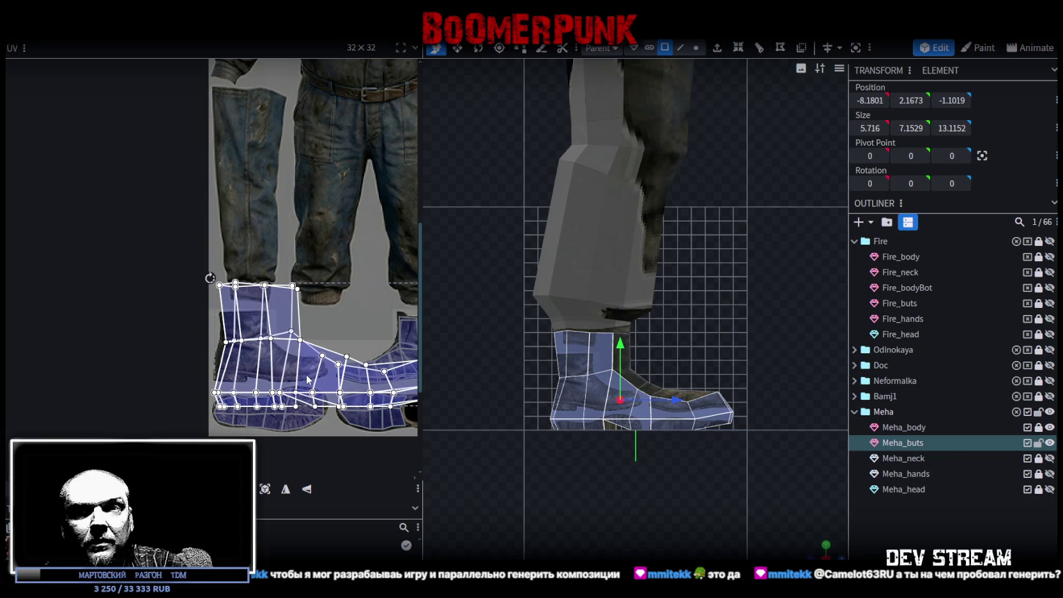
{"action": "scroll", "coordinate": [222, 337], "scroll_direction": "down", "scroll_amount": 2}
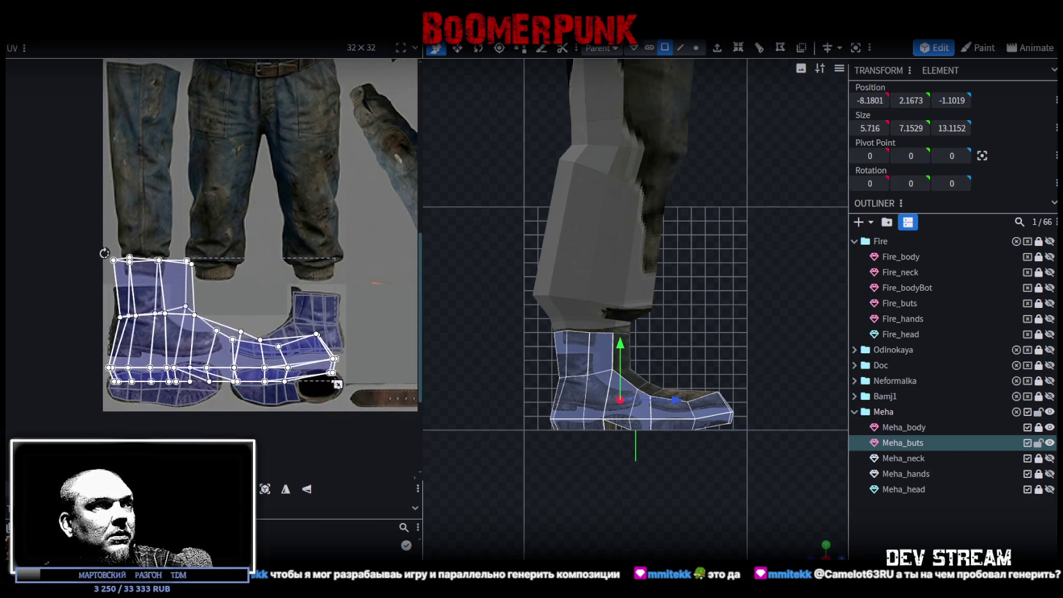
{"action": "left_click_drag", "start_coordinate": [332, 390], "coordinate": [207, 361]}
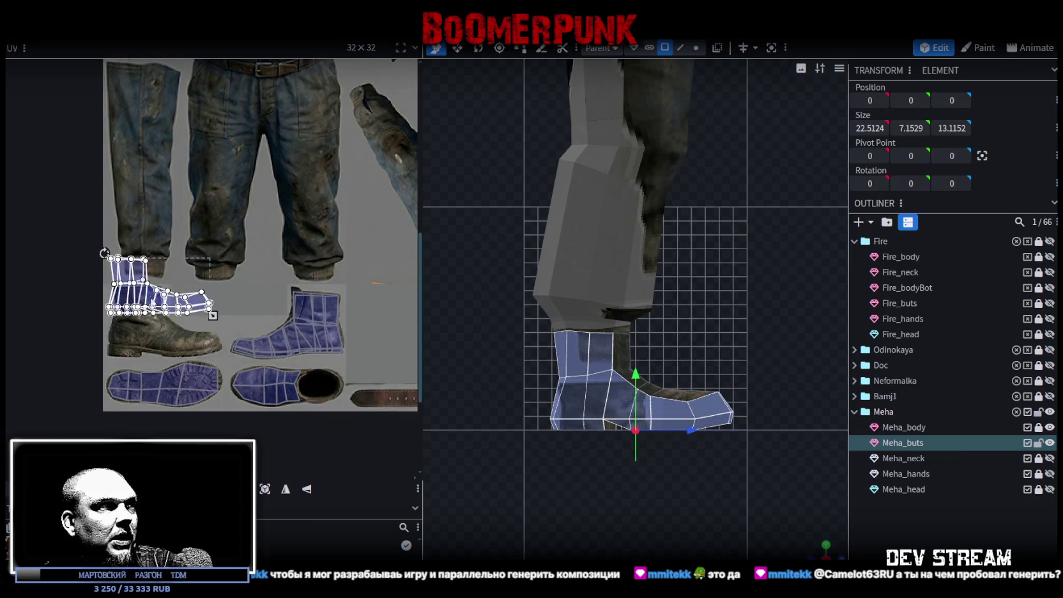
{"action": "left_click_drag", "start_coordinate": [204, 311], "coordinate": [226, 343]}
Nudge the boot UV island up, make it taller and narrower, then clear the UV selection
{"action": "scroll", "coordinate": [102, 311], "scroll_direction": "up", "scroll_amount": 1}
{"action": "scroll", "coordinate": [102, 311], "scroll_direction": "up", "scroll_amount": 2}
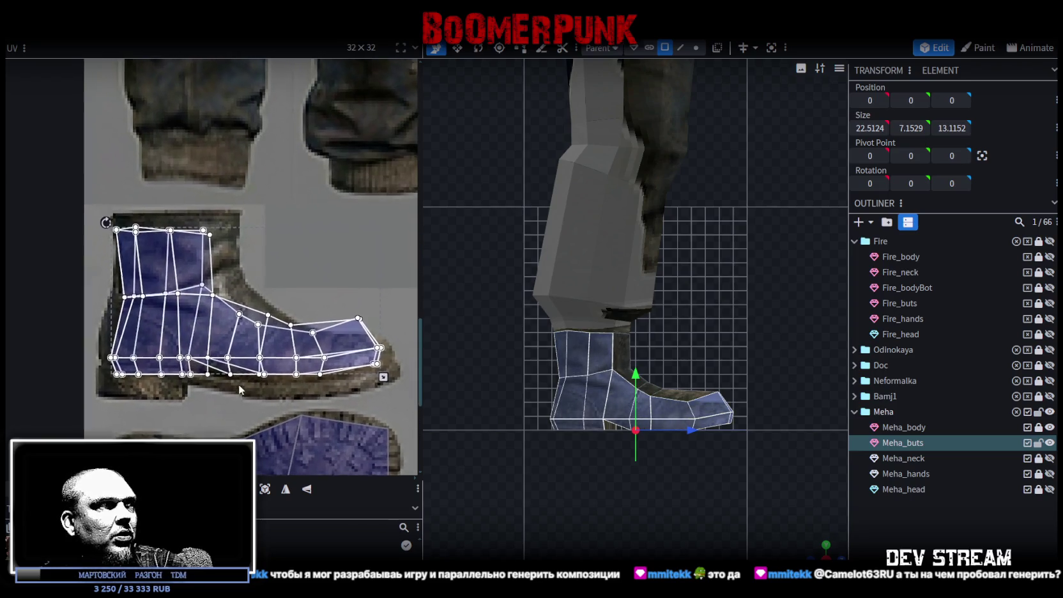
{"action": "left_click_drag", "start_coordinate": [192, 336], "coordinate": [189, 326]}
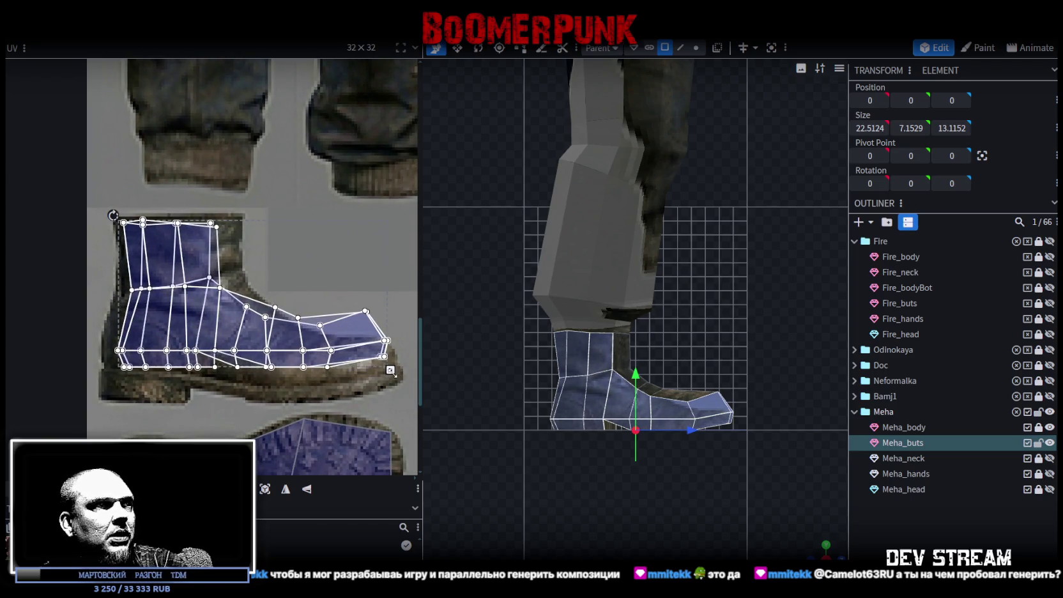
{"action": "left_click_drag", "start_coordinate": [390, 370], "coordinate": [375, 399]}
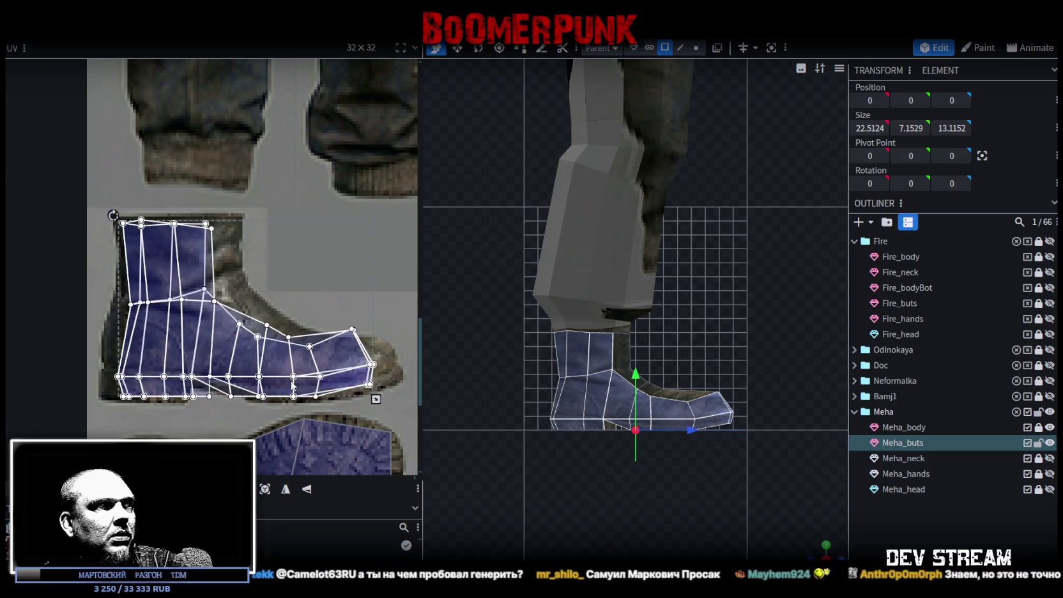
{"action": "scroll", "coordinate": [293, 386], "scroll_direction": "up", "scroll_amount": 3}
{"action": "left_click_drag", "start_coordinate": [279, 406], "coordinate": [248, 386]}
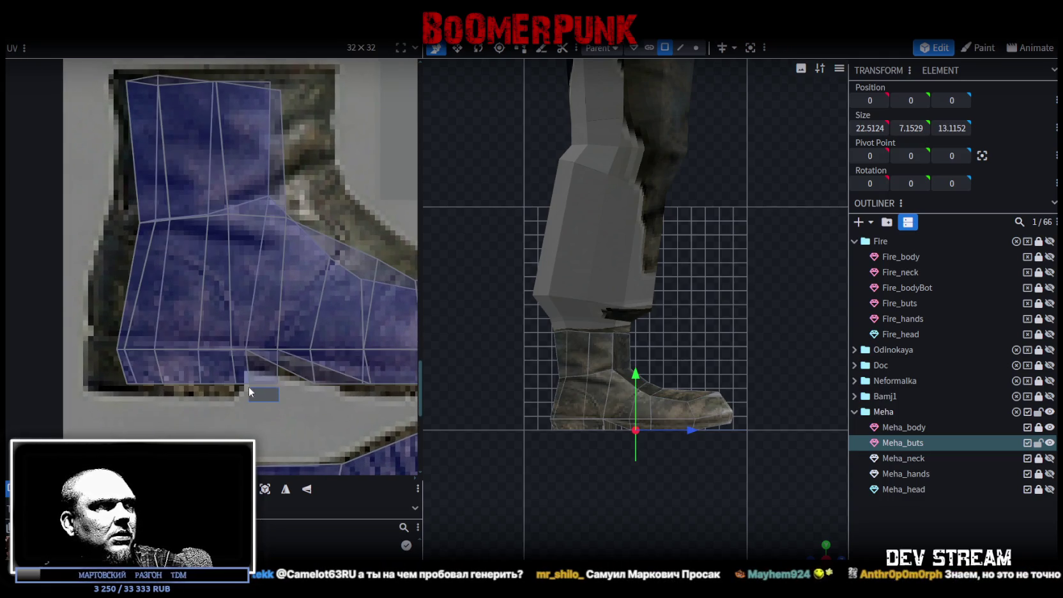
Shift two columns of boot face vertices left onto the boot image's edge
{"action": "scroll", "coordinate": [251, 392], "scroll_direction": "up", "scroll_amount": 2}
{"action": "double_click", "coordinate": [286, 324]}
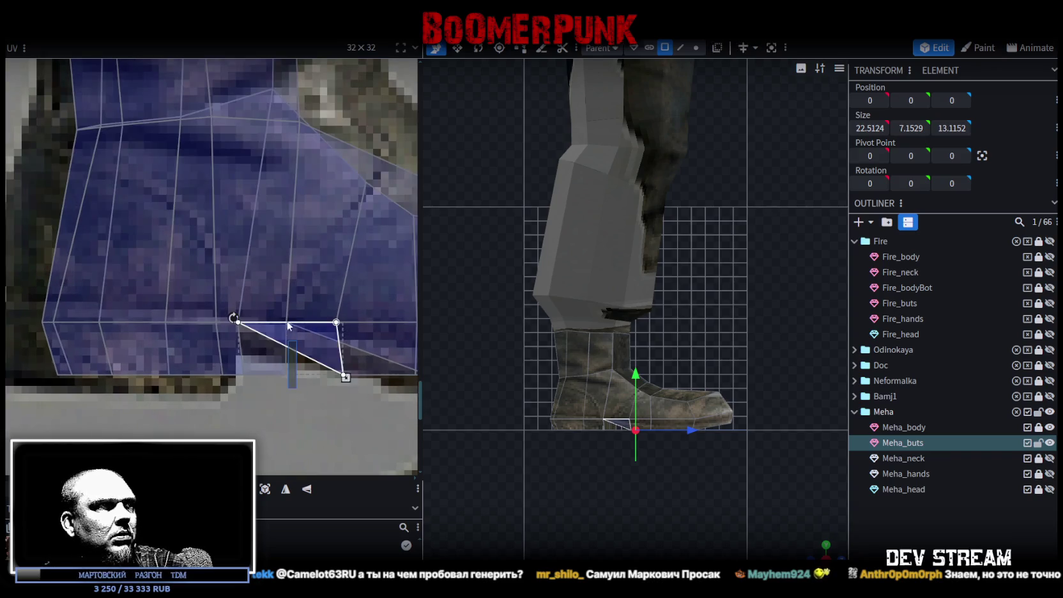
{"action": "left_click_drag", "start_coordinate": [287, 376], "coordinate": [240, 374]}
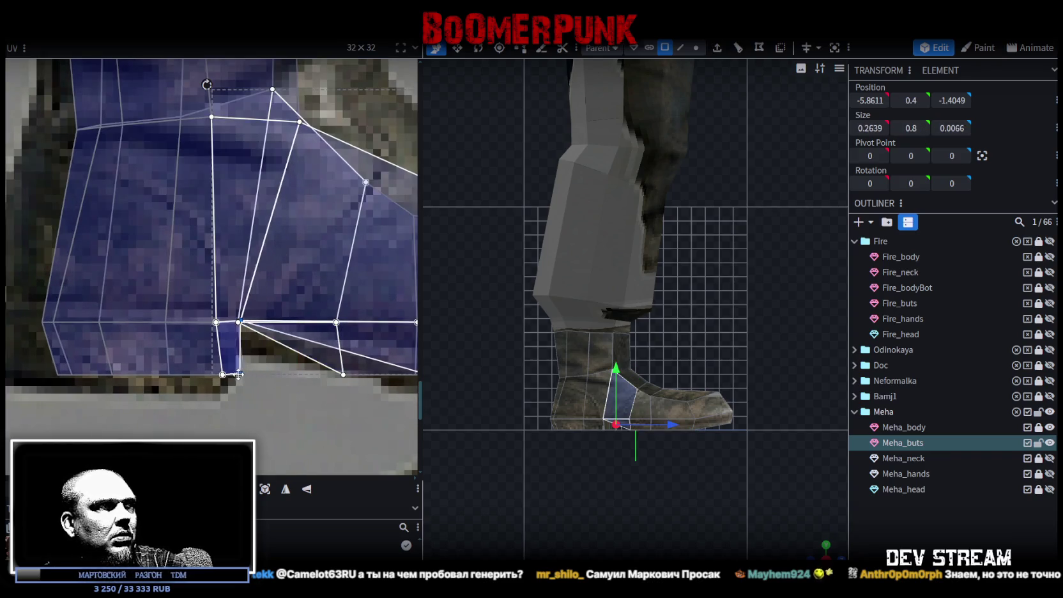
{"action": "scroll", "coordinate": [234, 421], "scroll_direction": "down", "scroll_amount": 2}
{"action": "scroll", "coordinate": [251, 378], "scroll_direction": "up", "scroll_amount": 1}
{"action": "double_click", "coordinate": [252, 383]}
{"action": "left_click_drag", "start_coordinate": [252, 397], "coordinate": [211, 397]}
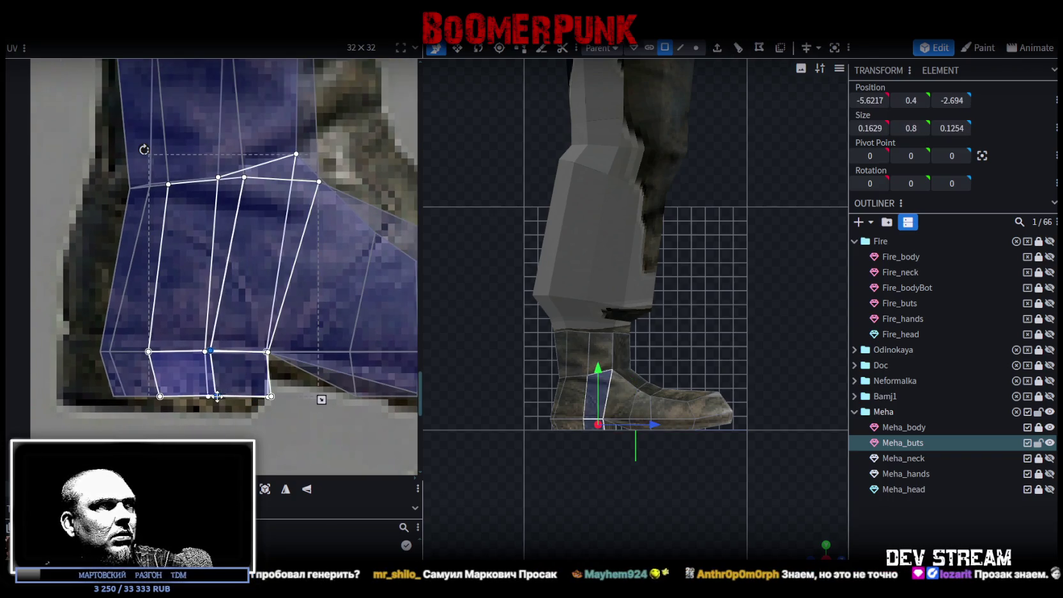
Pull the heel-back column and upper shaft face vertices out to the boot's back edge
{"action": "scroll", "coordinate": [146, 352], "scroll_direction": "down", "scroll_amount": 1}
{"action": "scroll", "coordinate": [146, 351], "scroll_direction": "down", "scroll_amount": 1}
{"action": "left_click", "coordinate": [187, 415]}
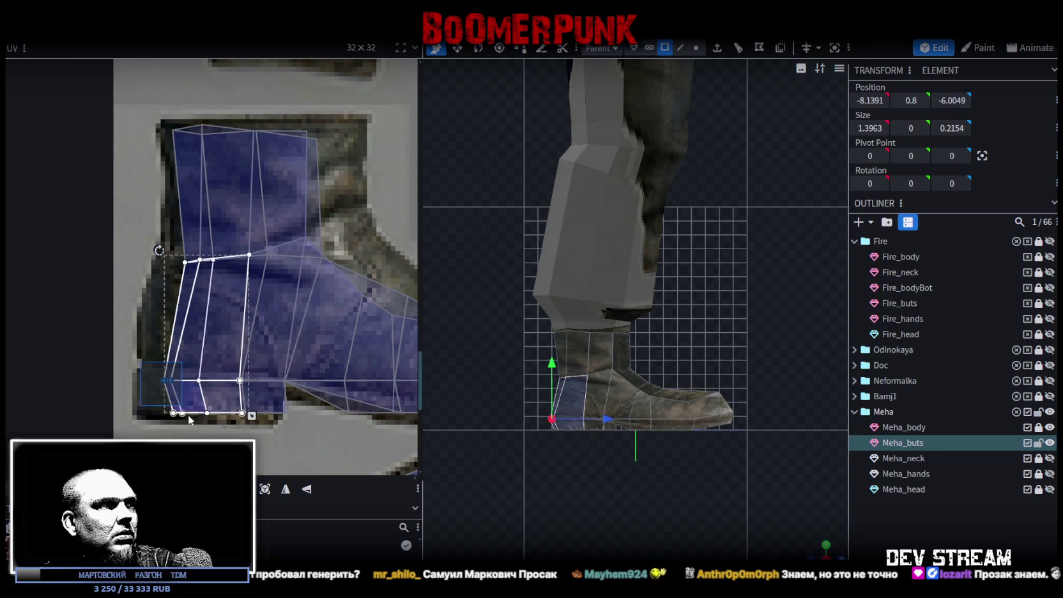
{"action": "left_click_drag", "start_coordinate": [186, 419], "coordinate": [152, 410]}
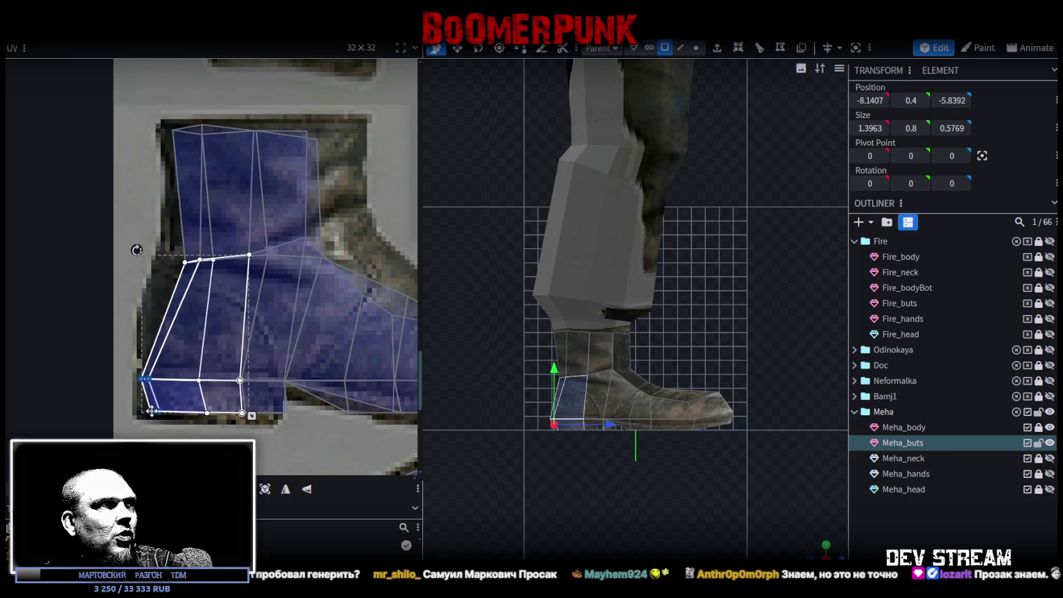
{"action": "left_click", "coordinate": [189, 246]}
{"action": "left_click_drag", "start_coordinate": [185, 262], "coordinate": [188, 139]}
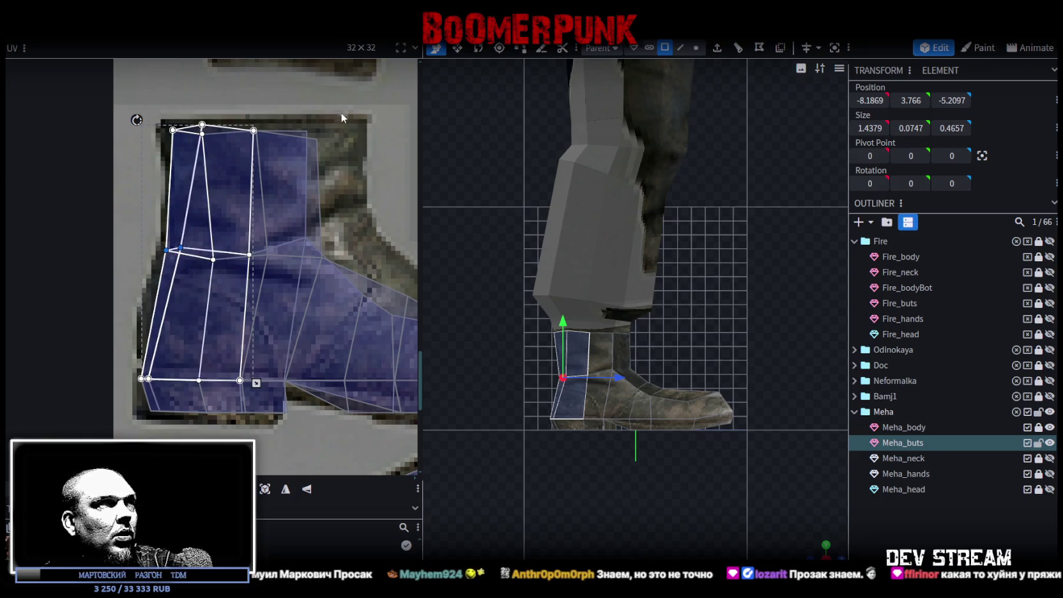
Select the shaft, front and toe faces and move the toe vertices up-right along the outline
{"action": "left_click", "coordinate": [309, 201]}
{"action": "left_click", "coordinate": [288, 262], "text": "shift"}
{"action": "left_click", "coordinate": [324, 303], "text": "shift"}
{"action": "scroll", "coordinate": [264, 162], "scroll_direction": "down", "scroll_amount": 2}
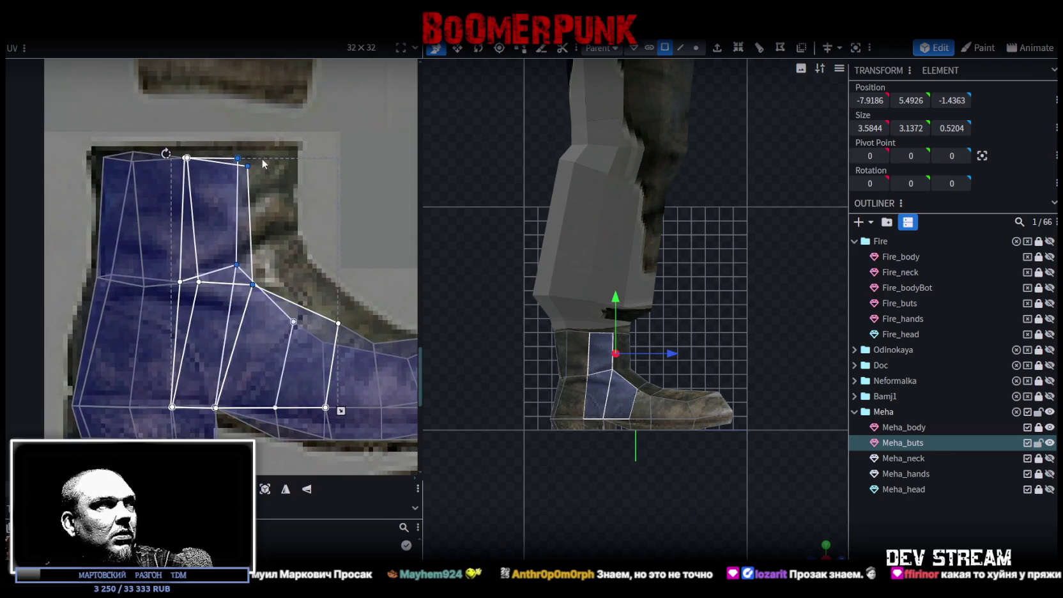
{"action": "middle_click_drag", "start_coordinate": [348, 283], "coordinate": [264, 219]}
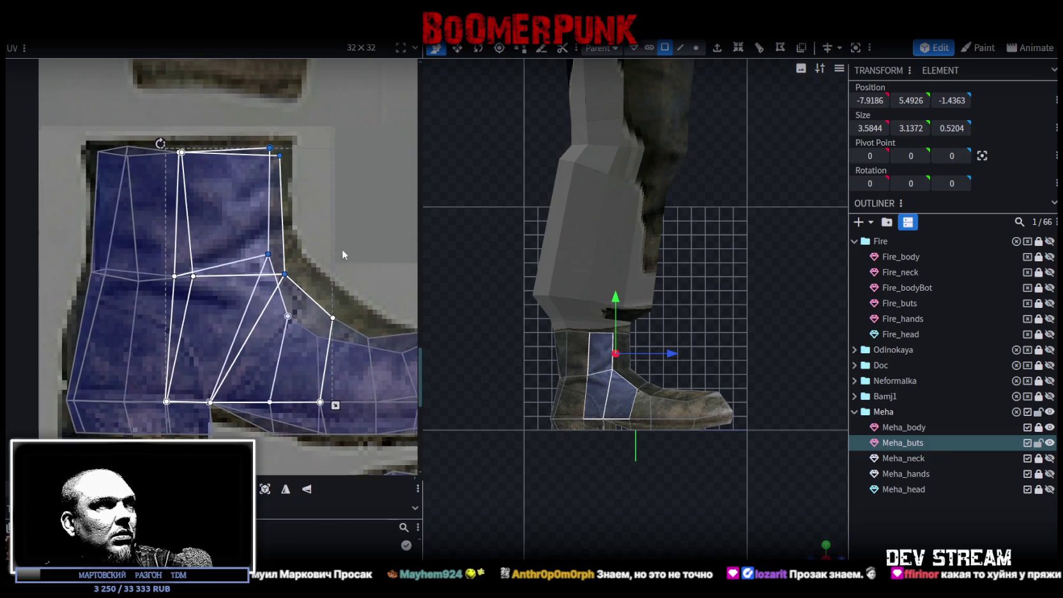
{"action": "left_click", "coordinate": [265, 307]}
{"action": "left_click", "coordinate": [217, 306], "text": "shift"}
{"action": "left_click", "coordinate": [168, 281], "text": "shift"}
{"action": "left_click", "coordinate": [312, 316], "text": "shift"}
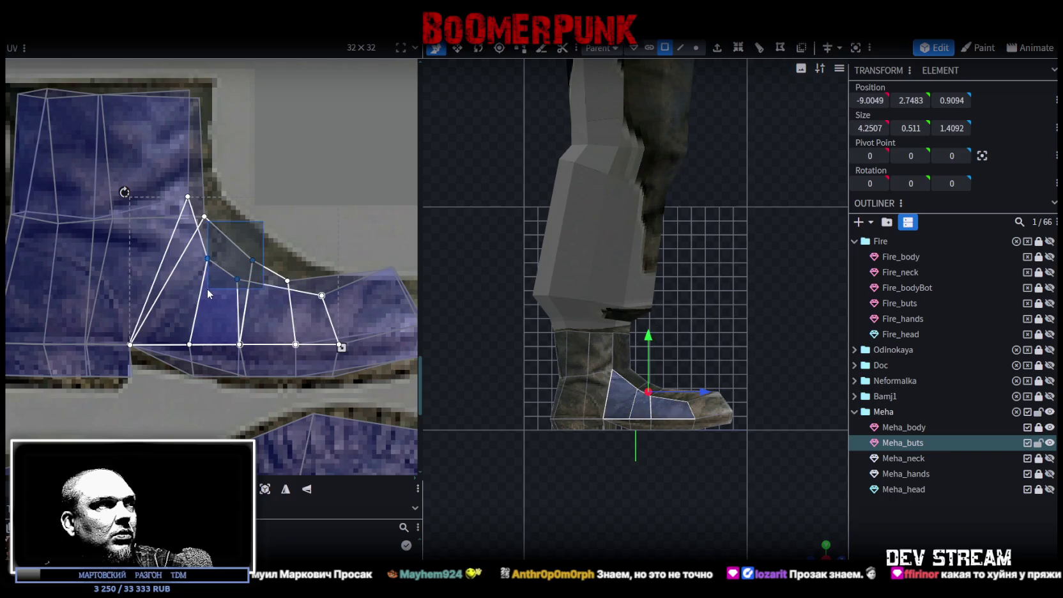
{"action": "left_click", "coordinate": [247, 260], "text": "shift"}
{"action": "left_click_drag", "start_coordinate": [251, 259], "coordinate": [276, 243]}
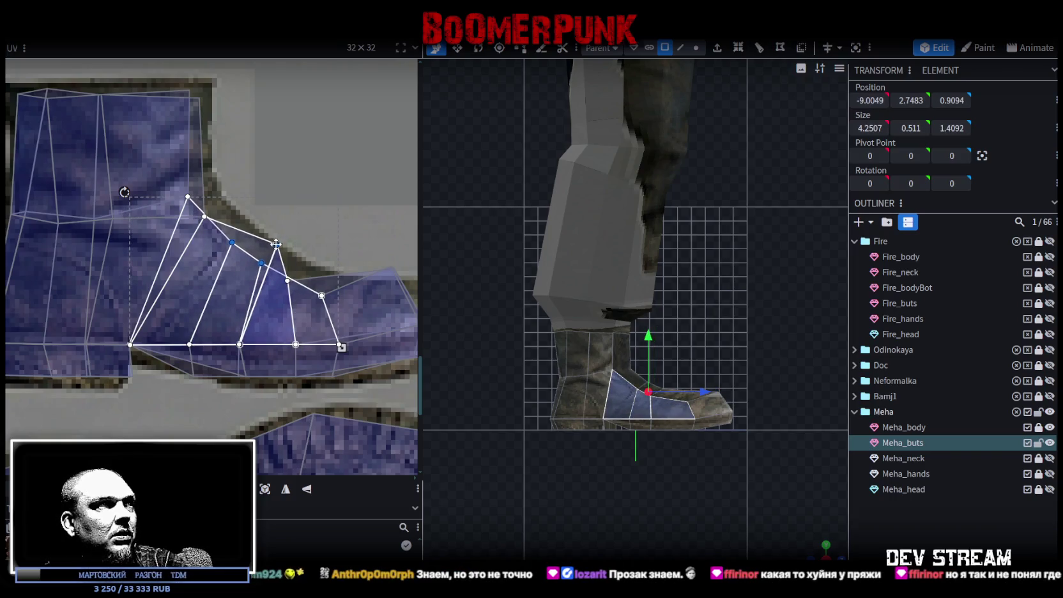
Select the small heel faces and the faces under the heel arch for fitting
{"action": "middle_click_drag", "start_coordinate": [226, 198], "coordinate": [236, 334]}
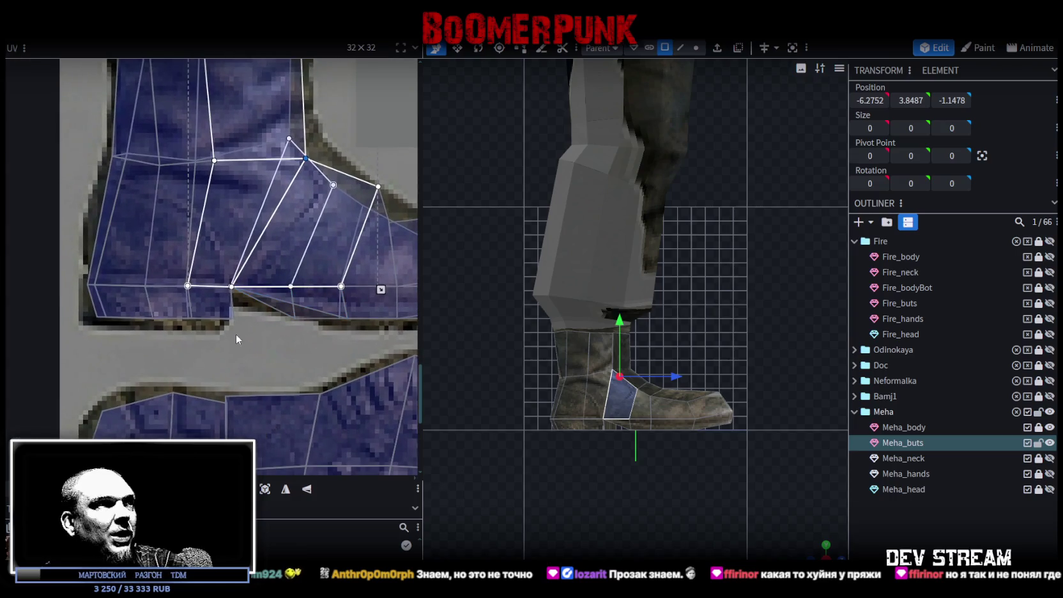
{"action": "left_click", "coordinate": [217, 305]}
{"action": "mouse_move", "coordinate": [89, 278]}
{"action": "left_mouse_down"}
{"action": "mouse_move", "coordinate": [196, 316]}
{"action": "mouse_move", "coordinate": [162, 320]}
{"action": "left_mouse_up"}
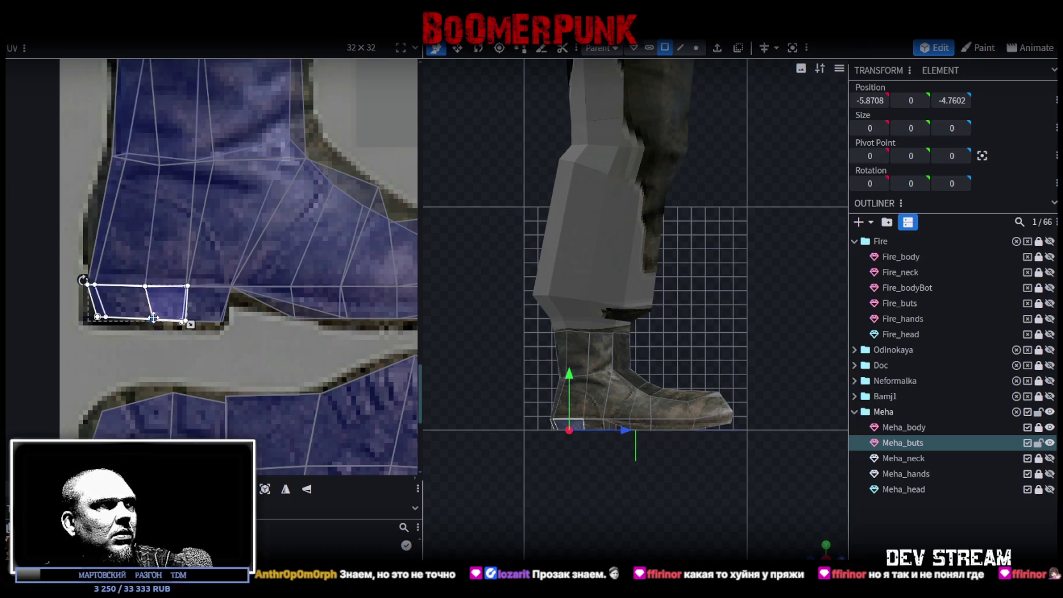
{"action": "scroll", "coordinate": [202, 313], "scroll_direction": "down", "scroll_amount": 3}
{"action": "scroll", "coordinate": [162, 306], "scroll_direction": "up", "scroll_amount": 2}
{"action": "scroll", "coordinate": [164, 311], "scroll_direction": "up", "scroll_amount": 2}
{"action": "mouse_move", "coordinate": [165, 312]}
{"action": "left_mouse_down"}
{"action": "mouse_move", "coordinate": [209, 294]}
{"action": "mouse_move", "coordinate": [205, 302]}
{"action": "left_mouse_up"}
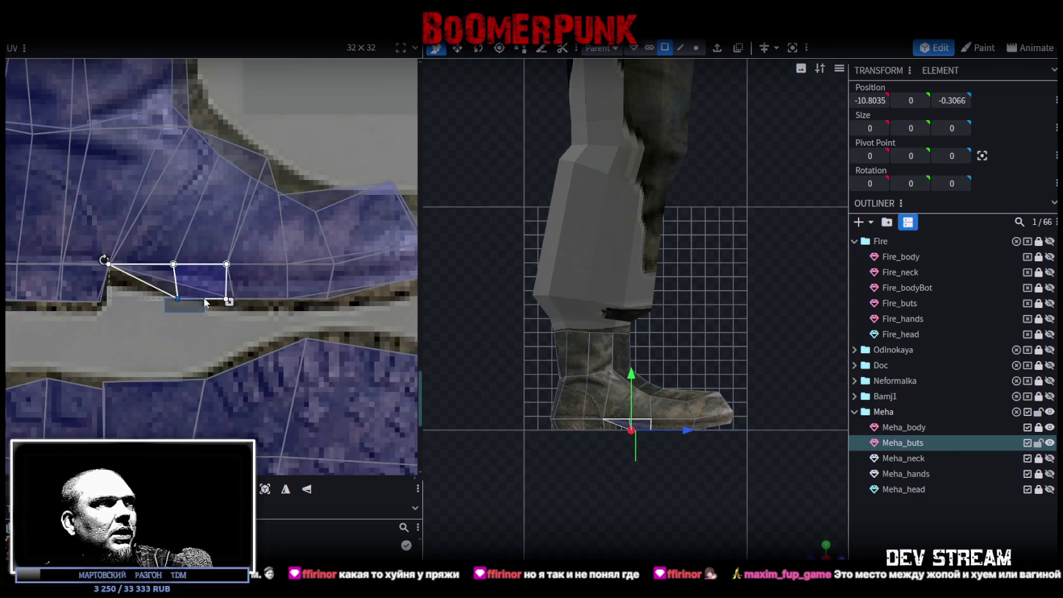
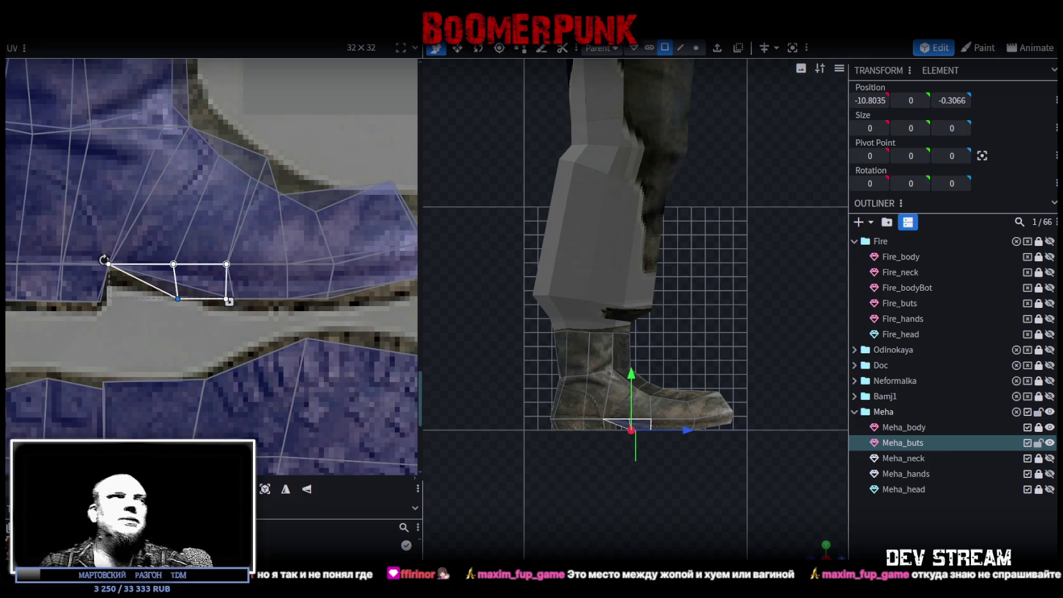
Fit the UVs of the first toe face and the neighbouring upper toe face to the boot texture
{"action": "left_click", "coordinate": [209, 393]}
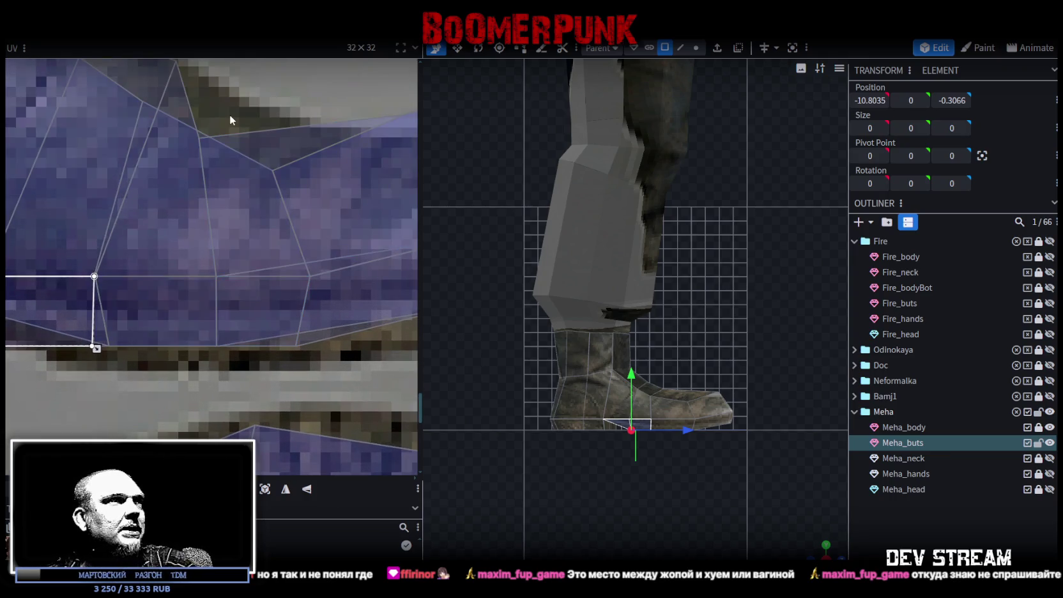
{"action": "left_click_drag", "start_coordinate": [193, 152], "coordinate": [248, 165]}
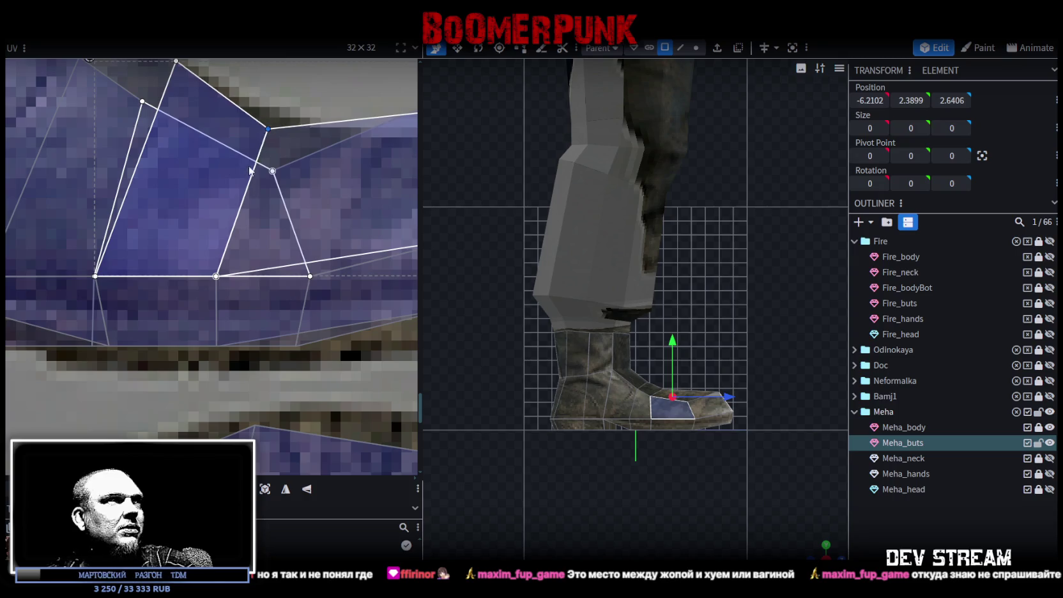
{"action": "scroll", "coordinate": [269, 328], "scroll_direction": "down", "scroll_amount": 2}
{"action": "scroll", "coordinate": [268, 328], "scroll_direction": "up", "scroll_amount": 1}
{"action": "left_click", "coordinate": [226, 230]}
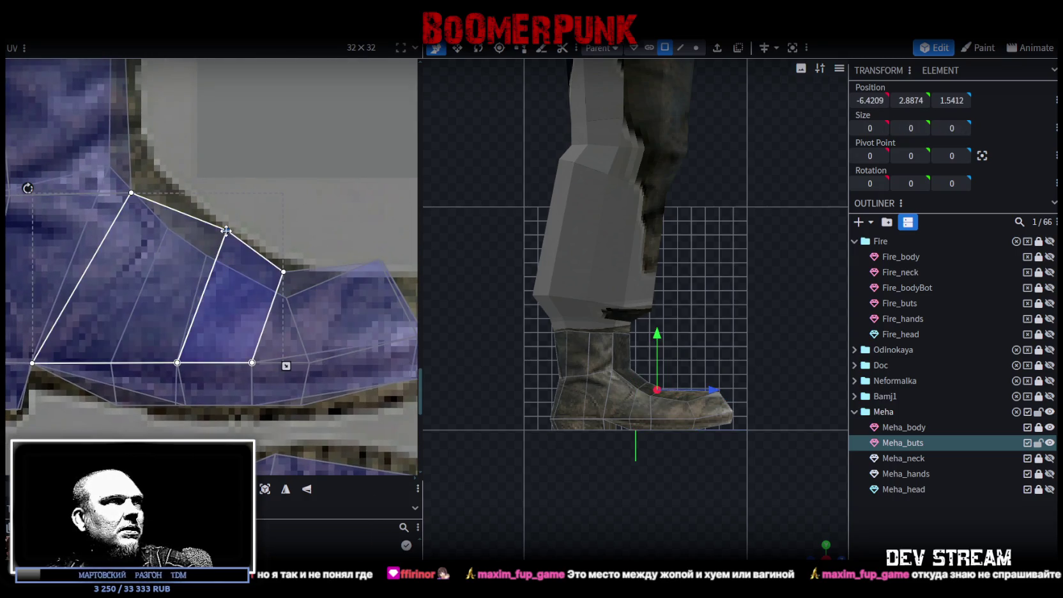
{"action": "left_click_drag", "start_coordinate": [131, 193], "coordinate": [140, 180]}
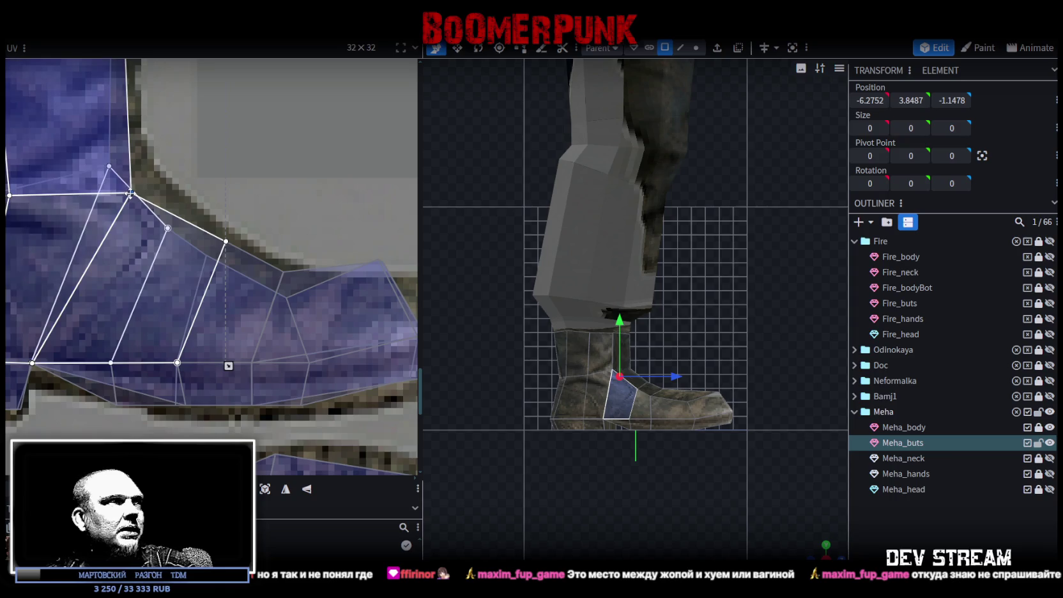
{"action": "scroll", "coordinate": [141, 180], "scroll_direction": "down", "scroll_amount": 2}
{"action": "scroll", "coordinate": [210, 249], "scroll_direction": "down", "scroll_amount": 2}
{"action": "scroll", "coordinate": [167, 226], "scroll_direction": "up", "scroll_amount": 2}
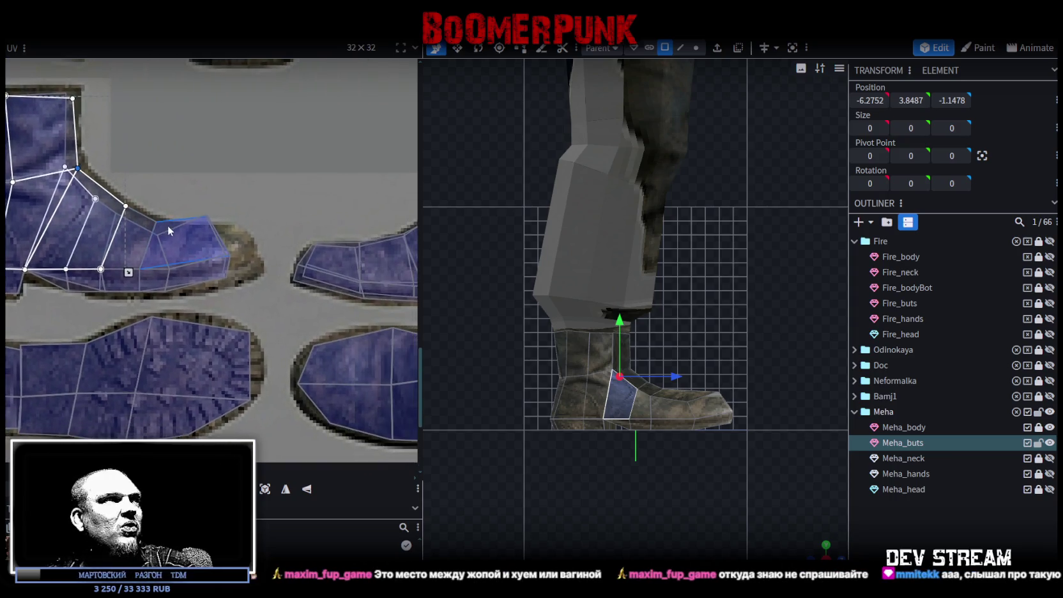
{"action": "scroll", "coordinate": [228, 191], "scroll_direction": "up", "scroll_amount": 3}
Stretch the UVs of the toe tip, thin lower side face and lower toe face onto the texture
{"action": "left_click", "coordinate": [153, 268]}
{"action": "scroll", "coordinate": [159, 256], "scroll_direction": "up", "scroll_amount": 2}
{"action": "left_click_drag", "start_coordinate": [182, 211], "coordinate": [249, 236]}
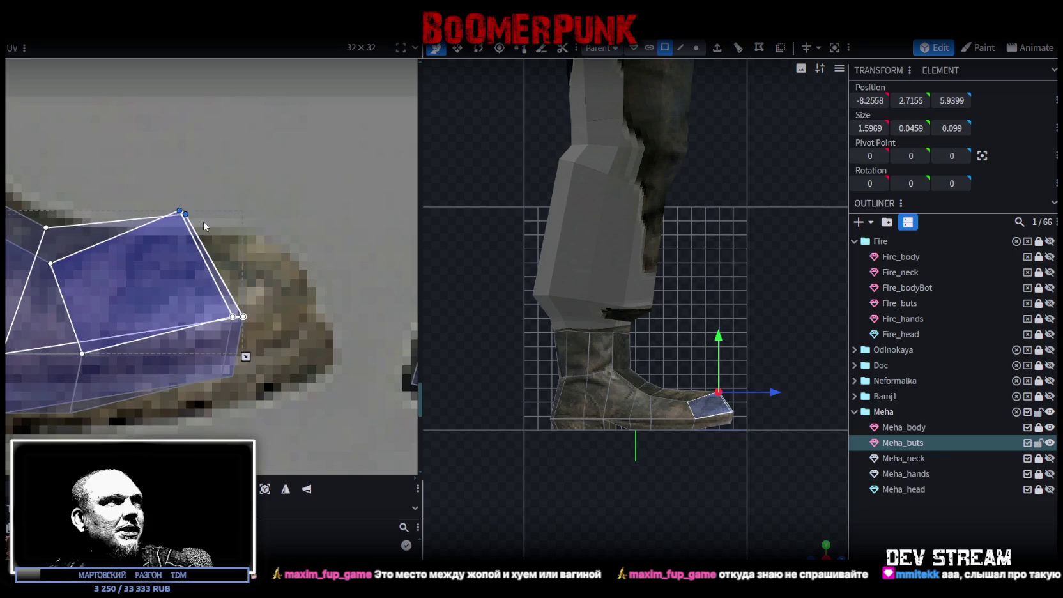
{"action": "left_click", "coordinate": [236, 342]}
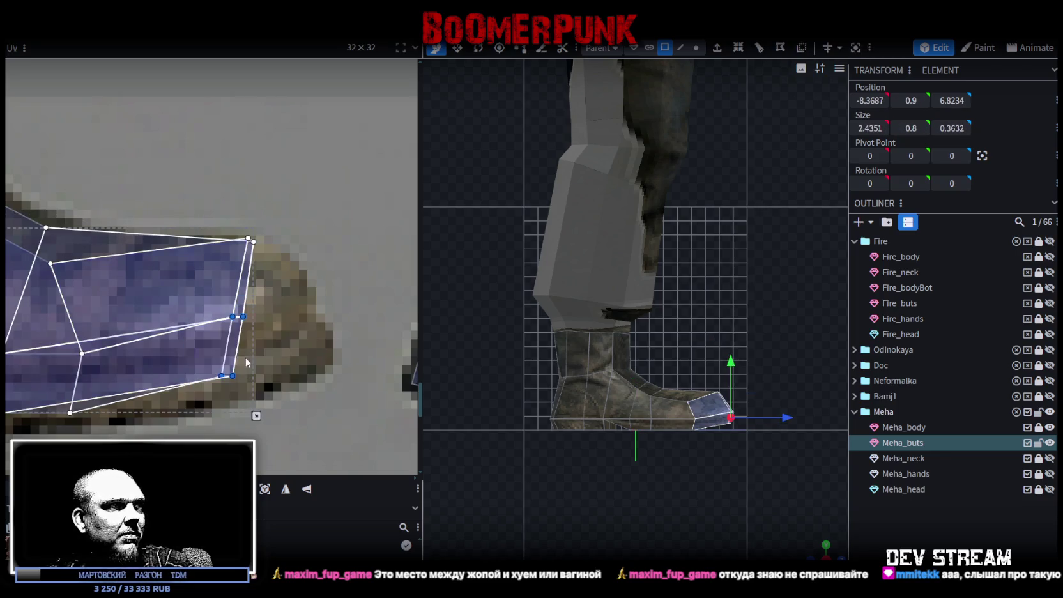
{"action": "left_click_drag", "start_coordinate": [231, 375], "coordinate": [291, 375]}
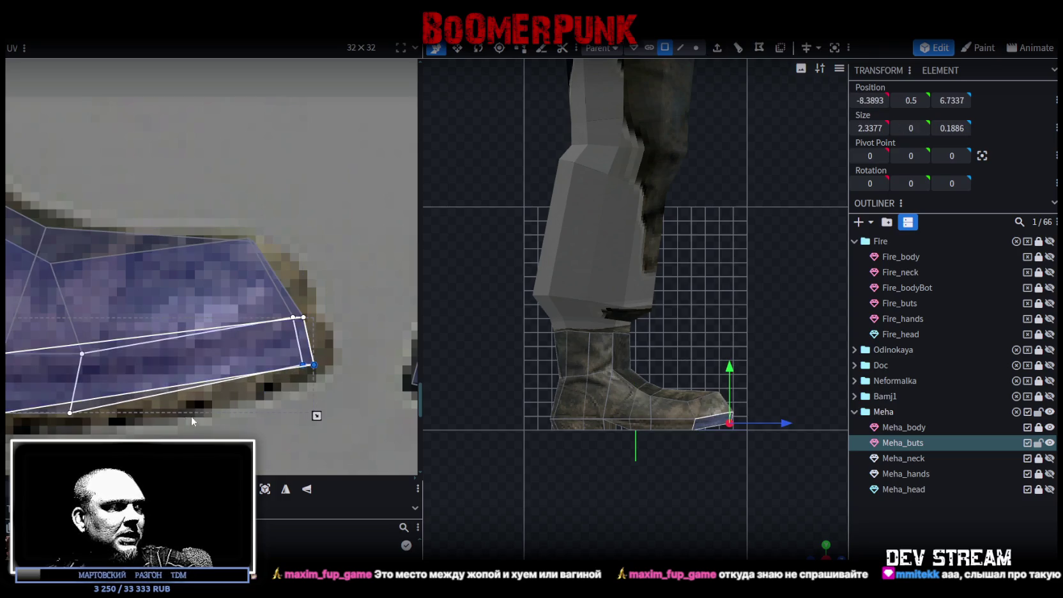
{"action": "scroll", "coordinate": [267, 389], "scroll_direction": "up", "scroll_amount": 2}
{"action": "left_click", "coordinate": [192, 333]}
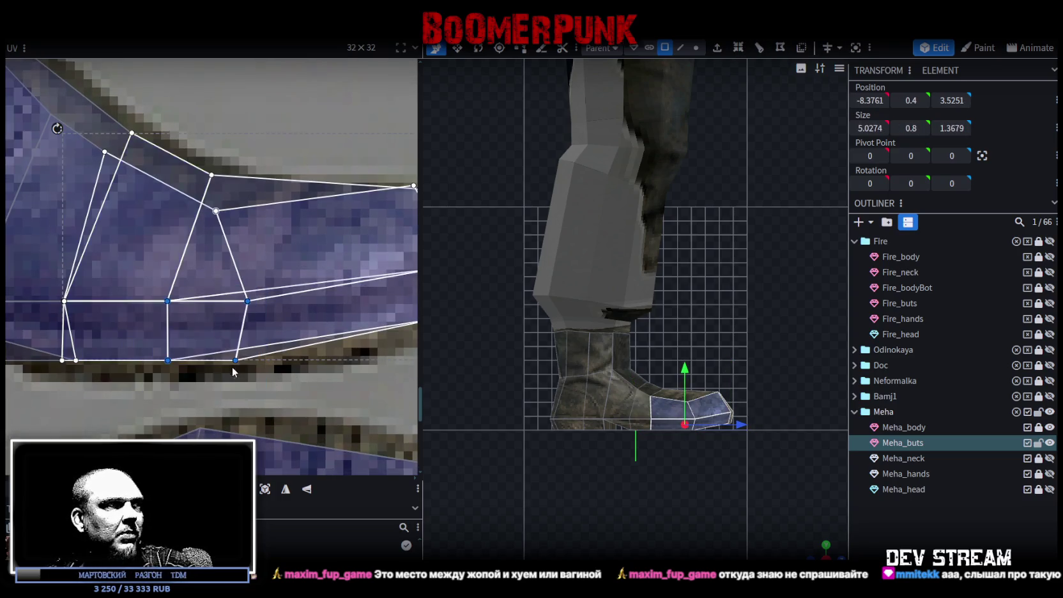
{"action": "mouse_move", "coordinate": [237, 360]}
{"action": "left_mouse_down"}
{"action": "mouse_move", "coordinate": [284, 365]}
{"action": "mouse_move", "coordinate": [229, 368]}
{"action": "left_mouse_up"}
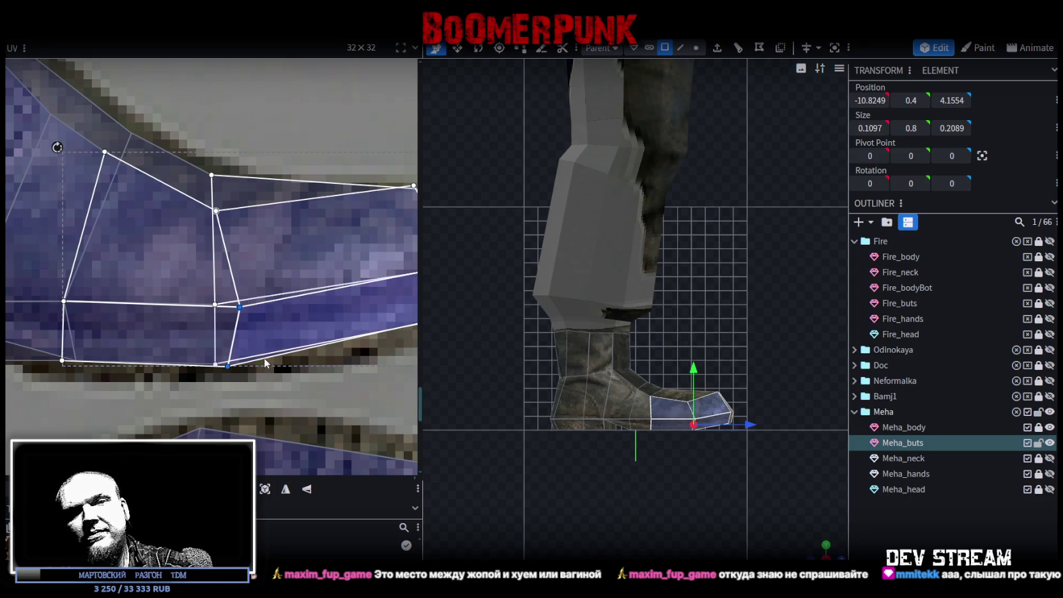
Nudge a sole face's bottom UV vertex up-right to align with the boot texture
{"action": "middle_click_drag", "start_coordinate": [156, 348], "coordinate": [267, 348]}
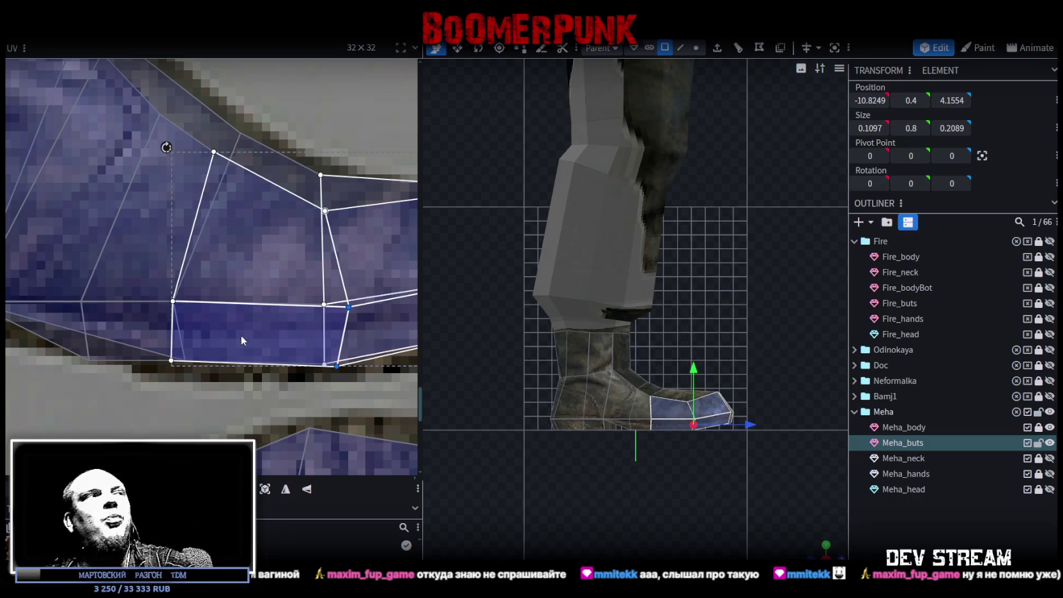
{"action": "middle_click_drag", "start_coordinate": [245, 333], "coordinate": [229, 353]}
{"action": "left_click", "coordinate": [229, 352]}
{"action": "left_click_drag", "start_coordinate": [214, 362], "coordinate": [223, 353]}
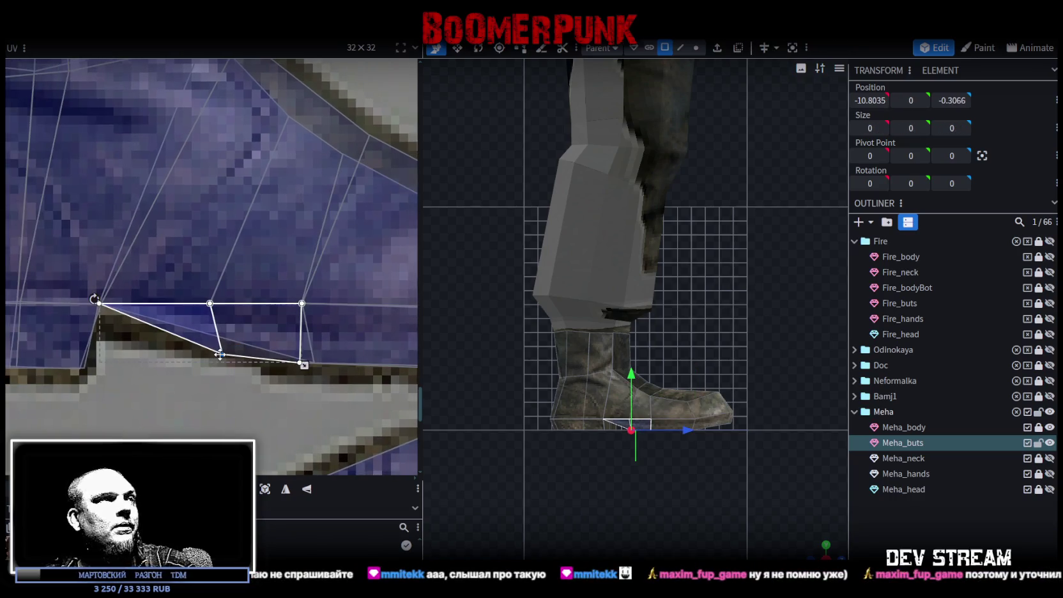
Zoom out the UV editor, orbit to see both boots, and select a Meha_buts toe face
{"action": "scroll", "coordinate": [214, 365], "scroll_direction": "down", "scroll_amount": 3}
{"action": "scroll", "coordinate": [180, 396], "scroll_direction": "down", "scroll_amount": 1}
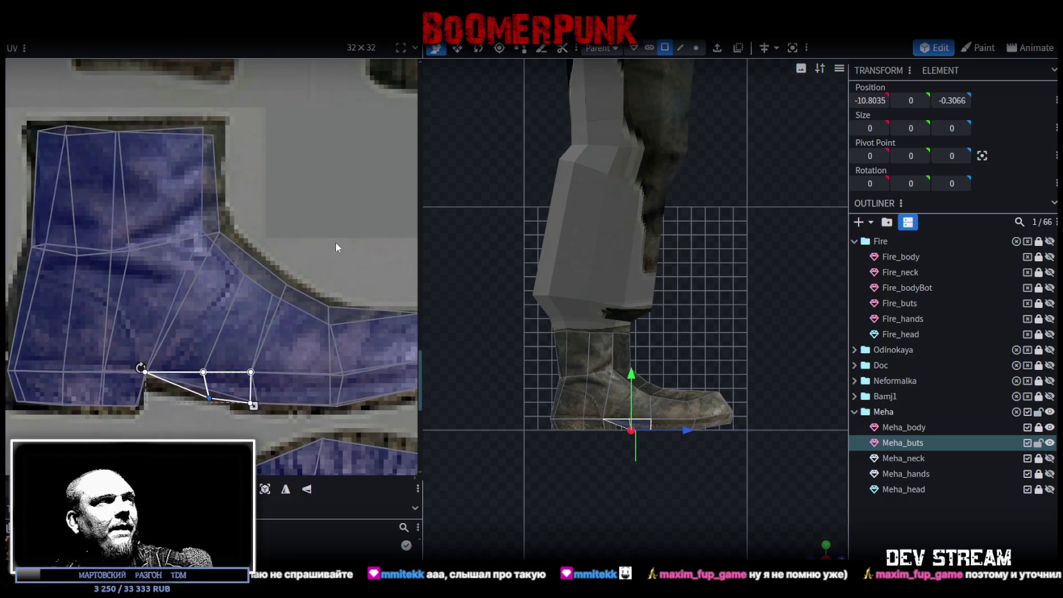
{"action": "scroll", "coordinate": [274, 186], "scroll_direction": "down", "scroll_amount": 1}
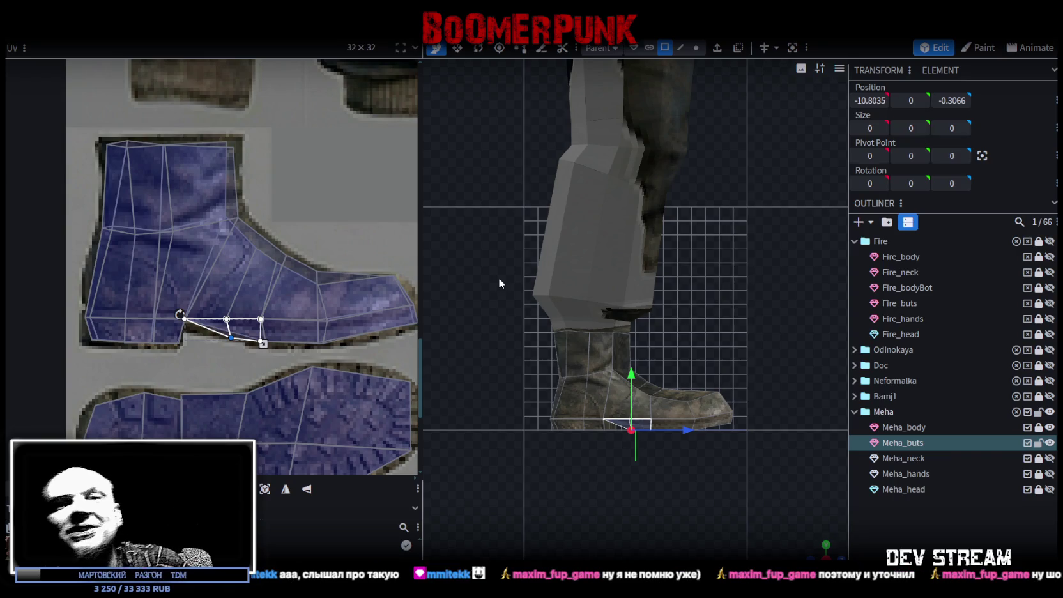
{"action": "left_click", "coordinate": [959, 527]}
{"action": "mouse_move", "coordinate": [819, 553]}
{"action": "left_mouse_down"}
{"action": "mouse_move", "coordinate": [637, 495]}
{"action": "mouse_move", "coordinate": [611, 430]}
{"action": "mouse_move", "coordinate": [548, 424]}
{"action": "mouse_move", "coordinate": [610, 440]}
{"action": "mouse_move", "coordinate": [572, 427]}
{"action": "mouse_move", "coordinate": [608, 420]}
{"action": "left_mouse_up"}
{"action": "left_click", "coordinate": [563, 404]}
{"action": "left_click", "coordinate": [564, 415]}
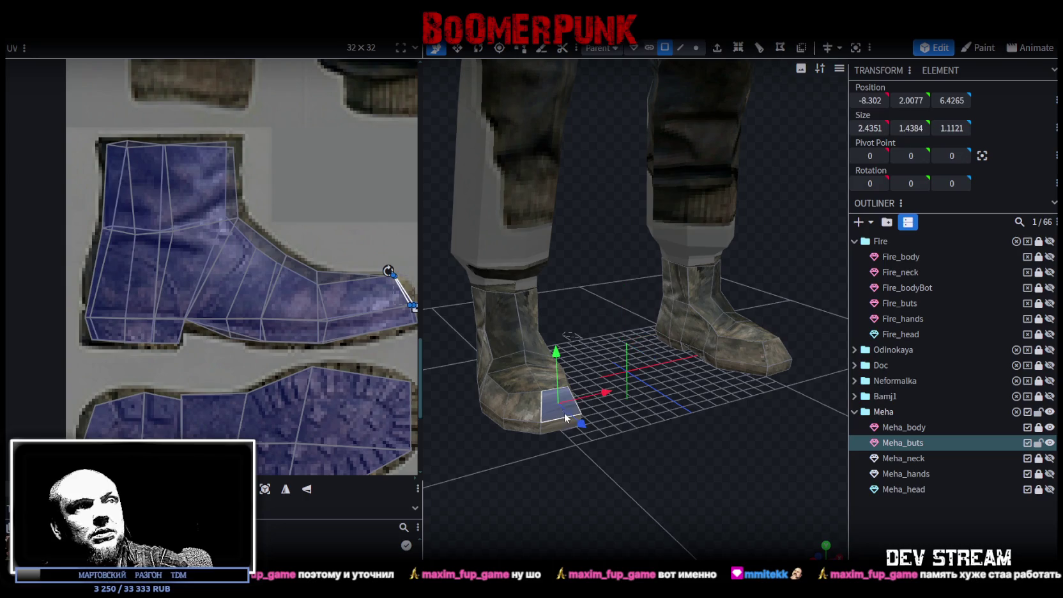
Select the lower toe quad and move its corner UV vertex right onto the toe texture
{"action": "left_click", "coordinate": [555, 421]}
{"action": "left_click_drag", "start_coordinate": [671, 444], "coordinate": [590, 452]}
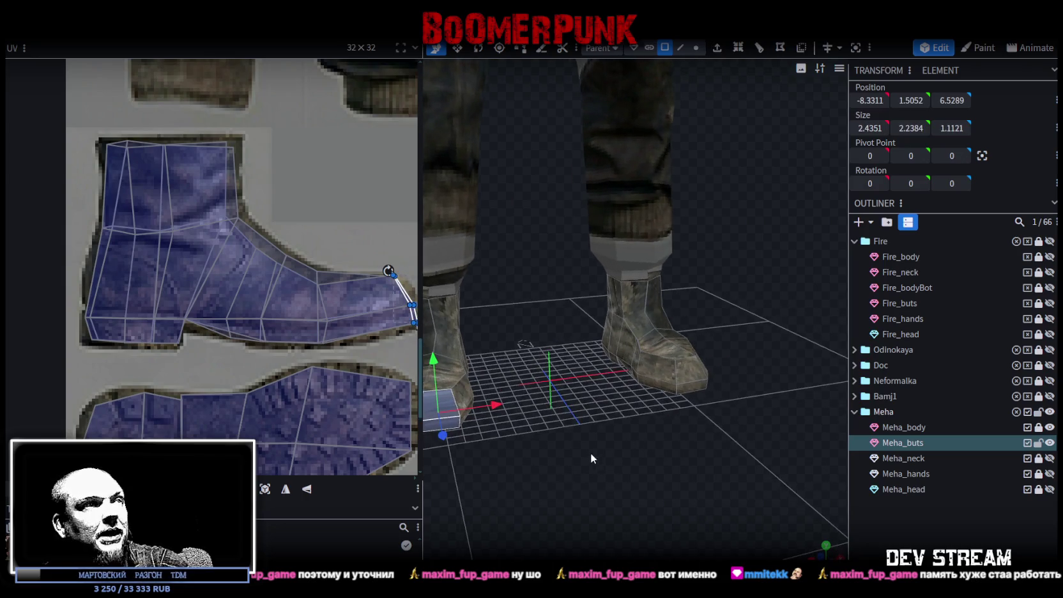
{"action": "scroll", "coordinate": [346, 311], "scroll_direction": "up", "scroll_amount": 2}
{"action": "scroll", "coordinate": [347, 313], "scroll_direction": "up", "scroll_amount": 2}
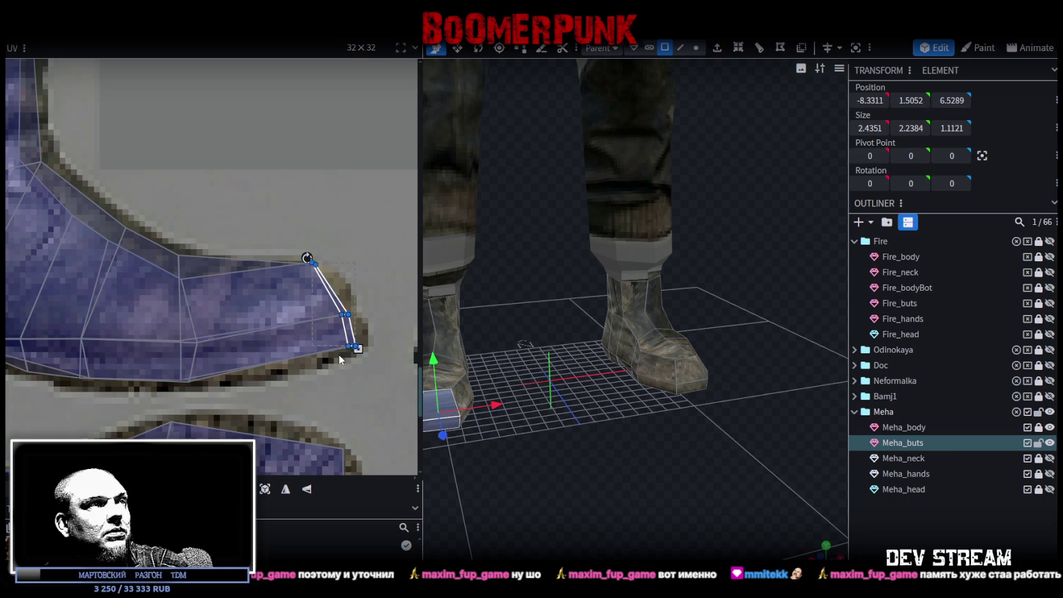
{"action": "left_click", "coordinate": [337, 308], "text": "shift"}
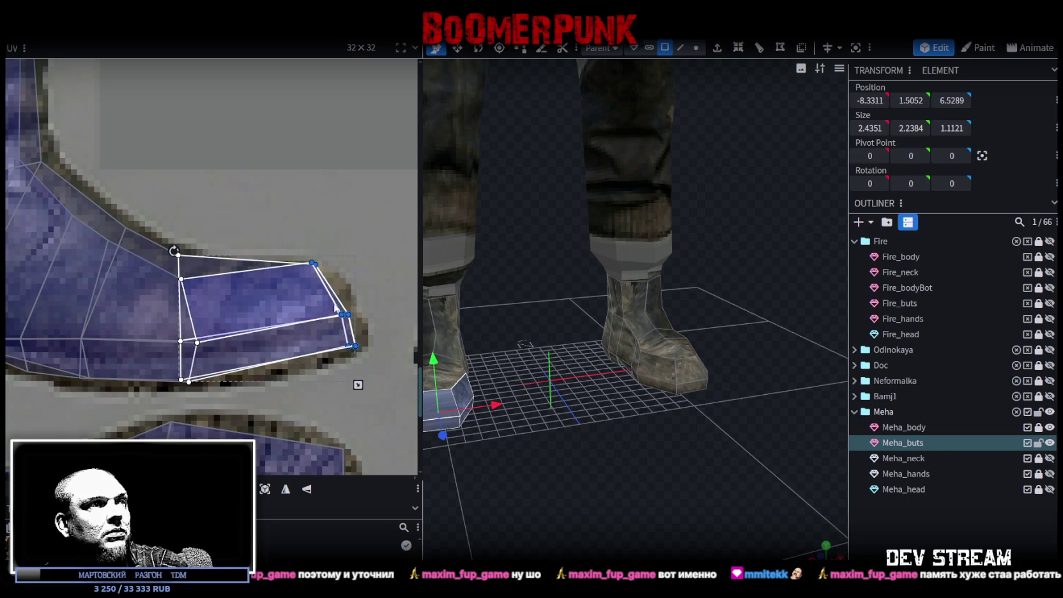
{"action": "scroll", "coordinate": [301, 332], "scroll_direction": "up", "scroll_amount": 2}
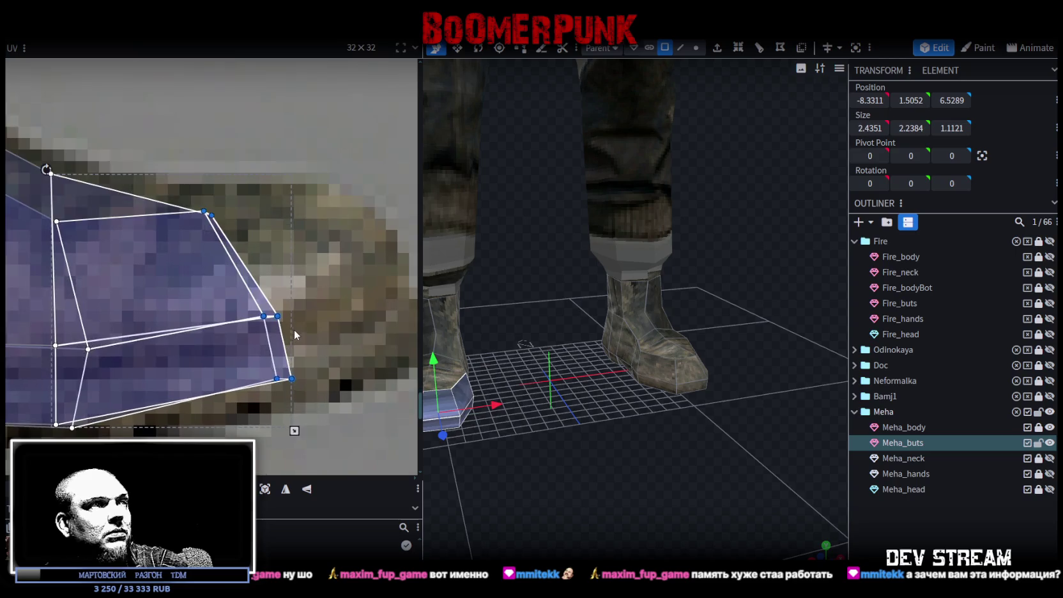
{"action": "left_click", "coordinate": [300, 334]}
{"action": "left_click", "coordinate": [281, 306]}
{"action": "left_click", "coordinate": [276, 302]}
{"action": "left_click", "coordinate": [276, 302]}
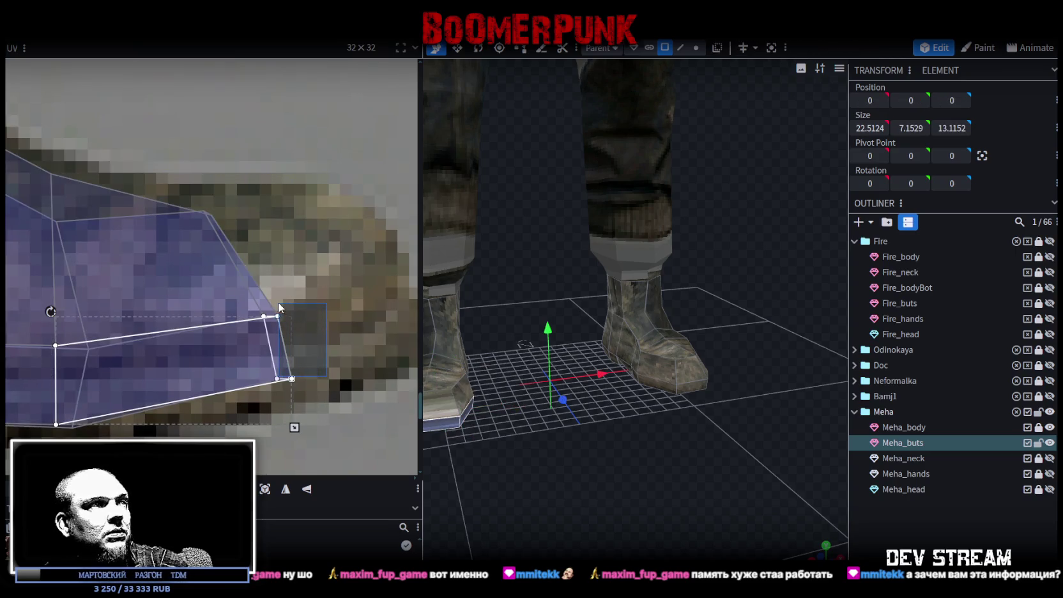
{"action": "left_click", "coordinate": [291, 377]}
{"action": "mouse_move", "coordinate": [294, 377]}
{"action": "left_mouse_down"}
{"action": "mouse_move", "coordinate": [341, 382]}
{"action": "mouse_move", "coordinate": [273, 392]}
{"action": "mouse_move", "coordinate": [272, 380]}
{"action": "mouse_move", "coordinate": [343, 364]}
{"action": "left_mouse_up"}
Line the face's UV corners up with the boot texture and stretch it along the boot edge
{"action": "scroll", "coordinate": [304, 363], "scroll_direction": "down", "scroll_amount": 2}
{"action": "scroll", "coordinate": [281, 373], "scroll_direction": "down", "scroll_amount": 1}
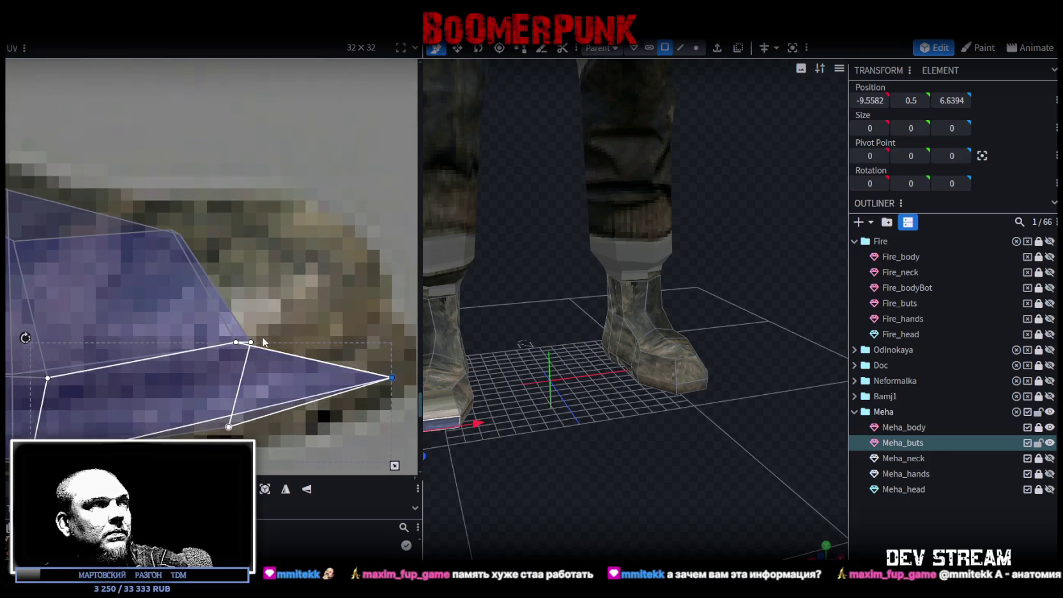
{"action": "scroll", "coordinate": [269, 348], "scroll_direction": "up", "scroll_amount": 2}
{"action": "mouse_move", "coordinate": [243, 352]}
{"action": "left_mouse_down"}
{"action": "mouse_move", "coordinate": [233, 353]}
{"action": "mouse_move", "coordinate": [374, 309]}
{"action": "left_mouse_up"}
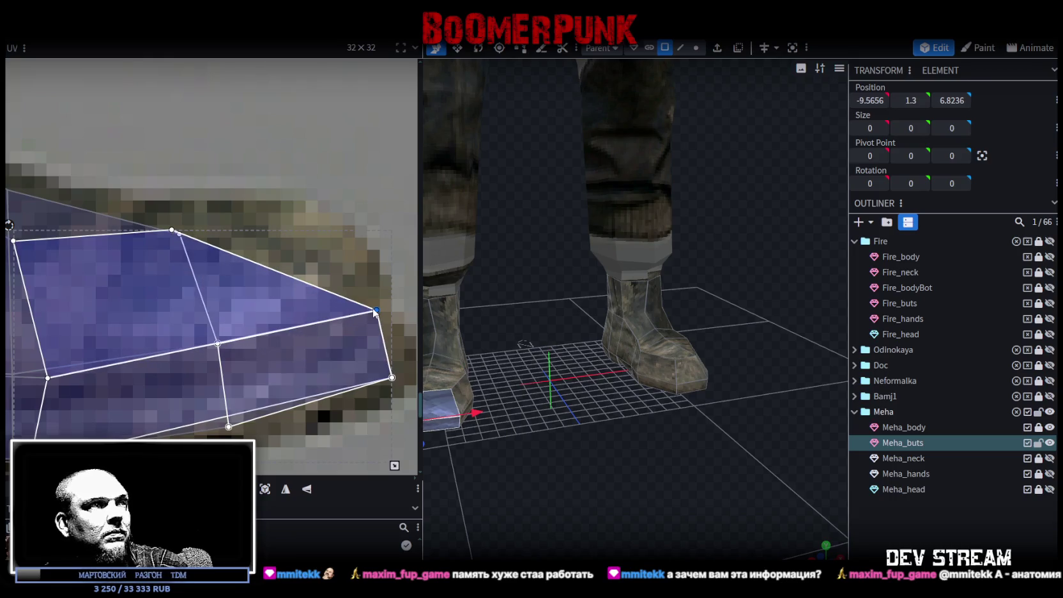
{"action": "scroll", "coordinate": [250, 261], "scroll_direction": "up", "scroll_amount": 2}
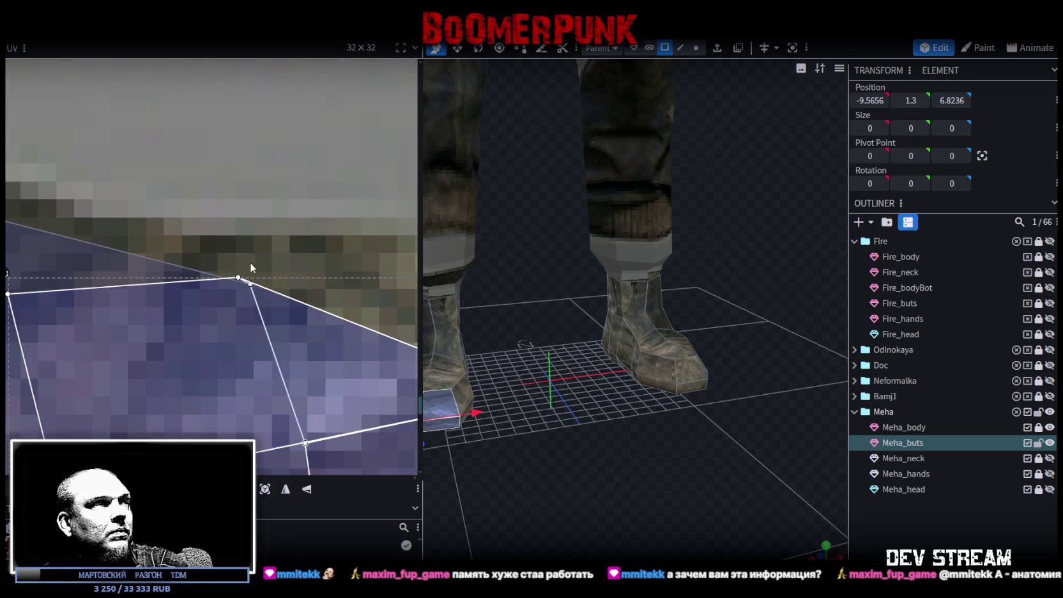
{"action": "left_click", "coordinate": [235, 277]}
{"action": "scroll", "coordinate": [237, 279], "scroll_direction": "down", "scroll_amount": 2}
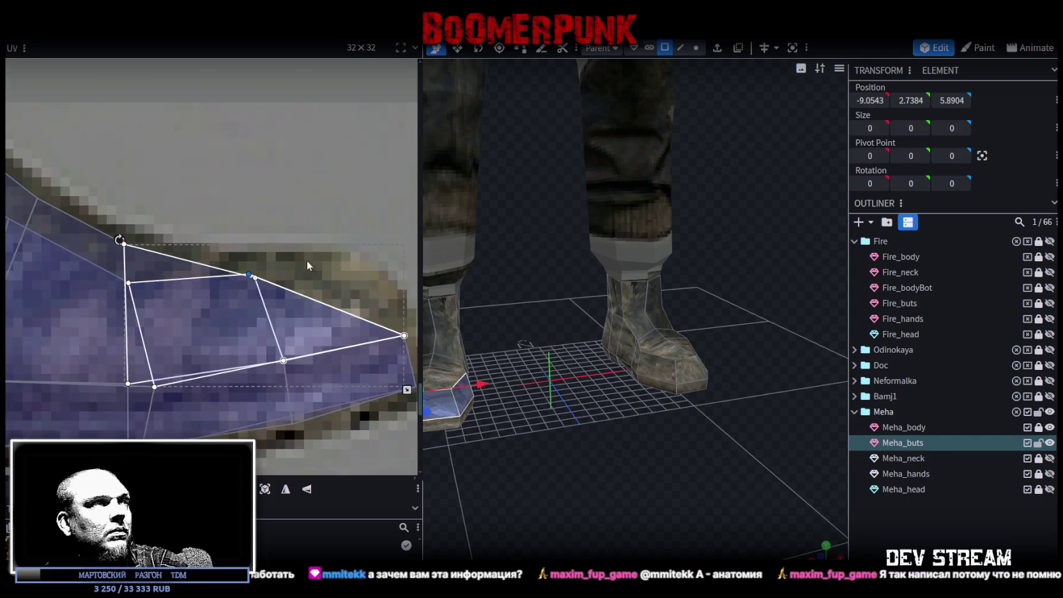
{"action": "scroll", "coordinate": [238, 279], "scroll_direction": "down", "scroll_amount": 1}
{"action": "left_click_drag", "start_coordinate": [221, 280], "coordinate": [322, 266]}
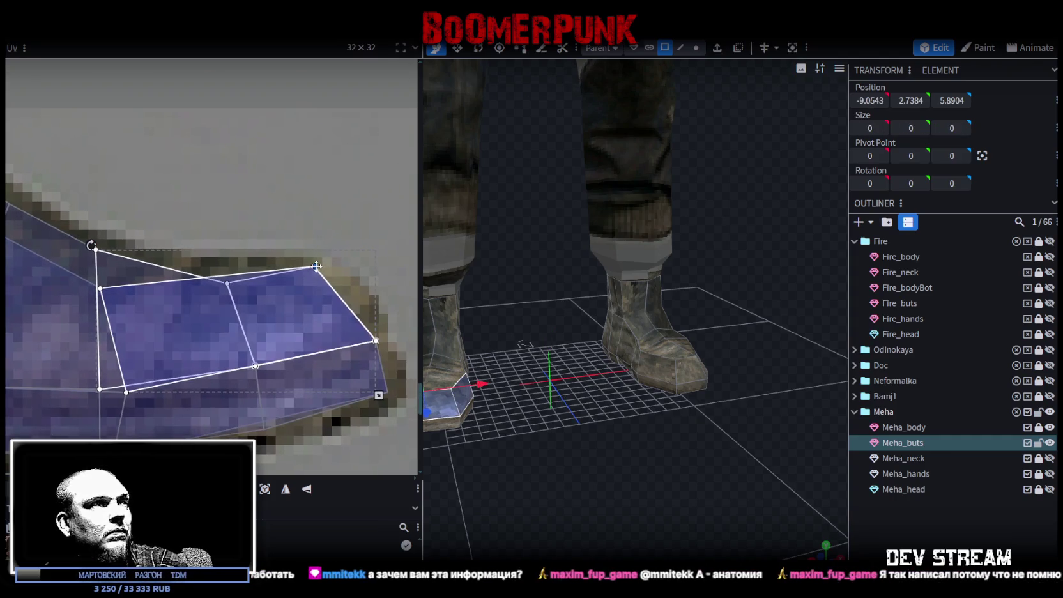
Inspect the textured boots in 3D and save the project as TDMchars2.bbmodel
{"action": "mouse_move", "coordinate": [602, 470]}
{"action": "left_mouse_down"}
{"action": "mouse_move", "coordinate": [643, 469]}
{"action": "mouse_move", "coordinate": [649, 452]}
{"action": "mouse_move", "coordinate": [677, 513]}
{"action": "mouse_move", "coordinate": [733, 450]}
{"action": "mouse_move", "coordinate": [711, 248]}
{"action": "left_mouse_up"}
{"action": "scroll", "coordinate": [676, 467], "scroll_direction": "up", "scroll_amount": 2}
{"action": "left_click", "coordinate": [949, 538]}
{"action": "scroll", "coordinate": [649, 452], "scroll_direction": "down", "scroll_amount": 2}
{"action": "mouse_move", "coordinate": [711, 248]}
{"action": "right_mouse_down"}
{"action": "mouse_move", "coordinate": [693, 324]}
{"action": "mouse_move", "coordinate": [699, 362]}
{"action": "mouse_move", "coordinate": [744, 301]}
{"action": "right_mouse_up"}
{"action": "key", "text": "ctrl+s"}
Frame the legs and boots from a low side view and reselect the Meha_buts mesh
{"action": "right_click_drag", "start_coordinate": [730, 361], "coordinate": [749, 296]}
{"action": "mouse_move", "coordinate": [749, 297]}
{"action": "left_mouse_down"}
{"action": "mouse_move", "coordinate": [614, 349]}
{"action": "mouse_move", "coordinate": [596, 328]}
{"action": "left_mouse_up"}
{"action": "scroll", "coordinate": [596, 329], "scroll_direction": "up", "scroll_amount": 3}
{"action": "left_click", "coordinate": [686, 429]}
{"action": "mouse_move", "coordinate": [807, 379]}
{"action": "left_mouse_down"}
{"action": "mouse_move", "coordinate": [763, 289]}
{"action": "mouse_move", "coordinate": [716, 320]}
{"action": "mouse_move", "coordinate": [829, 327]}
{"action": "left_mouse_up"}
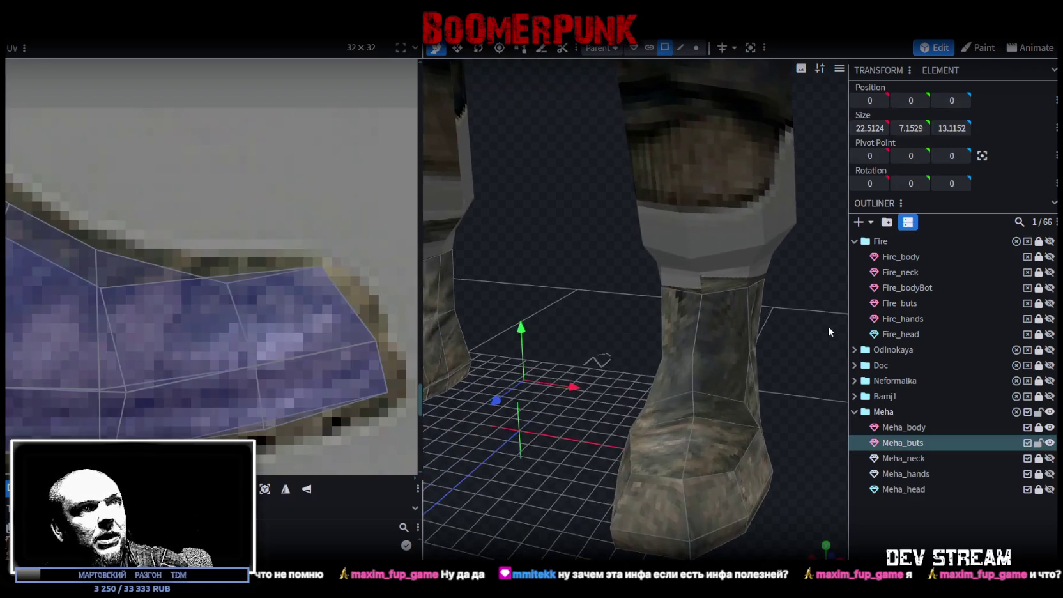
In Edge mode, select the upper edges on both boots and raise them by 0.8
{"action": "left_click", "coordinate": [680, 48]}
{"action": "left_click", "coordinate": [680, 361]}
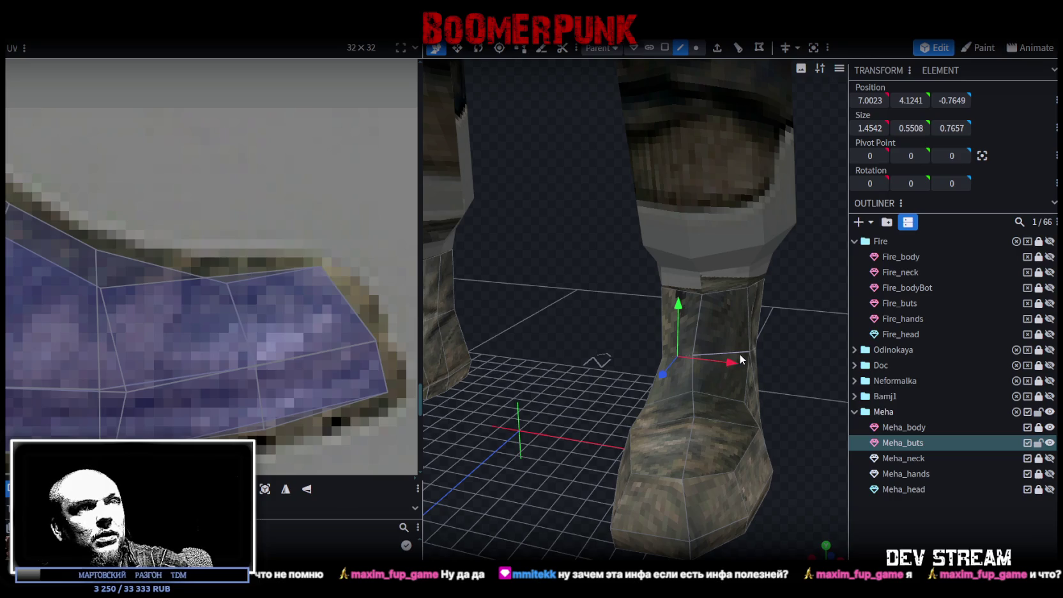
{"action": "left_click", "coordinate": [739, 352], "text": "shift"}
{"action": "mouse_move", "coordinate": [676, 354]}
{"action": "left_mouse_down"}
{"action": "mouse_move", "coordinate": [617, 353]}
{"action": "mouse_move", "coordinate": [621, 390]}
{"action": "left_mouse_up"}
{"action": "left_click", "coordinate": [457, 386], "text": "shift"}
{"action": "left_click", "coordinate": [448, 385], "text": "shift"}
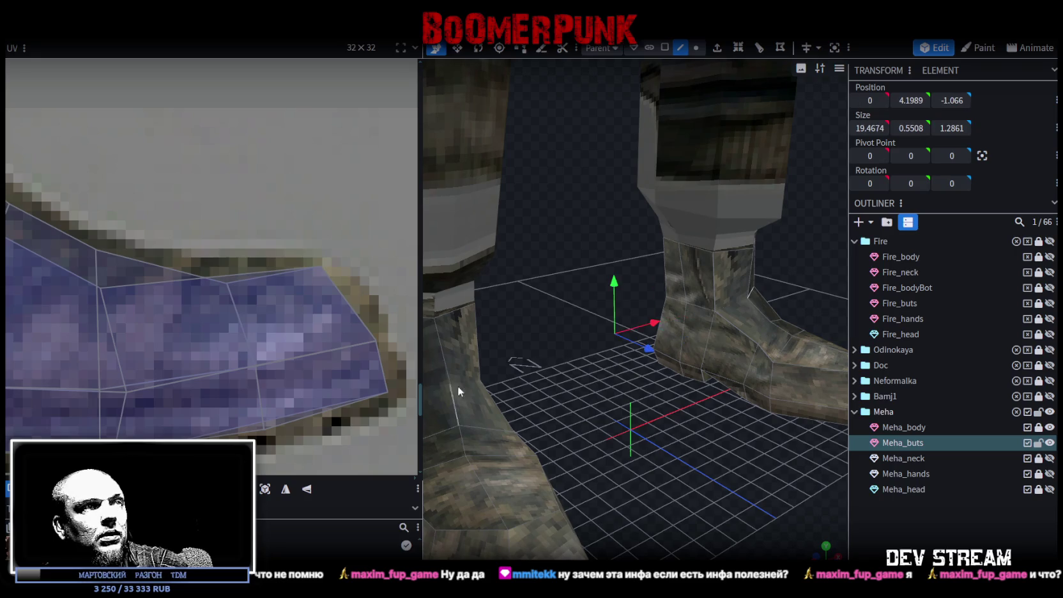
{"action": "scroll", "coordinate": [672, 378], "scroll_direction": "up", "scroll_amount": 3}
{"action": "left_click_drag", "start_coordinate": [624, 284], "coordinate": [625, 265]}
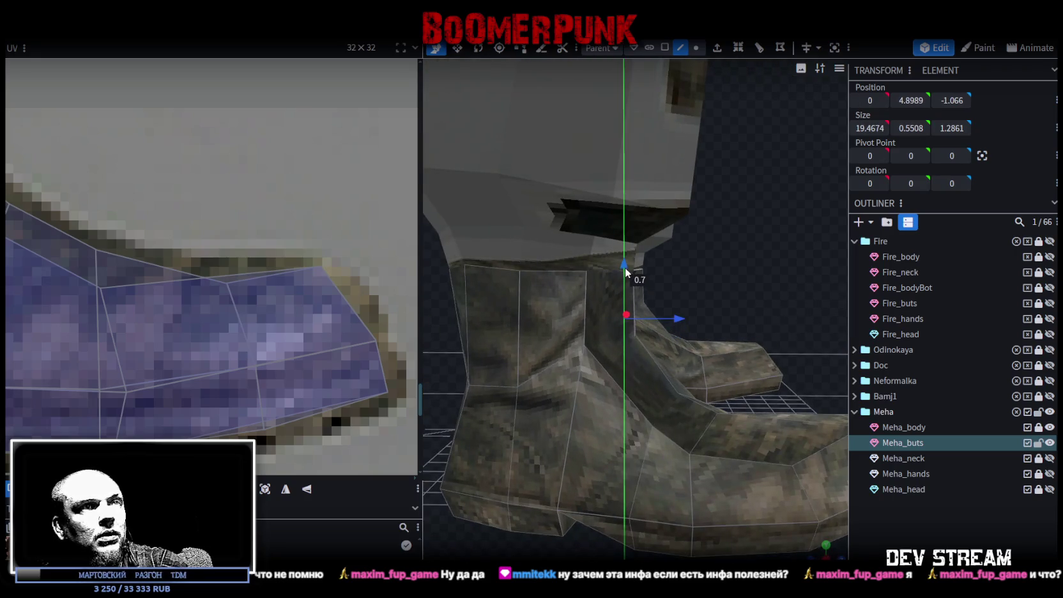
From a flat side view, select a row of boot vertices in Vertex mode and raise them slightly
{"action": "left_click", "coordinate": [506, 387]}
{"action": "scroll", "coordinate": [505, 388], "scroll_direction": "down", "scroll_amount": 2}
{"action": "mouse_move", "coordinate": [505, 388]}
{"action": "left_mouse_down"}
{"action": "mouse_move", "coordinate": [519, 331]}
{"action": "mouse_move", "coordinate": [623, 359]}
{"action": "left_mouse_up"}
{"action": "scroll", "coordinate": [519, 331], "scroll_direction": "down", "scroll_amount": 2}
{"action": "left_click", "coordinate": [543, 290], "text": "shift"}
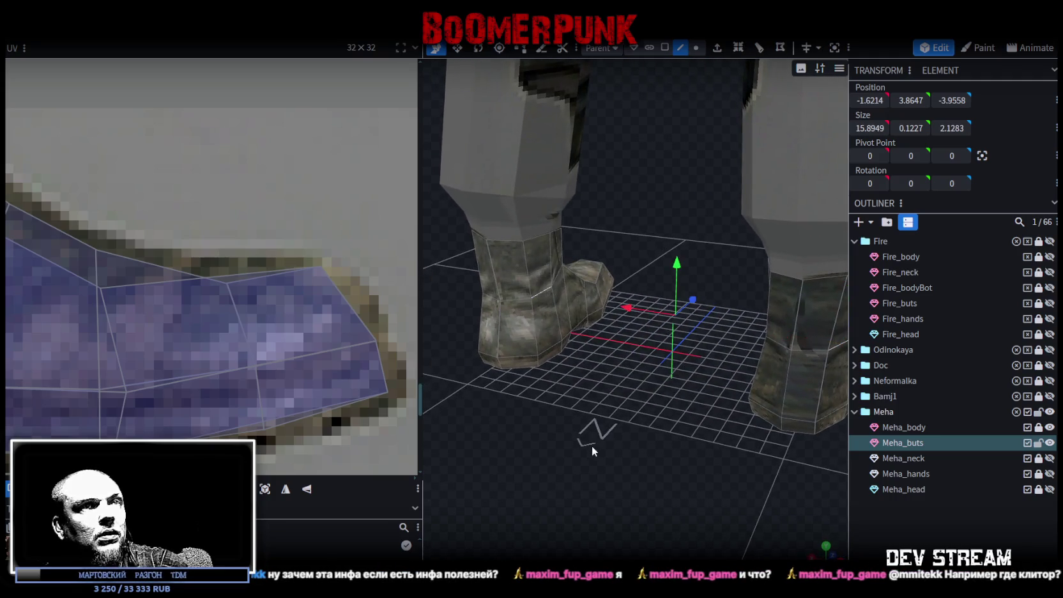
{"action": "scroll", "coordinate": [809, 450], "scroll_direction": "up", "scroll_amount": 3}
{"action": "left_click", "coordinate": [826, 557]}
{"action": "scroll", "coordinate": [767, 438], "scroll_direction": "up", "scroll_amount": 2}
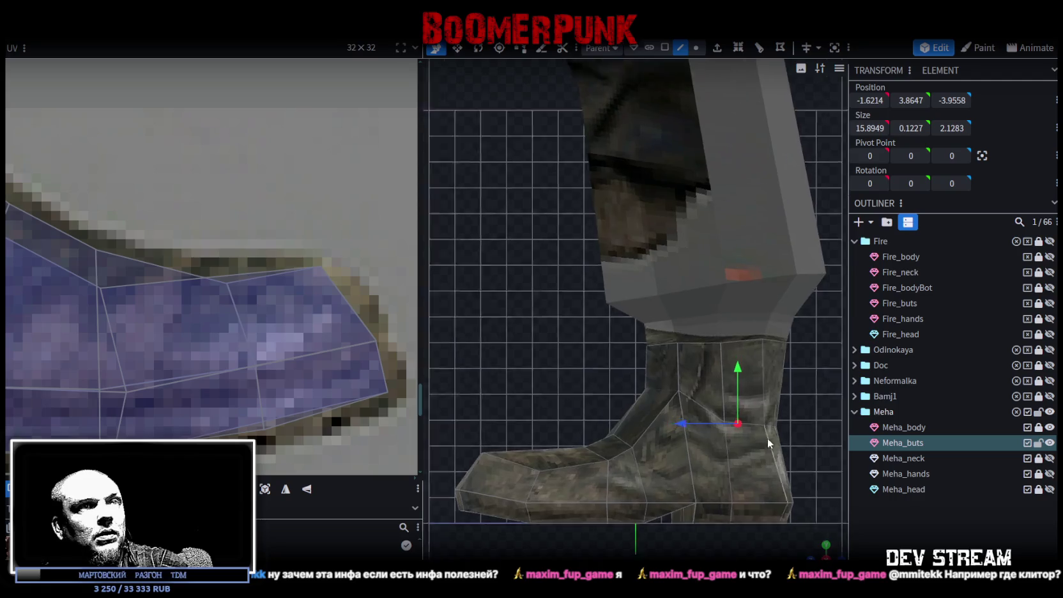
{"action": "scroll", "coordinate": [675, 267], "scroll_direction": "up", "scroll_amount": 2}
{"action": "left_click", "coordinate": [696, 51]}
{"action": "left_click_drag", "start_coordinate": [739, 353], "coordinate": [668, 390]}
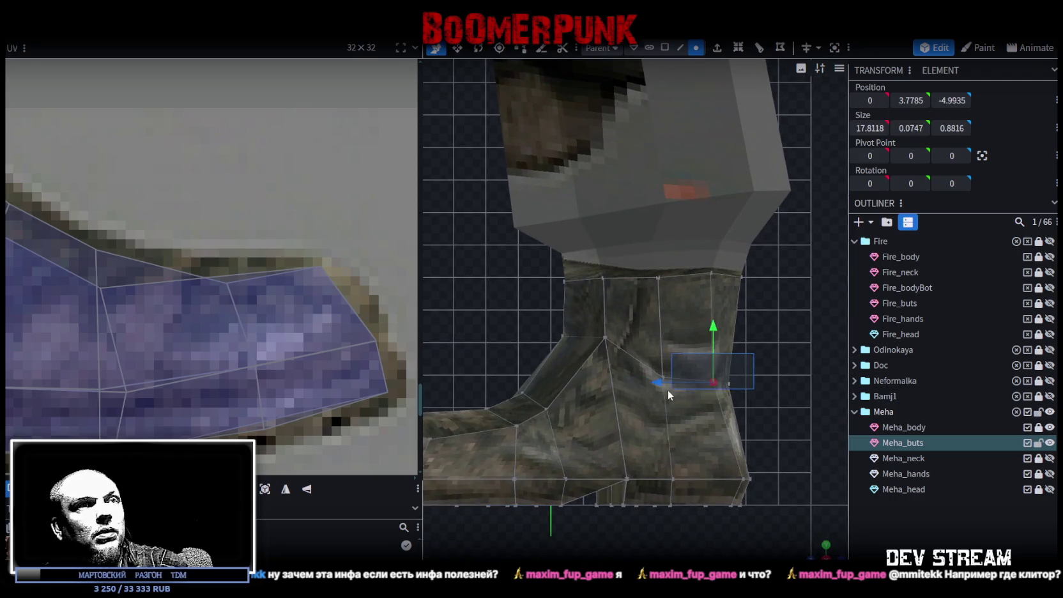
{"action": "left_click_drag", "start_coordinate": [701, 329], "coordinate": [704, 317]}
Move matching bottom vertices on both boots 0.1 forward along Z to -5.6165
{"action": "scroll", "coordinate": [765, 426], "scroll_direction": "down", "scroll_amount": 1}
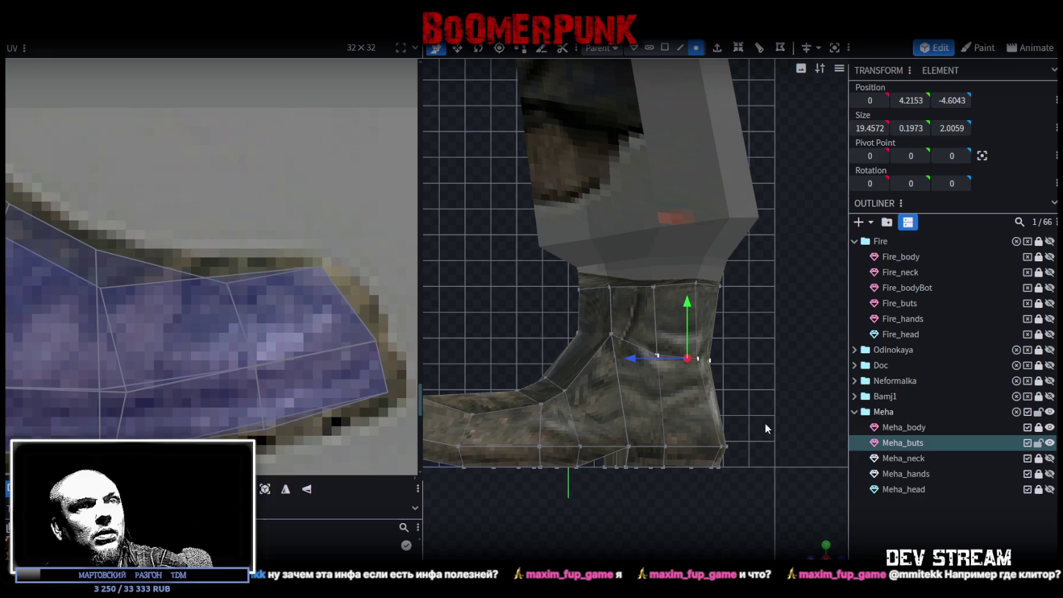
{"action": "left_click_drag", "start_coordinate": [812, 551], "coordinate": [717, 456]}
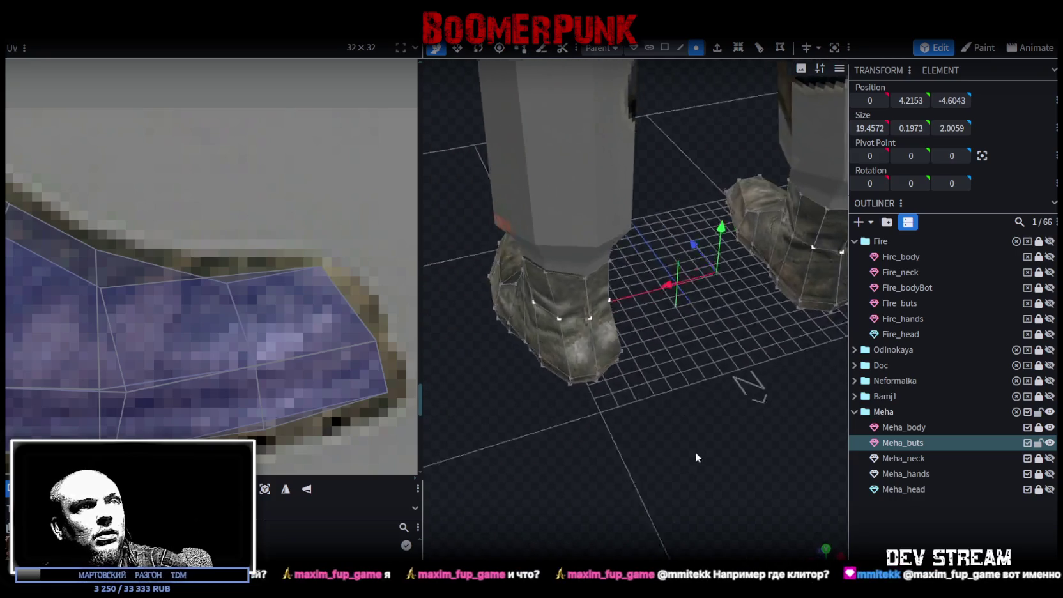
{"action": "left_click", "coordinate": [592, 432]}
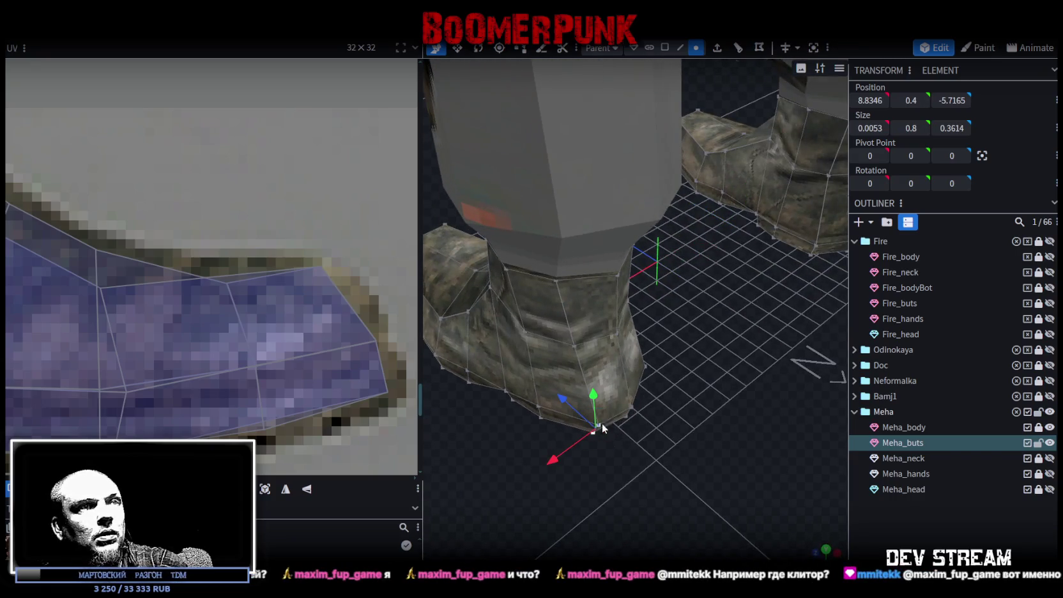
{"action": "scroll", "coordinate": [701, 467], "scroll_direction": "down", "scroll_amount": 2}
{"action": "scroll", "coordinate": [716, 474], "scroll_direction": "down", "scroll_amount": 2}
{"action": "left_click_drag", "start_coordinate": [719, 475], "coordinate": [611, 449]}
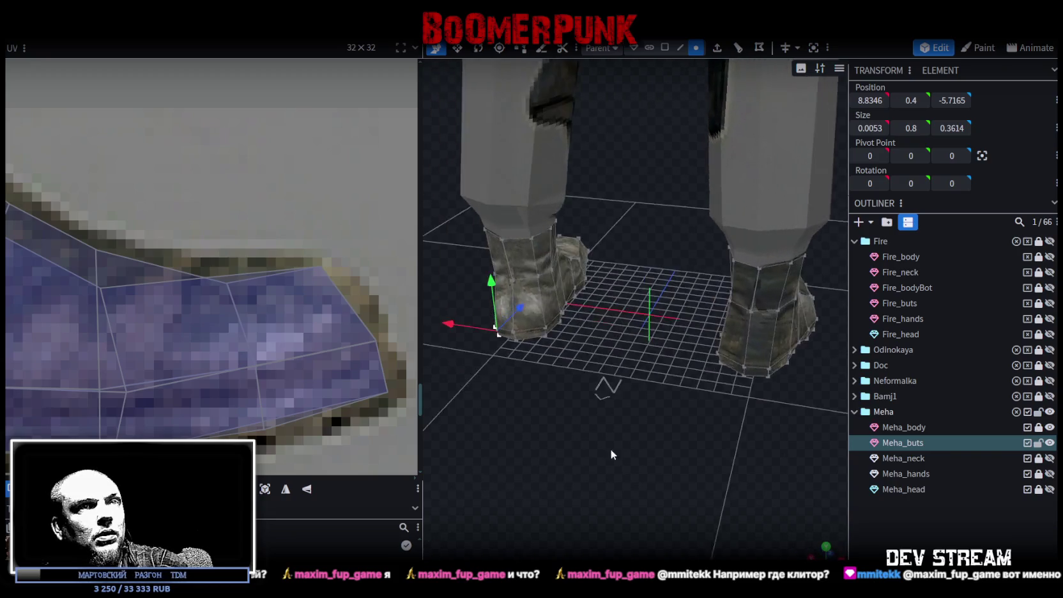
{"action": "left_click", "coordinate": [768, 376], "text": "shift"}
{"action": "mouse_move", "coordinate": [767, 377]}
{"action": "left_mouse_down"}
{"action": "mouse_move", "coordinate": [670, 350]}
{"action": "mouse_move", "coordinate": [668, 334]}
{"action": "left_mouse_up"}
{"action": "mouse_move", "coordinate": [657, 384]}
{"action": "left_mouse_down"}
{"action": "mouse_move", "coordinate": [631, 479]}
{"action": "mouse_move", "coordinate": [612, 396]}
{"action": "left_mouse_up"}
With the Resize tool, widen matching vertices on both boots by 0.8 along X
{"action": "key", "text": "s"}
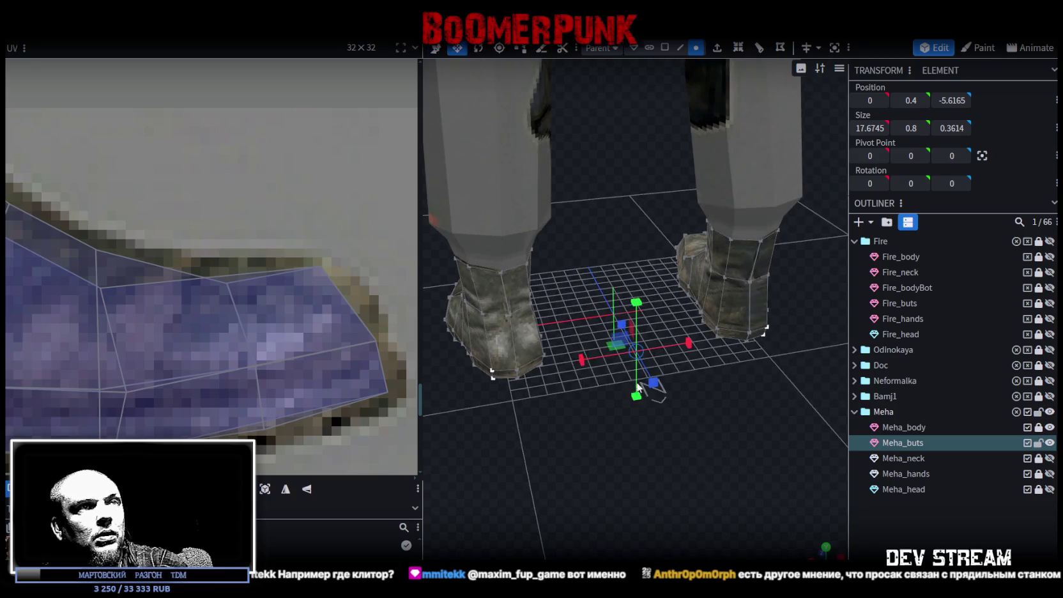
{"action": "left_click_drag", "start_coordinate": [583, 359], "coordinate": [577, 360]}
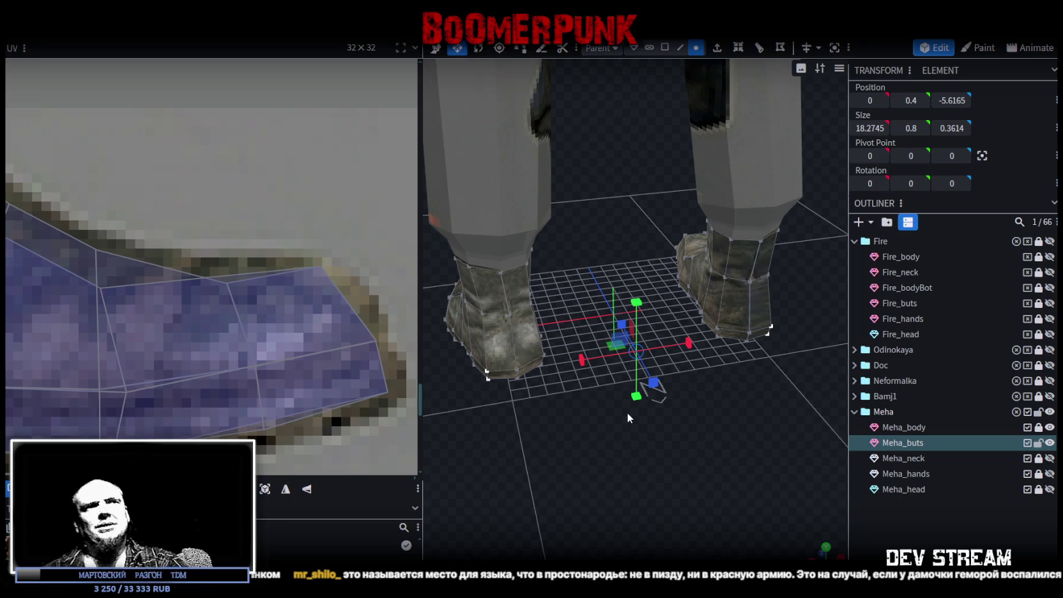
{"action": "mouse_move", "coordinate": [536, 353]}
{"action": "left_mouse_down"}
{"action": "mouse_move", "coordinate": [622, 463]}
{"action": "mouse_move", "coordinate": [623, 422]}
{"action": "mouse_move", "coordinate": [619, 482]}
{"action": "mouse_move", "coordinate": [598, 330]}
{"action": "left_mouse_up"}
{"action": "left_click", "coordinate": [685, 305]}
{"action": "left_click", "coordinate": [571, 290], "text": "shift"}
{"action": "mouse_move", "coordinate": [571, 290]}
{"action": "left_mouse_down"}
{"action": "mouse_move", "coordinate": [638, 451]}
{"action": "mouse_move", "coordinate": [666, 423]}
{"action": "left_mouse_up"}
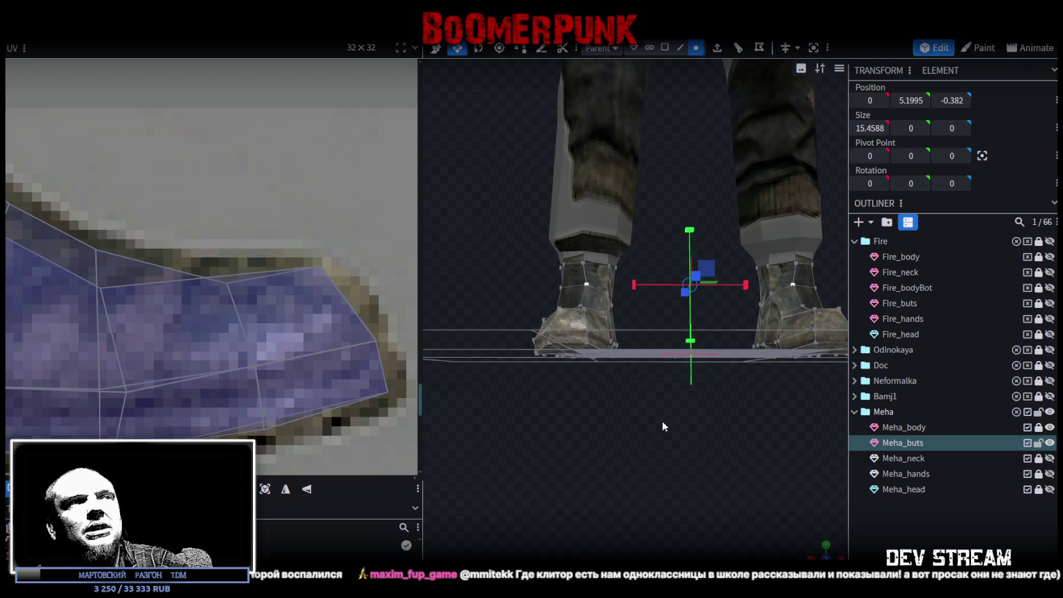
{"action": "left_click_drag", "start_coordinate": [748, 286], "coordinate": [751, 286]}
Spread another matching vertex pair wider, reaching X spans of 16.2588 and 13.1503
{"action": "mouse_move", "coordinate": [713, 409]}
{"action": "left_mouse_down"}
{"action": "mouse_move", "coordinate": [696, 429]}
{"action": "mouse_move", "coordinate": [704, 442]}
{"action": "mouse_move", "coordinate": [736, 337]}
{"action": "left_mouse_up"}
{"action": "scroll", "coordinate": [703, 441], "scroll_direction": "up", "scroll_amount": 3}
{"action": "left_click", "coordinate": [598, 310]}
{"action": "left_click", "coordinate": [708, 297], "text": "shift"}
{"action": "left_click_drag", "start_coordinate": [613, 458], "coordinate": [658, 440]}
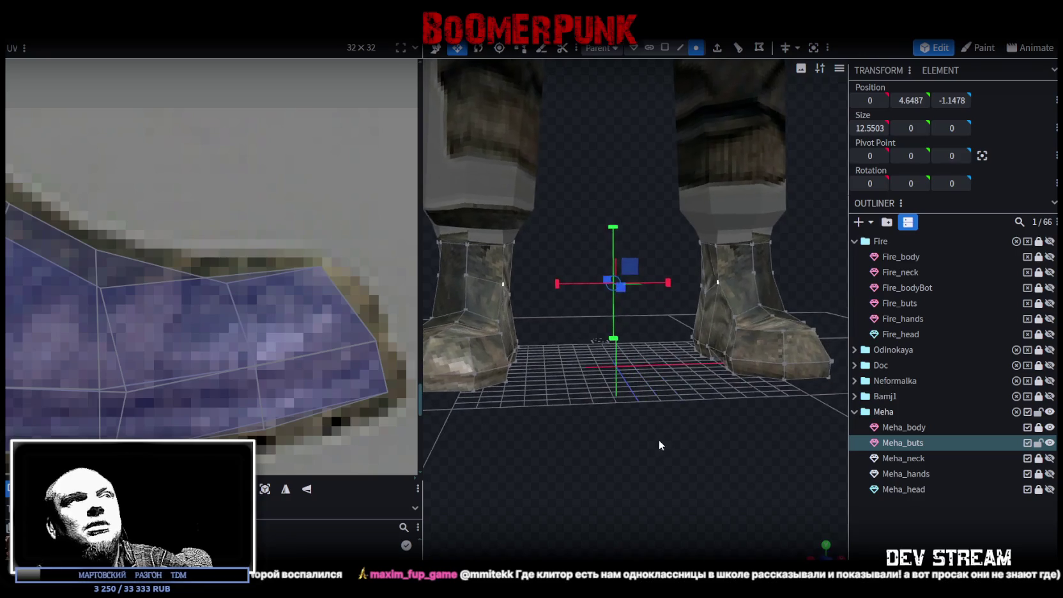
{"action": "left_click_drag", "start_coordinate": [669, 282], "coordinate": [671, 284]}
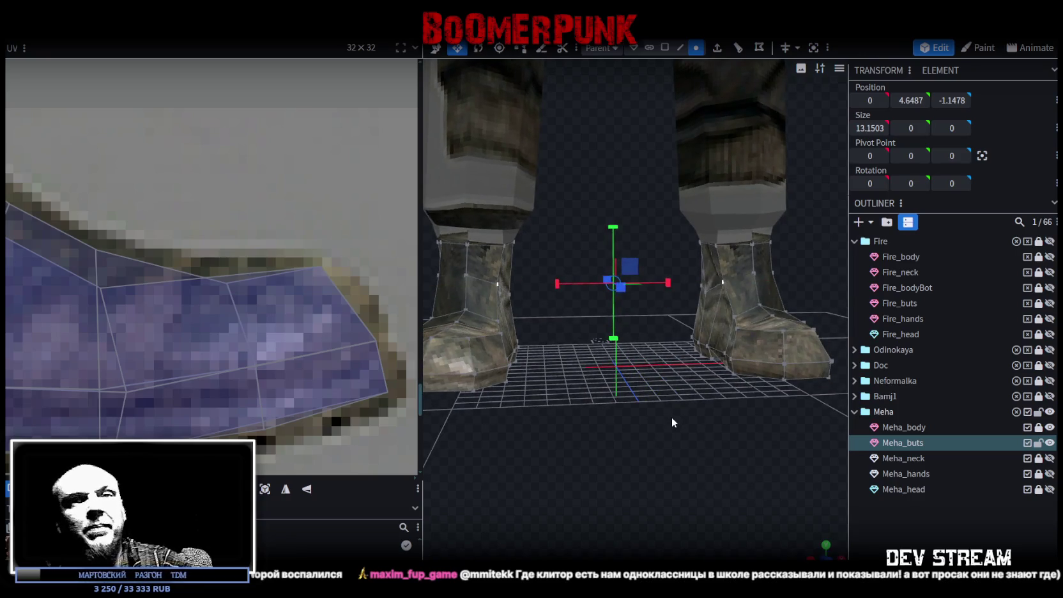